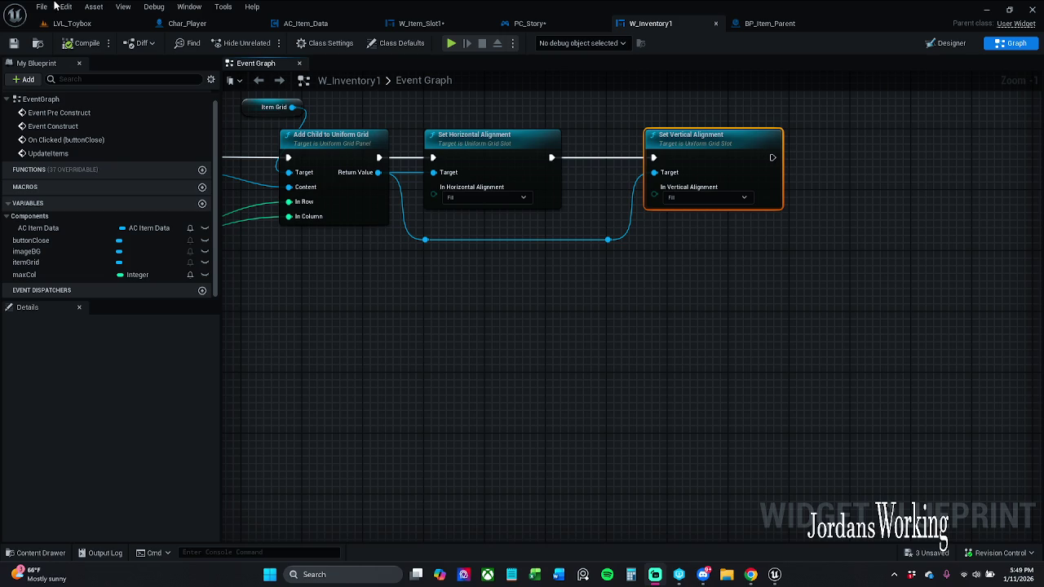
Play LVL_Toybox in the editor, open and close the inventory, then stop the session.
click(109, 26)
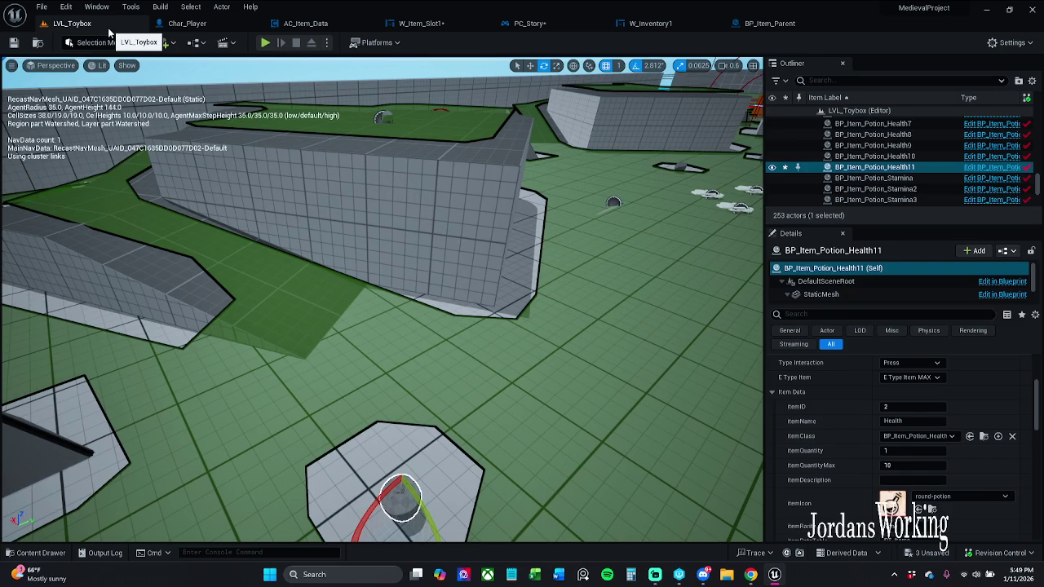
click(265, 43)
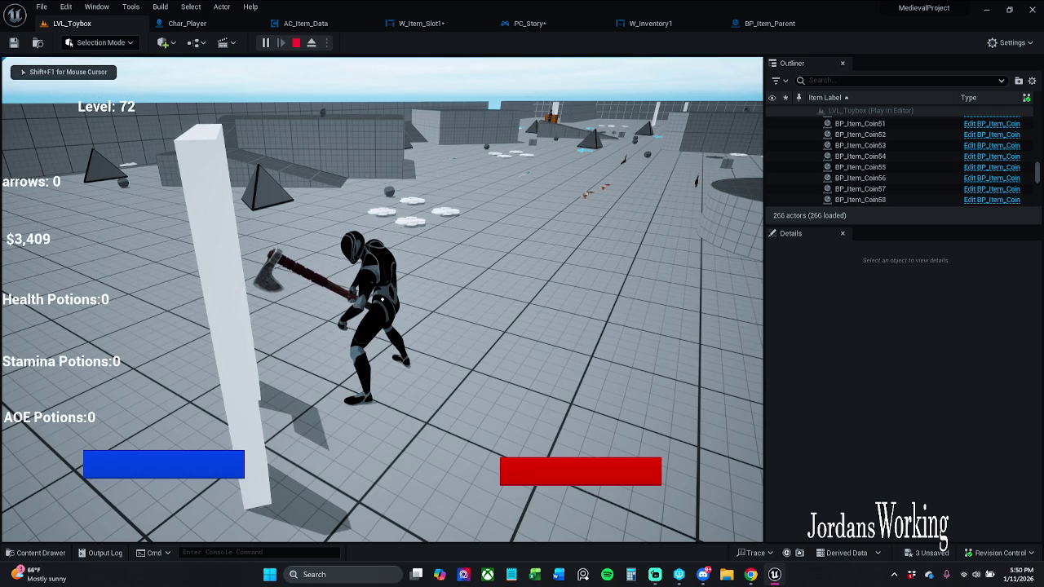
key(i)
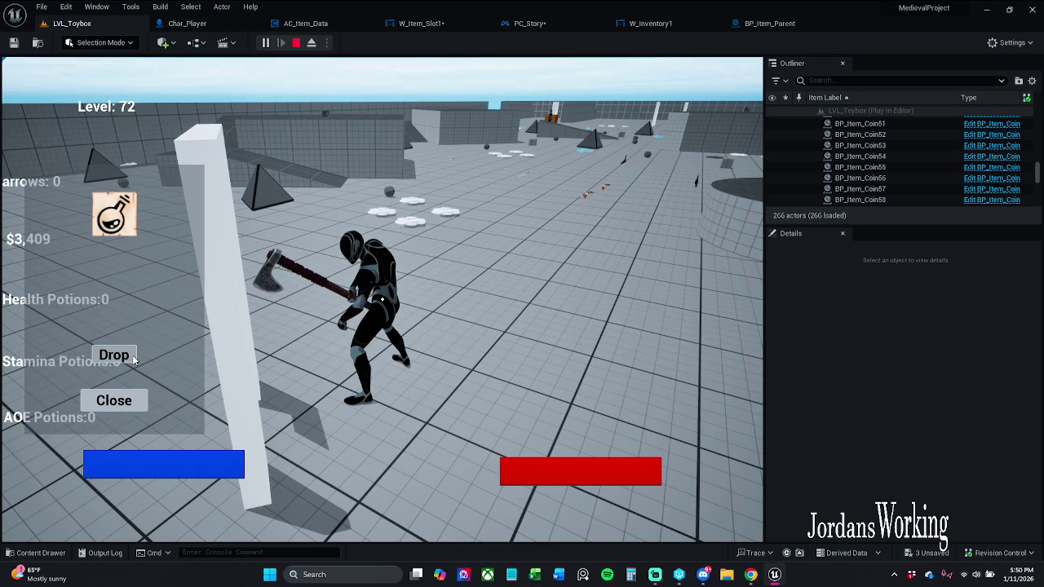
click(121, 401)
key(Escape)
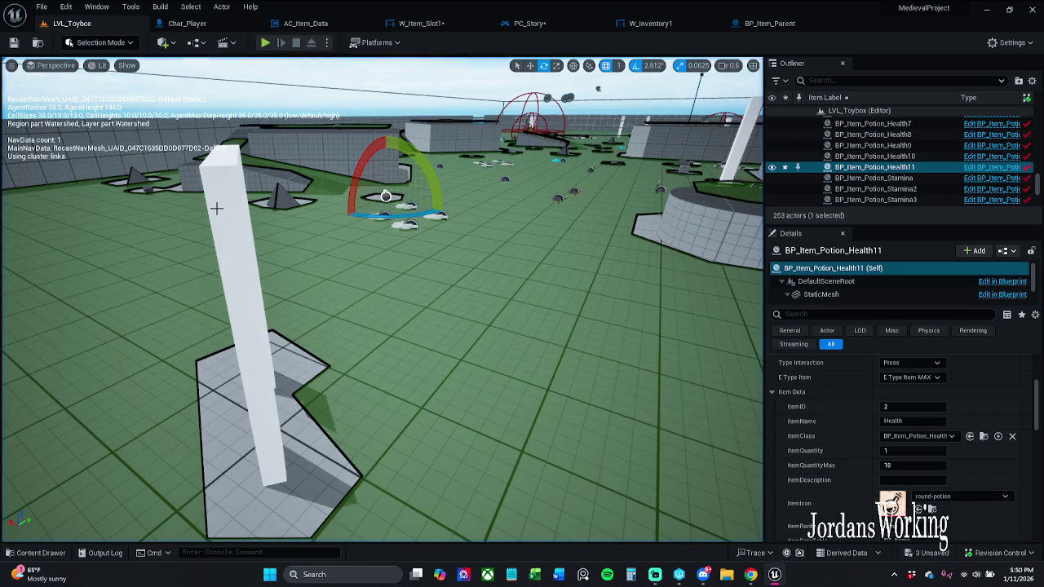
Review the W_Item_Slot1 drop graph and jump to the UpdateItems event in W_Inventory1.
click(660, 24)
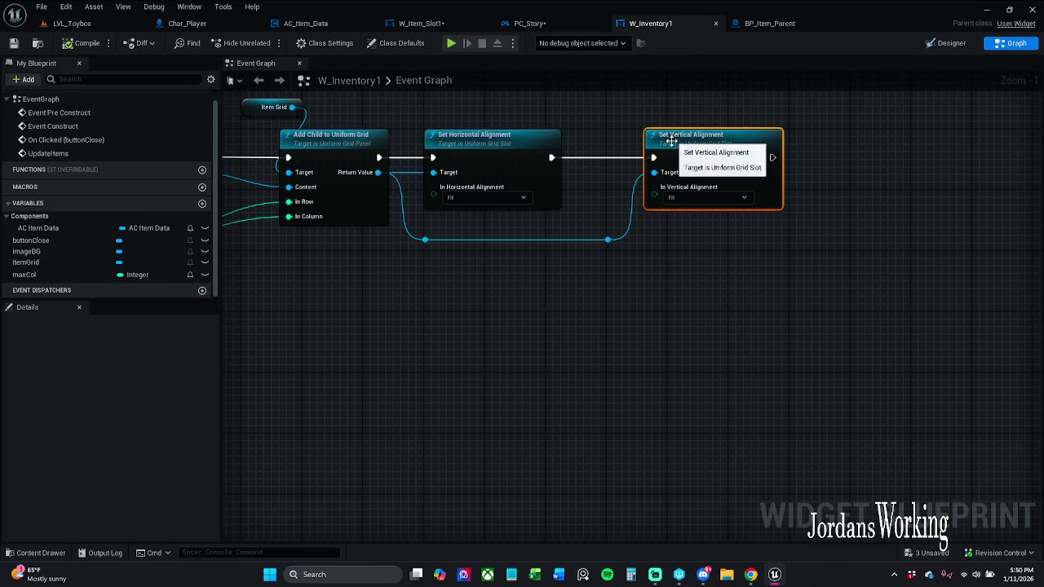
drag(673, 248, 796, 250)
scroll(796, 251, down, 1)
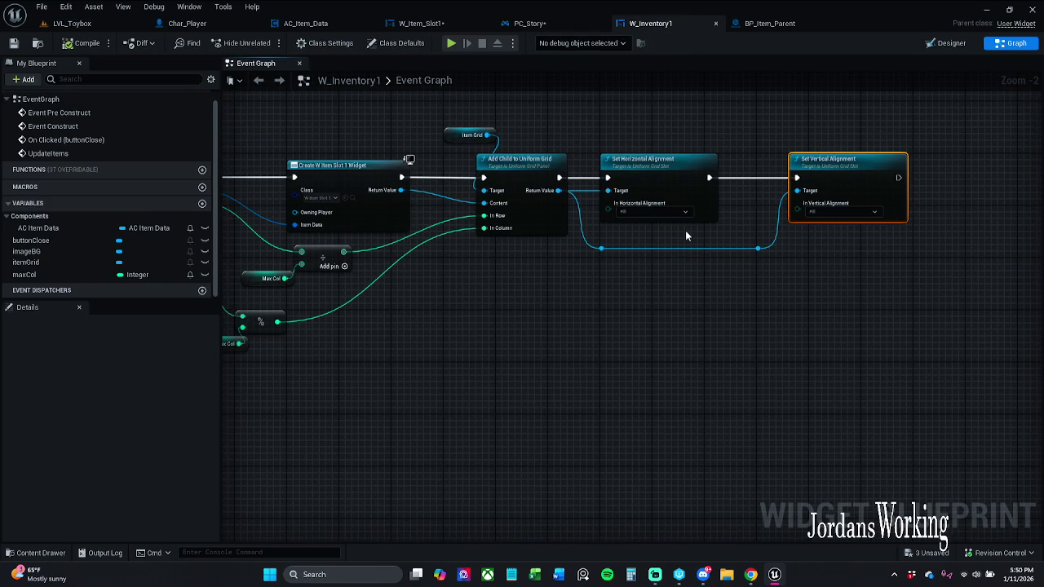
click(432, 23)
drag(486, 167, 705, 169)
drag(677, 136, 612, 143)
double_click(827, 204)
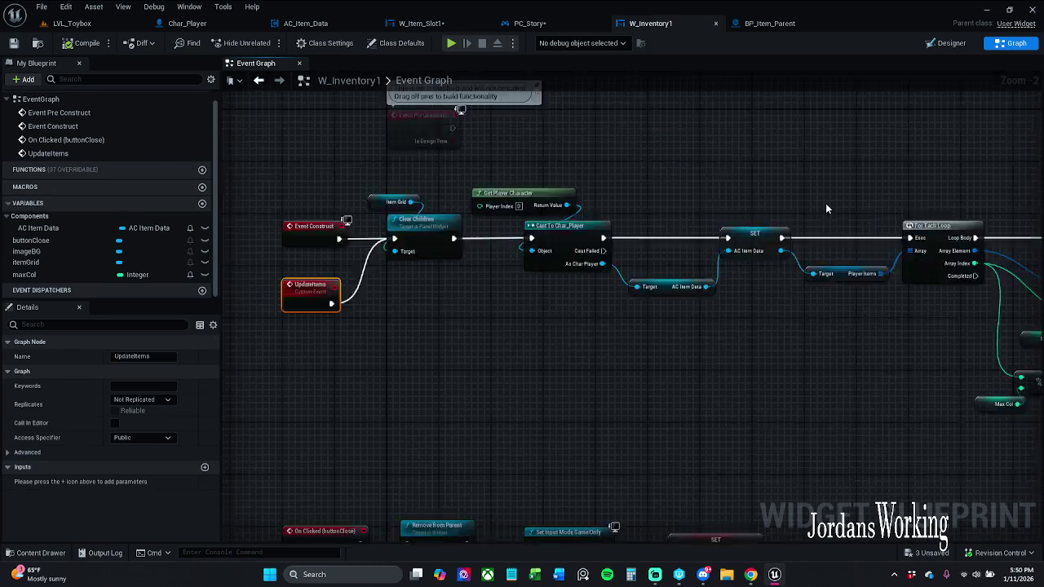
mouse_move(924, 382)
mouse_down()
mouse_move(711, 328)
mouse_move(526, 323)
mouse_move(368, 253)
mouse_move(890, 239)
mouse_up()
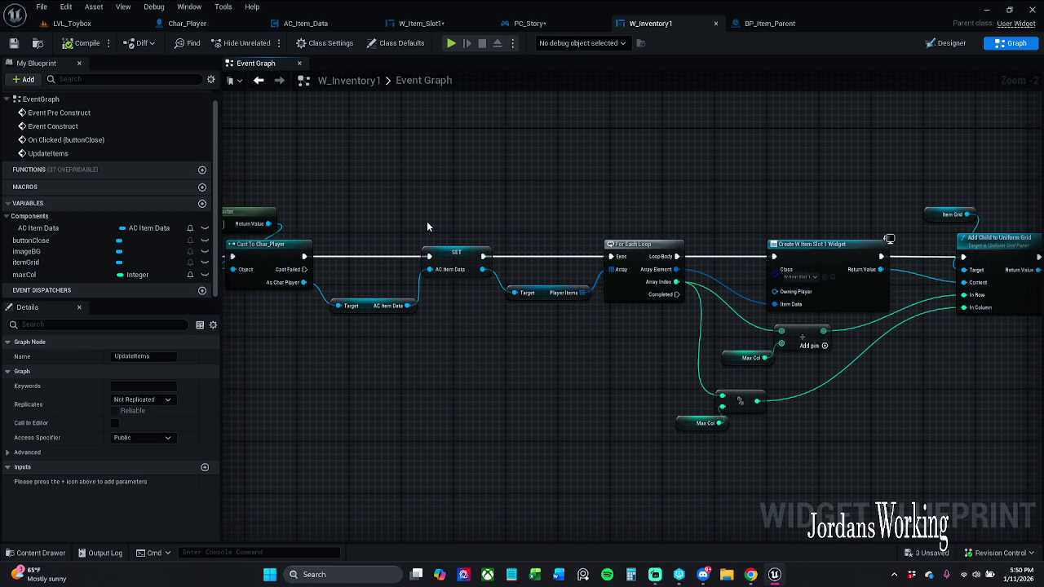
Open and close BP_Item_Parent, then go to the PC_Story controller blueprint.
click(802, 27)
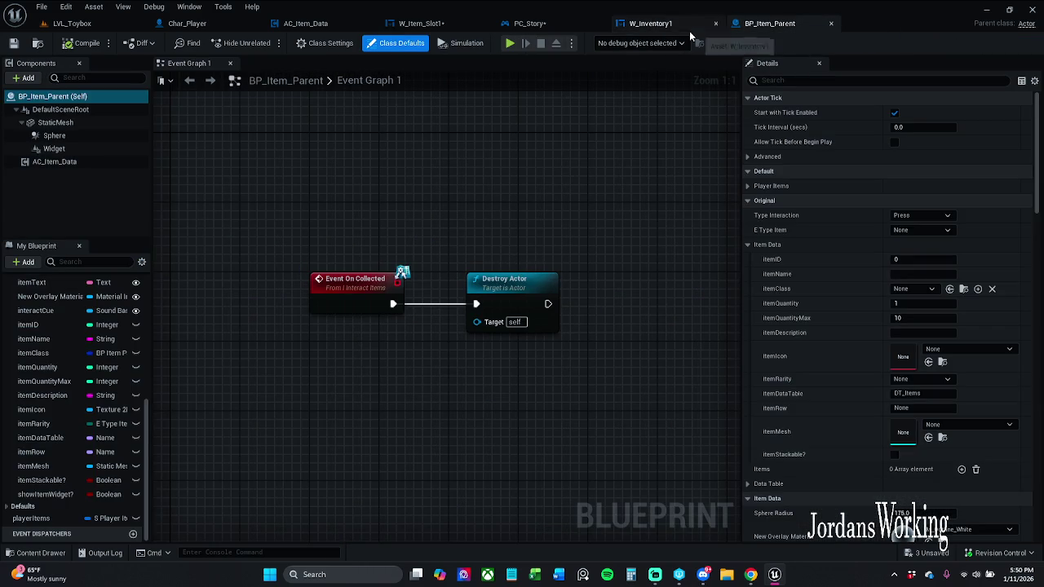
click(830, 23)
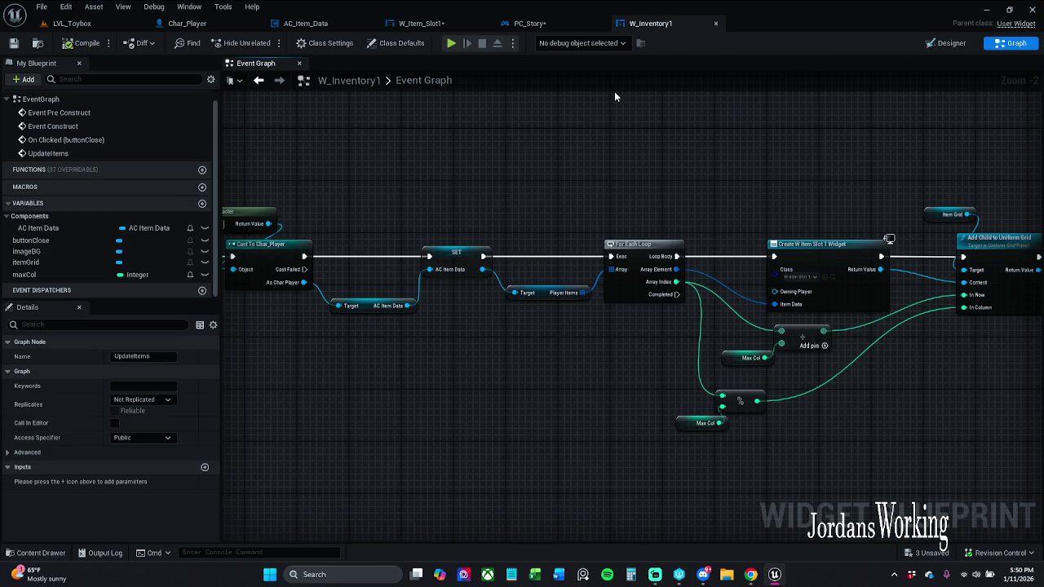
click(549, 26)
Review PC_Story's Remove Widget from View Port and Controller Functions inventory toggle graphs.
scroll(582, 180, down, 4)
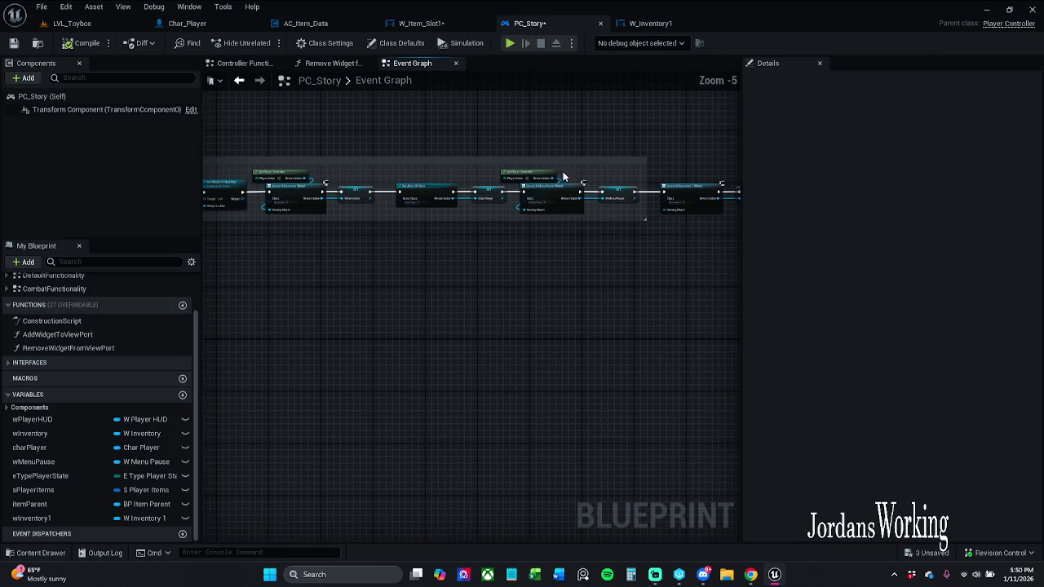
click(335, 65)
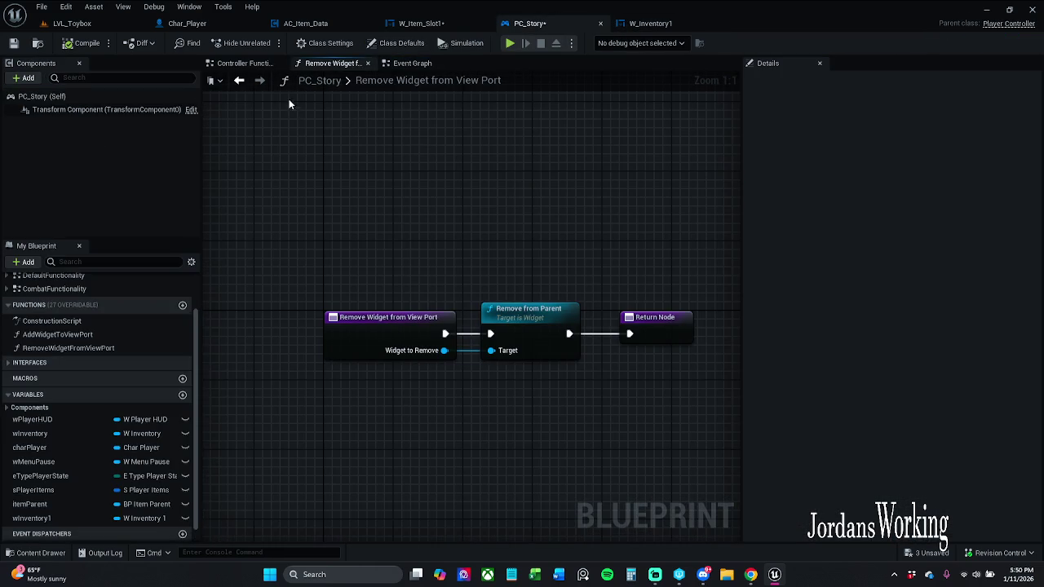
click(245, 64)
scroll(424, 286, up, 2)
drag(318, 288, 579, 275)
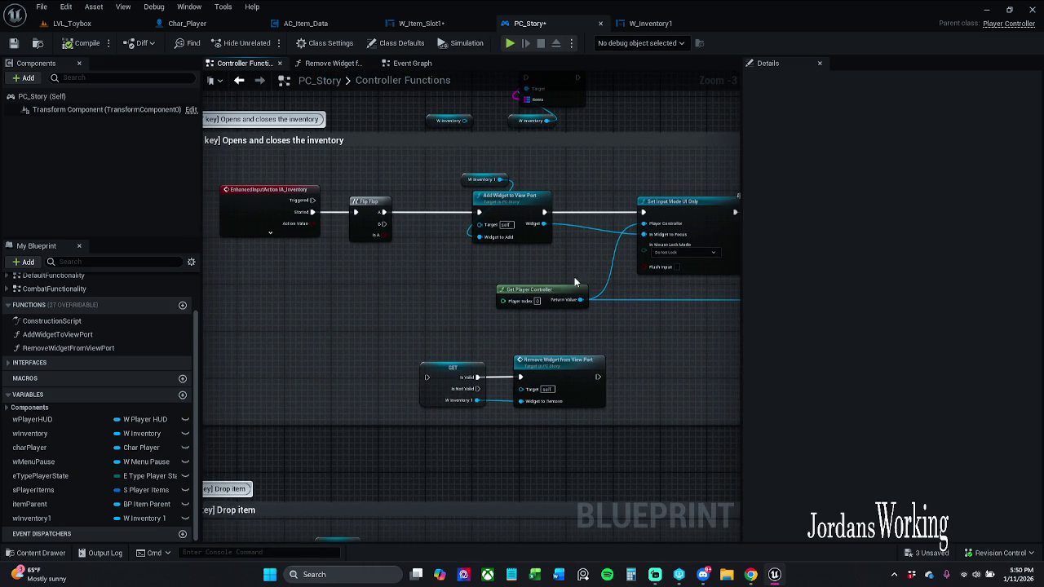
drag(448, 296, 426, 315)
scroll(416, 315, down, 1)
drag(373, 359, 399, 366)
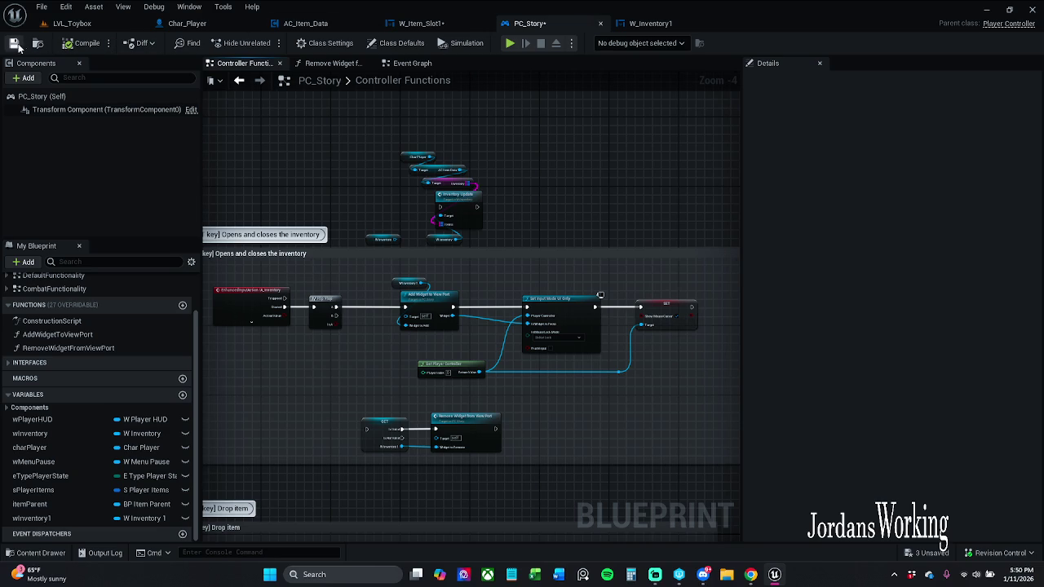
Save the PC_Story blueprint with Ctrl+S.
key(ctrl+s)
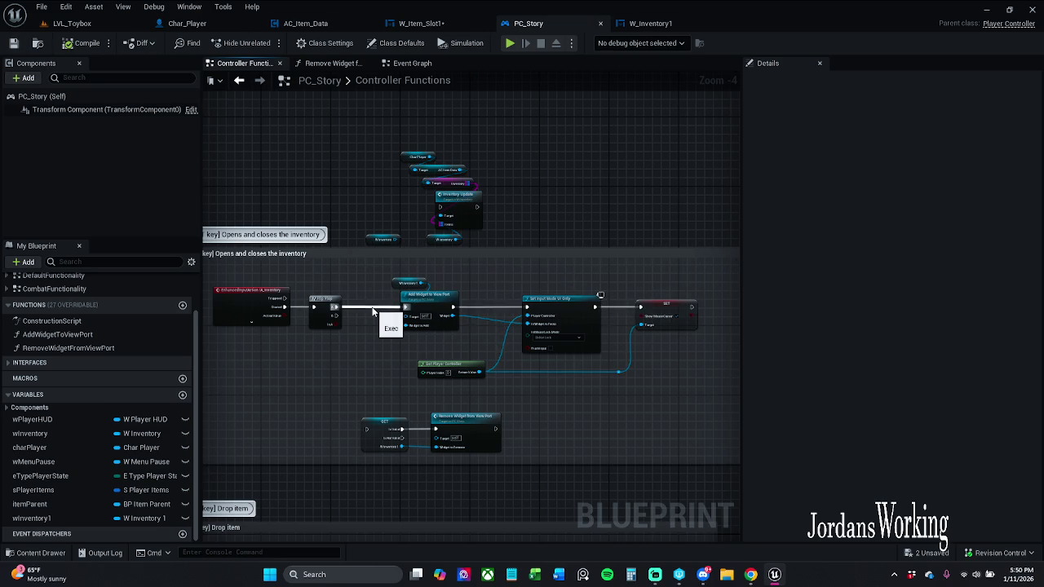
scroll(387, 306, up, 1)
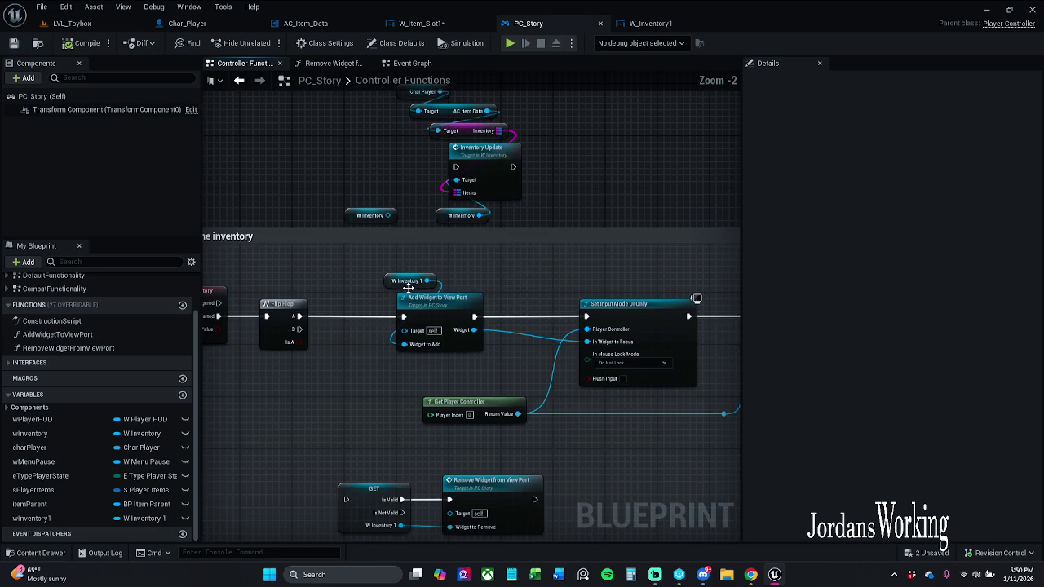
scroll(411, 262, up, 1)
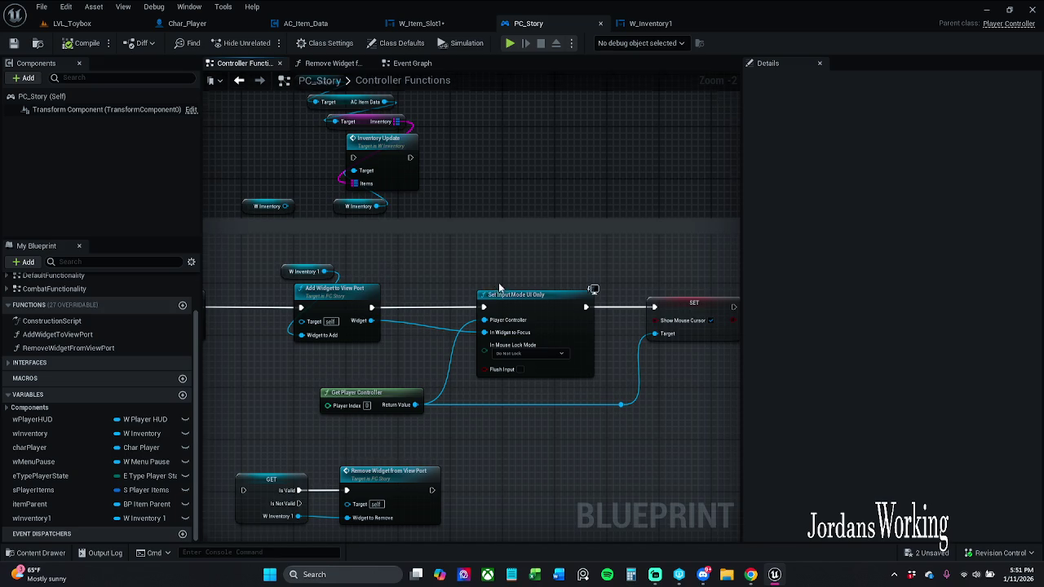
drag(525, 298, 524, 238)
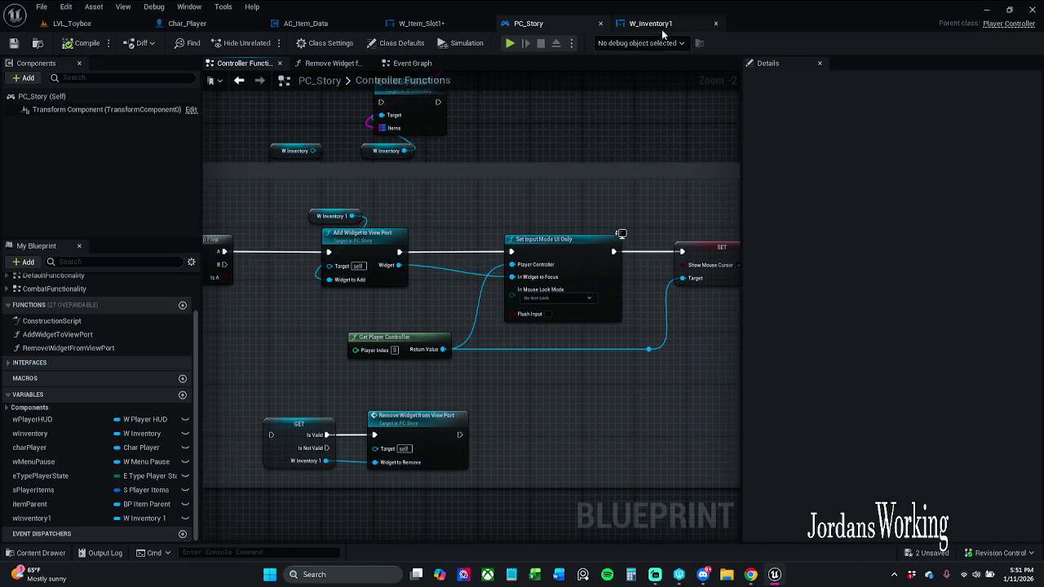
Look over W_Inventory1 and W_Item_Slot1, then show the slot's Designer layout with the Drop button.
click(650, 23)
mouse_move(806, 167)
mouse_down()
mouse_move(568, 139)
mouse_move(753, 109)
mouse_up()
click(431, 24)
mouse_move(289, 260)
mouse_down()
mouse_move(455, 260)
mouse_move(426, 221)
mouse_up()
click(948, 42)
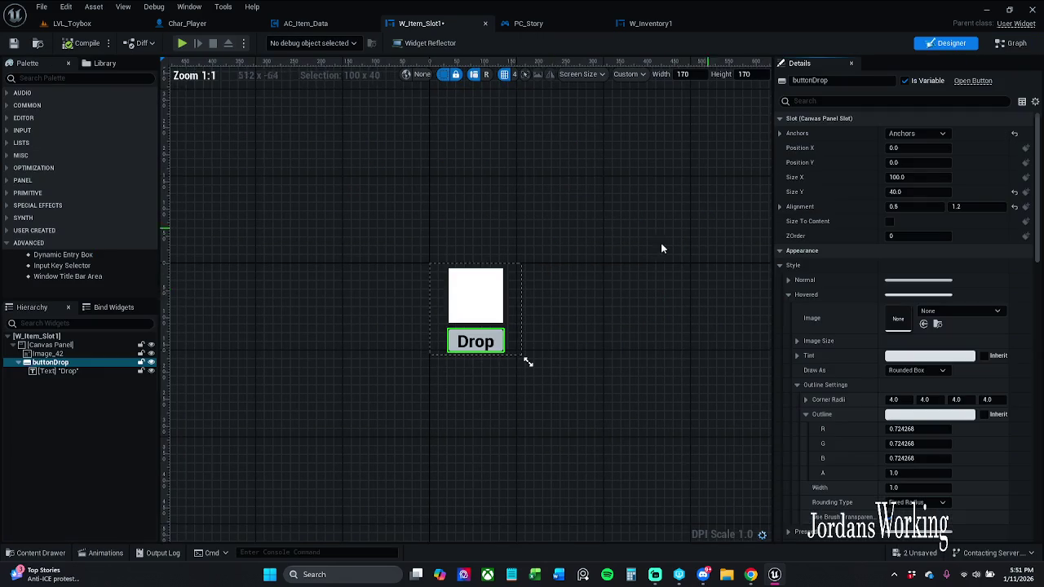
Move the W Inventory 1 getter above Remove Item 1 and add a level reroute point on its wire.
click(1010, 44)
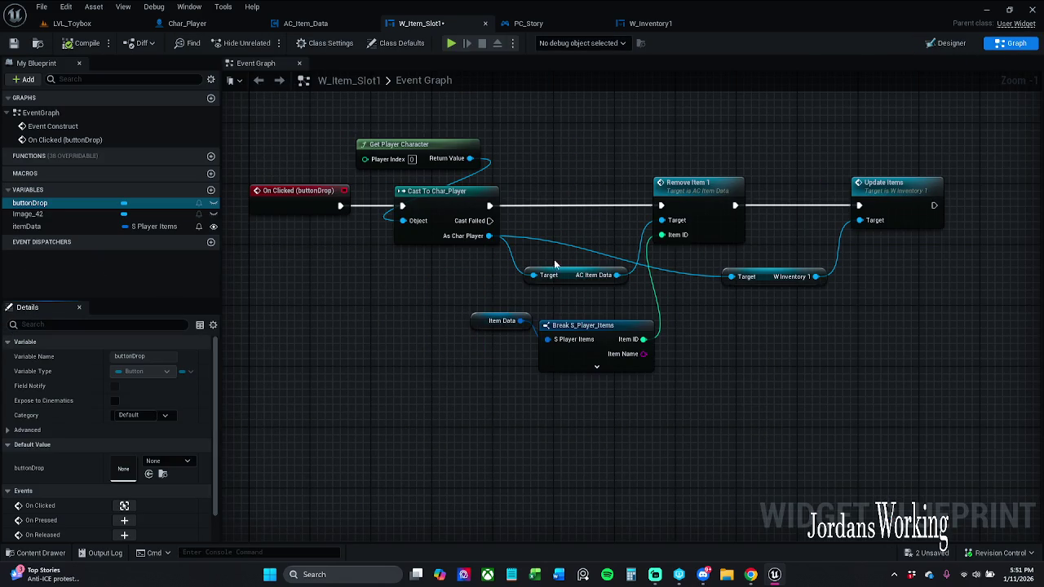
drag(700, 199, 705, 200)
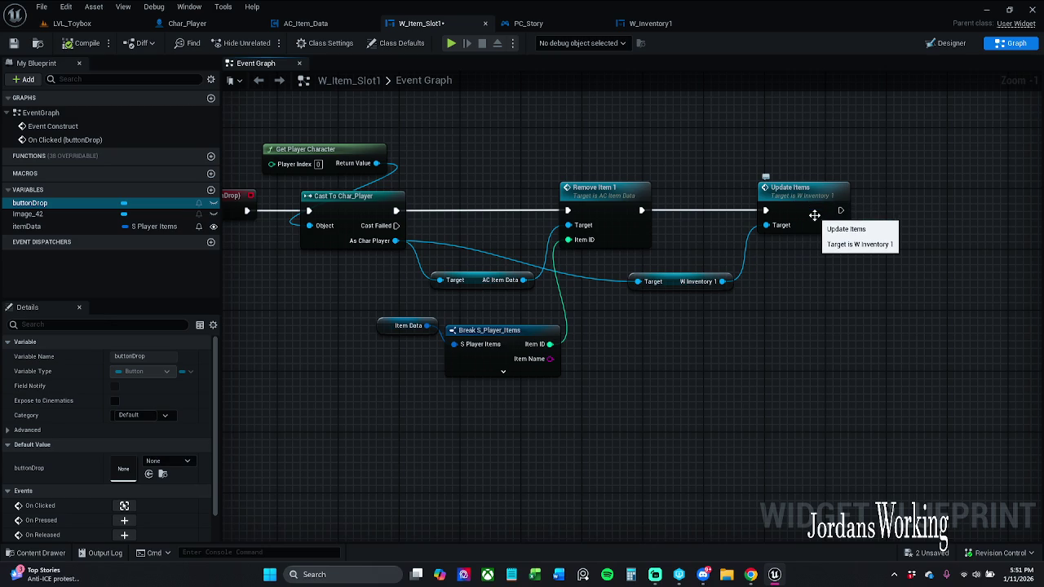
mouse_move(679, 287)
mouse_down()
mouse_move(629, 149)
mouse_move(514, 149)
mouse_up()
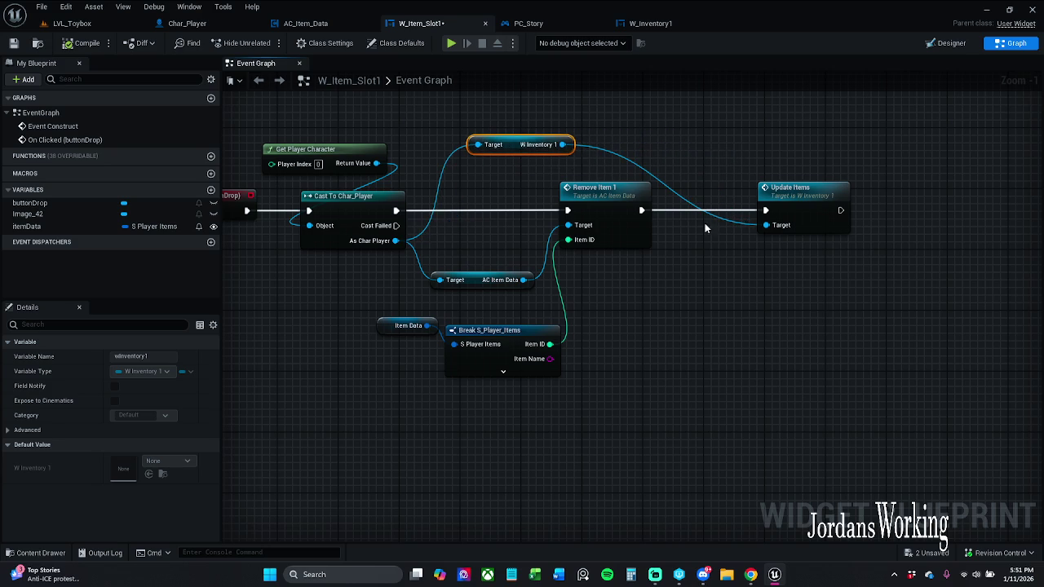
double_click(685, 199)
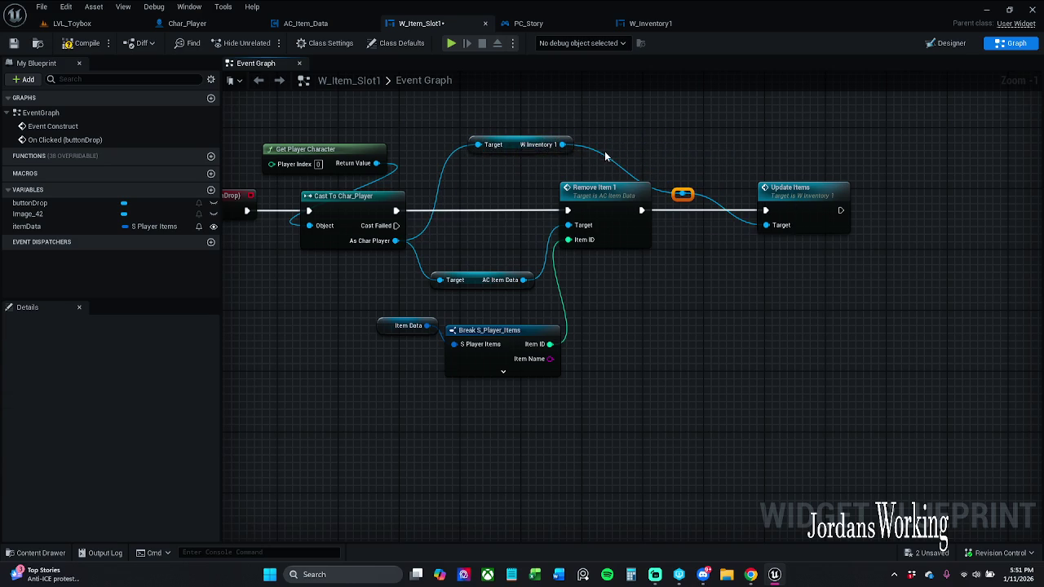
drag(683, 194, 683, 145)
click(699, 169)
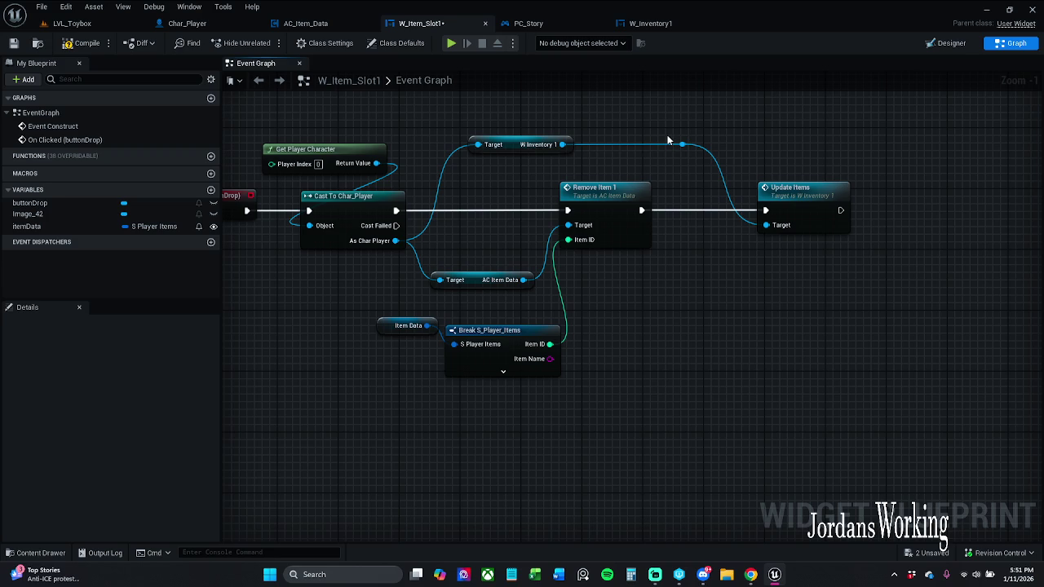
Nudge the AC Item Data node up and save W_Item_Slot1.
drag(479, 280, 479, 259)
click(681, 309)
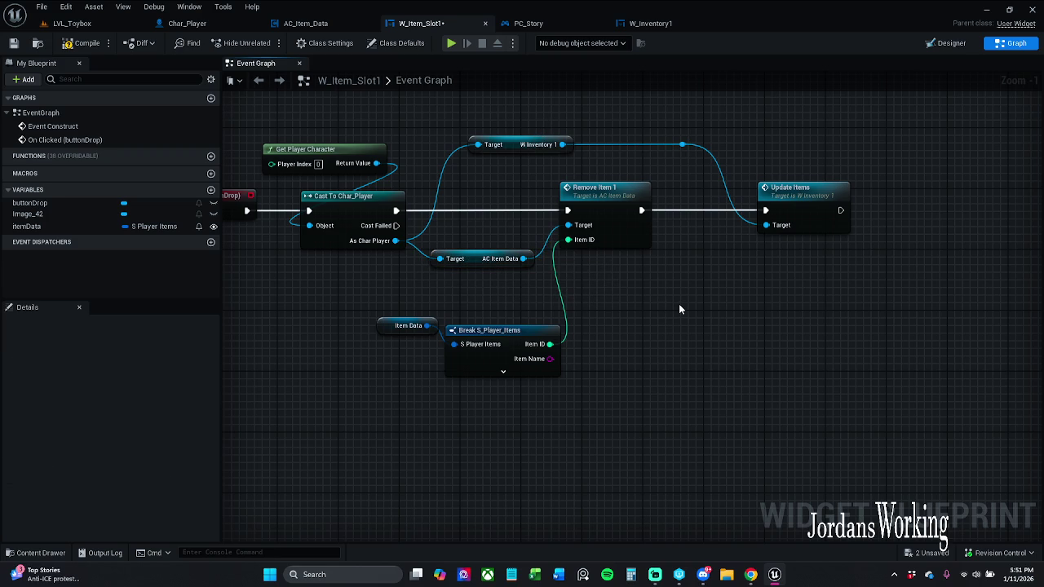
drag(680, 309, 749, 315)
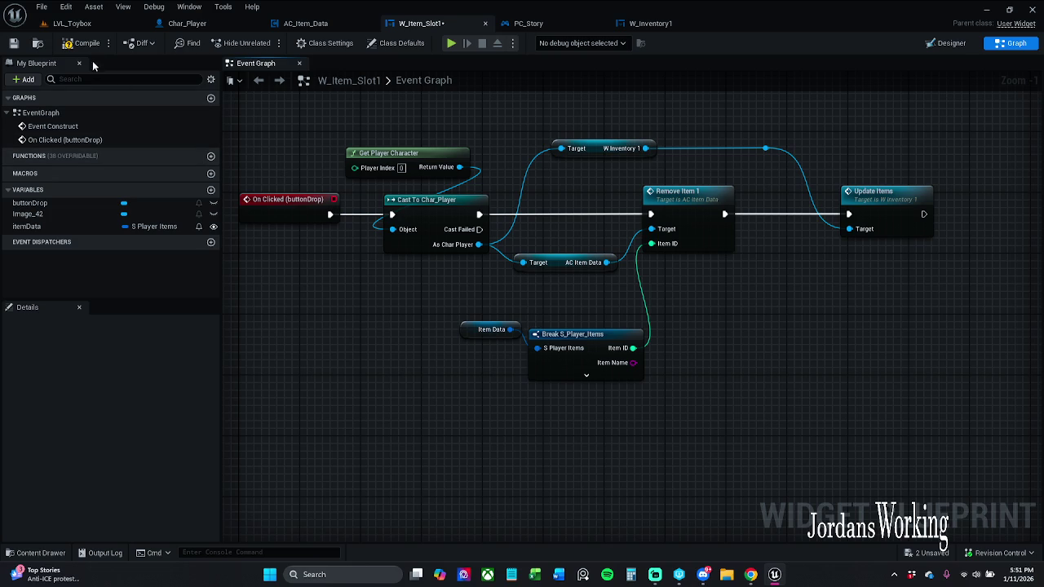
click(13, 42)
Shift the Update Items node slightly left and begin a new node from its output.
drag(498, 167, 470, 174)
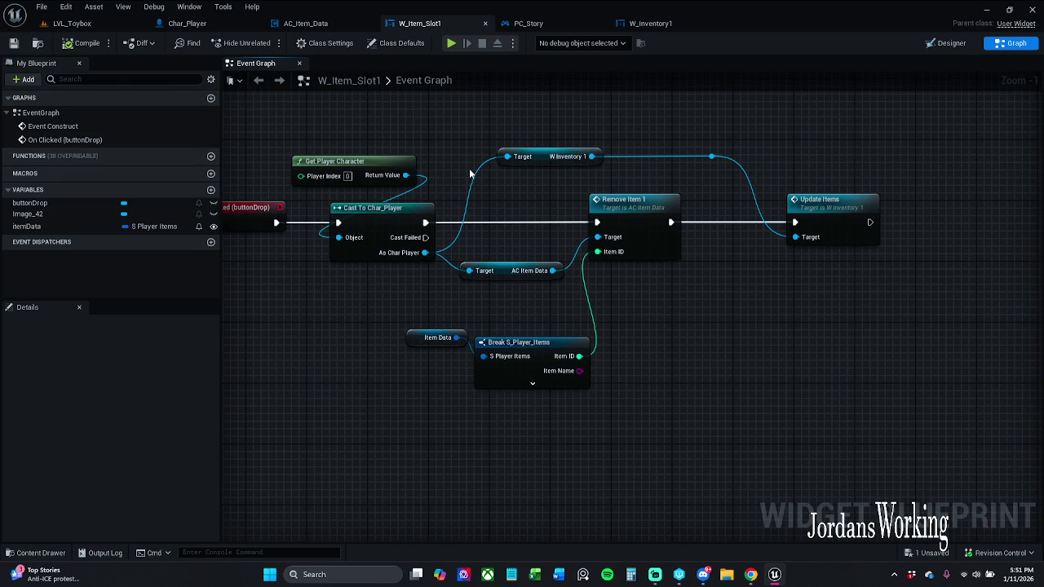
drag(759, 192, 725, 193)
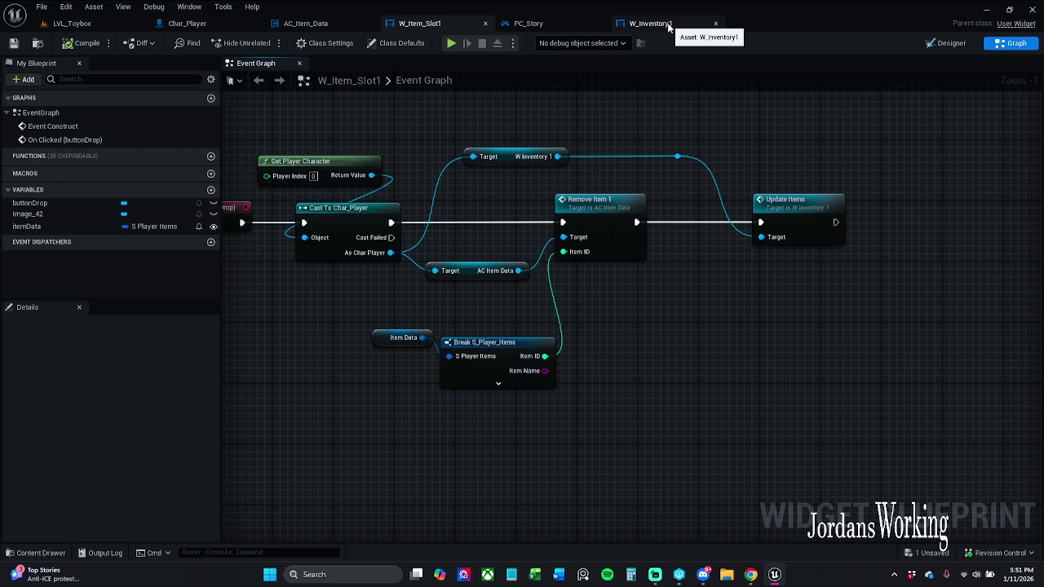
drag(509, 133, 628, 170)
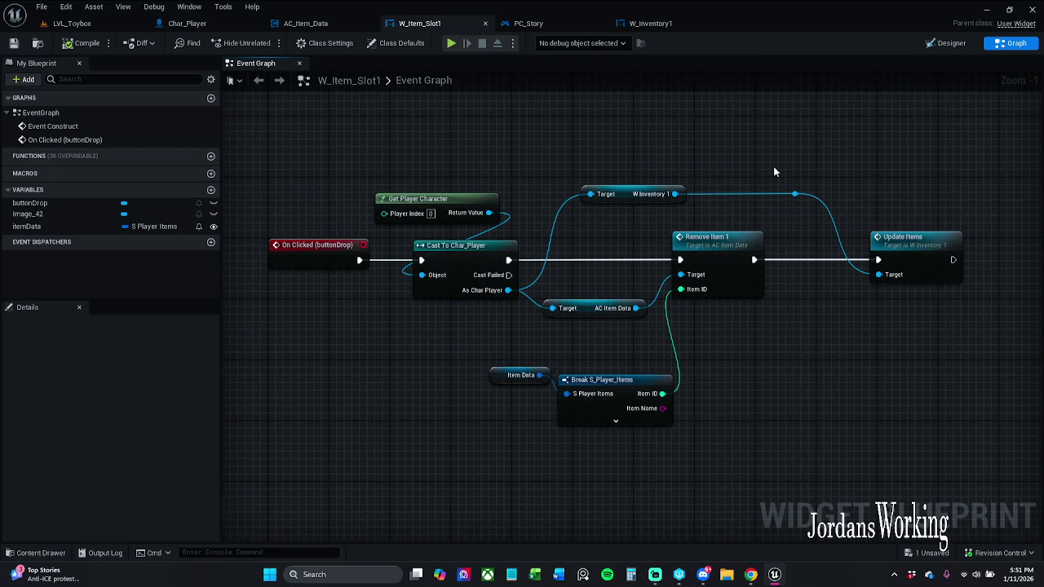
drag(775, 171, 536, 183)
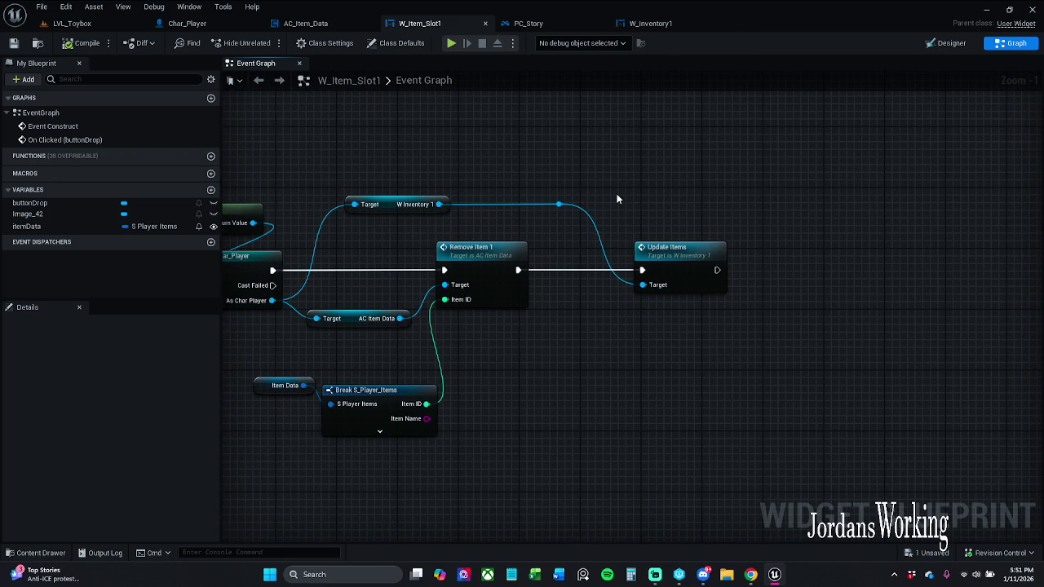
mouse_move(676, 259)
mouse_down()
mouse_move(643, 260)
mouse_move(744, 273)
mouse_up()
click(724, 277)
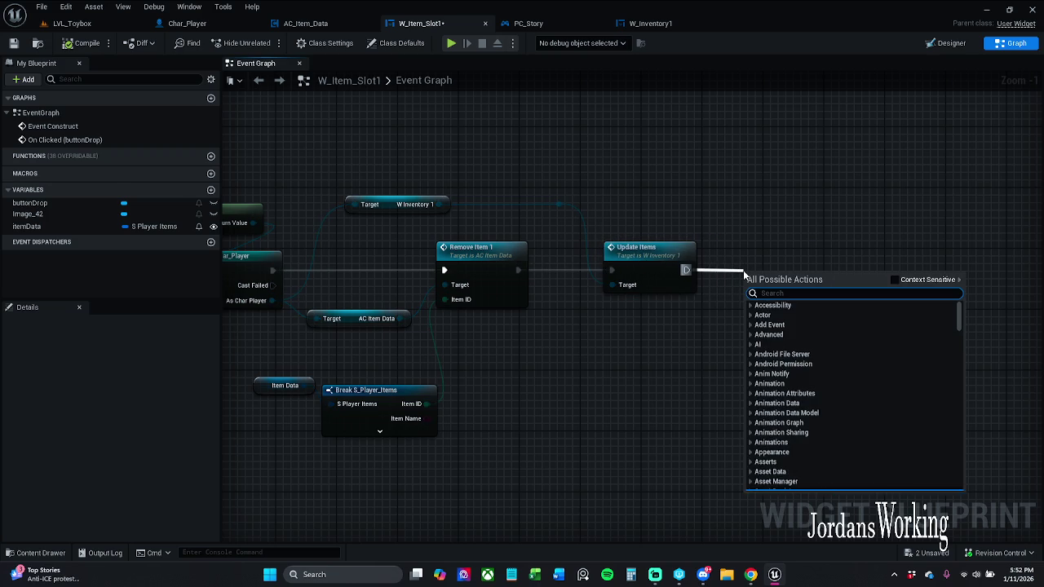
Add a Remove from Parent node after Update Items and straighten the two nodes into line.
text(re)
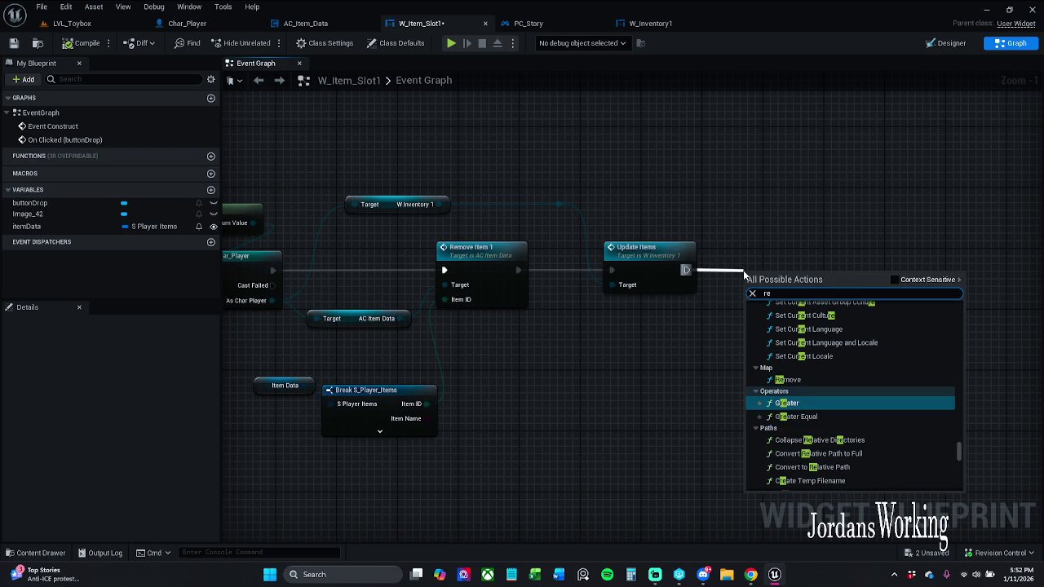
text(move)
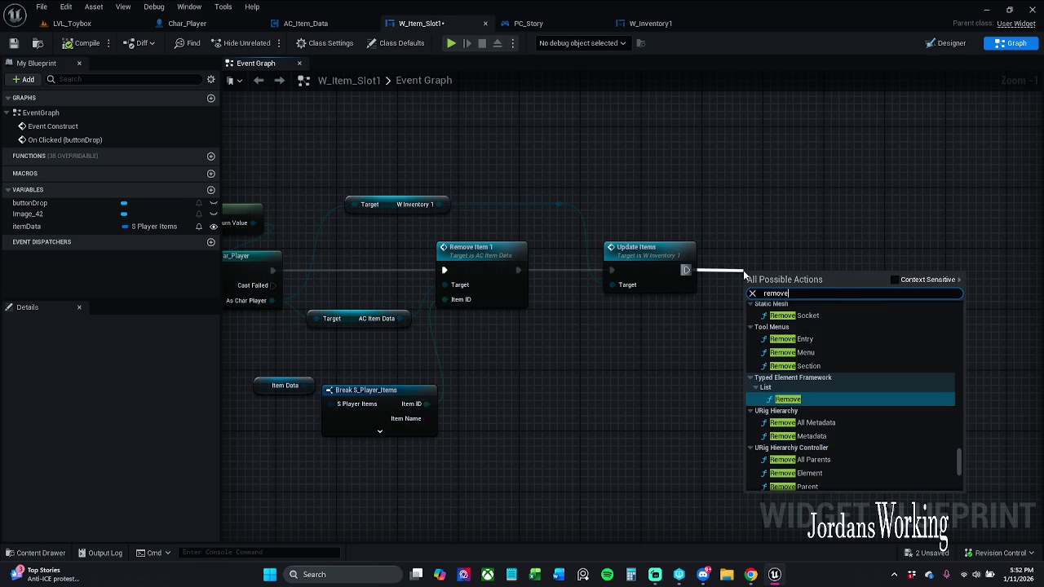
click(905, 279)
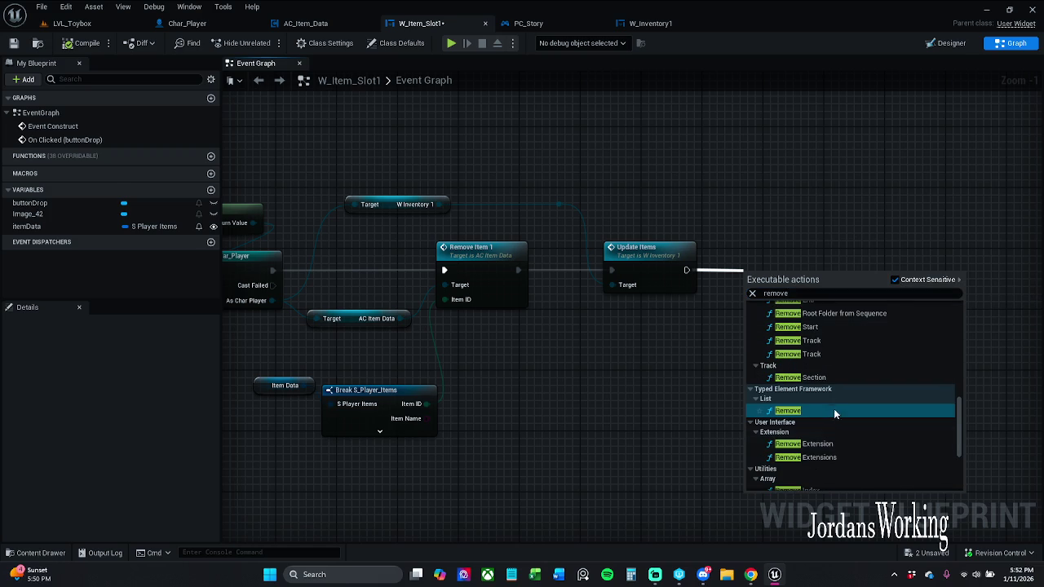
click(843, 294)
text(remove item)
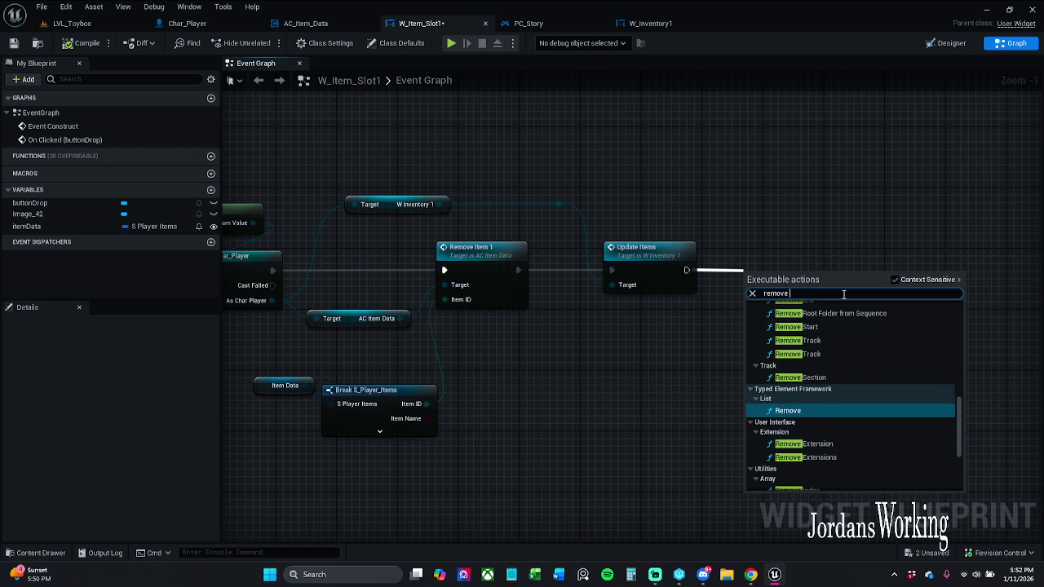
key(Escape)
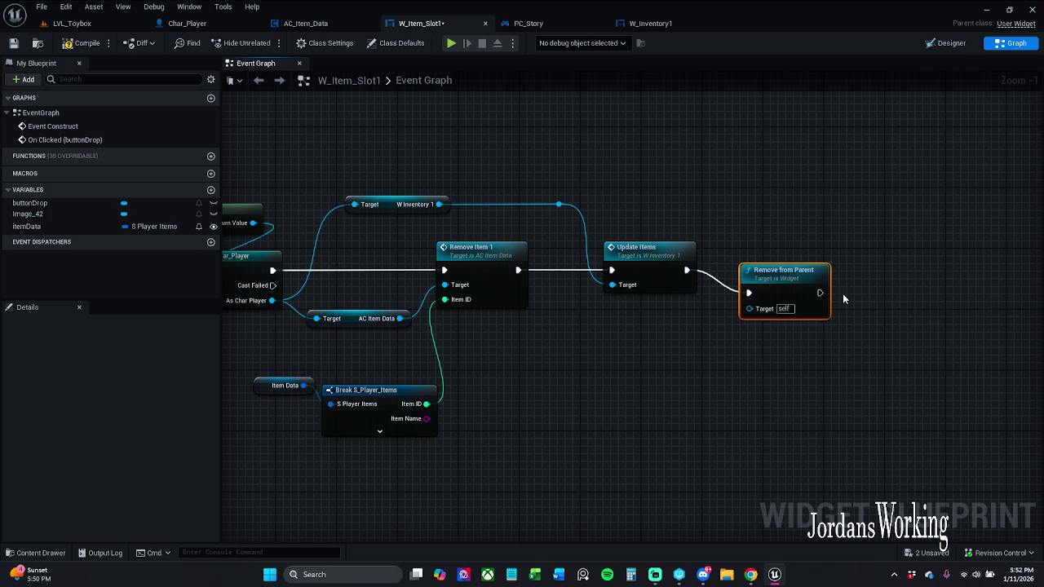
ctrl+click(624, 256)
key(q)
click(576, 135)
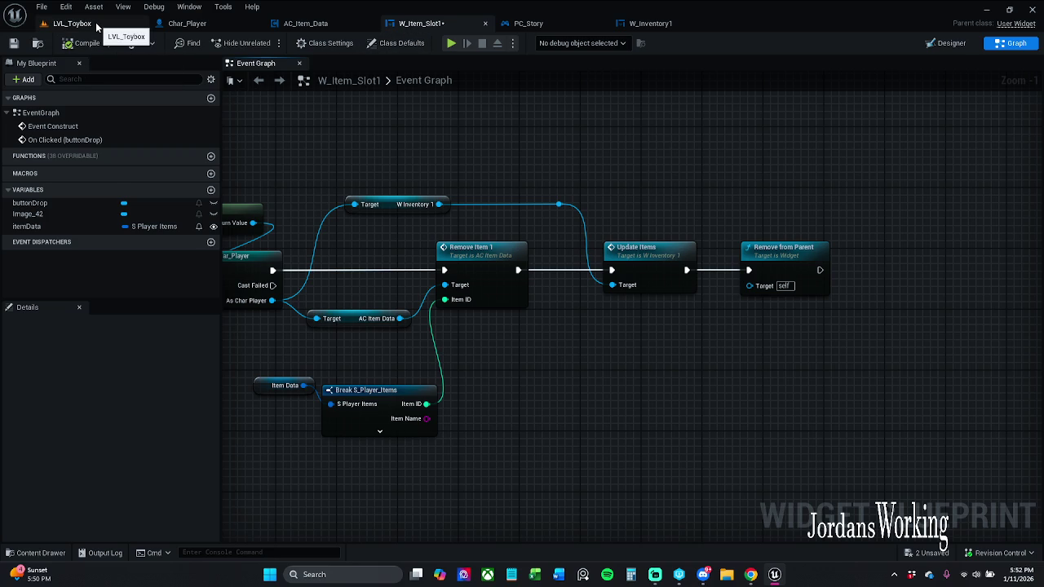
click(72, 23)
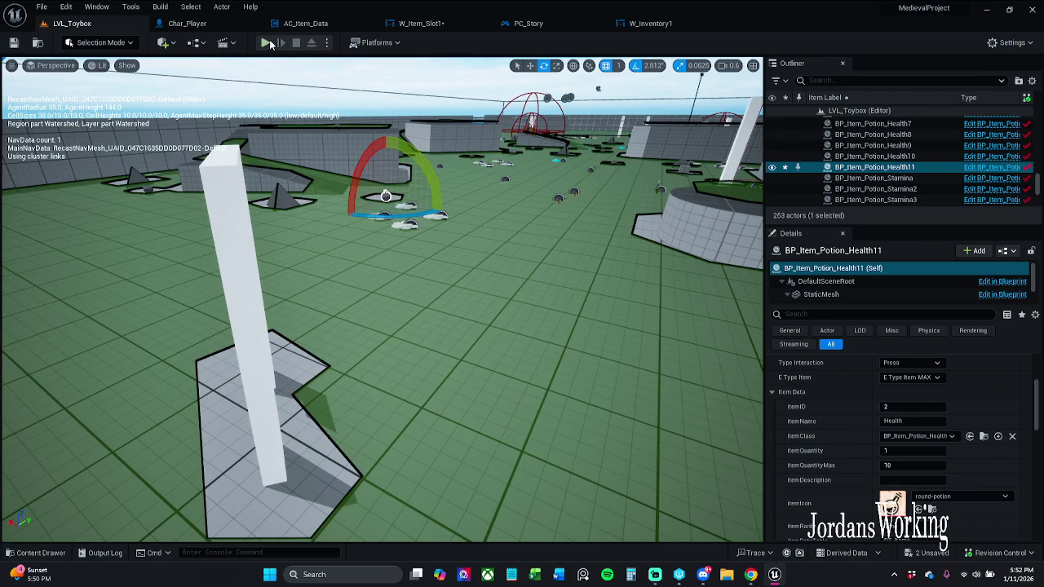
key(alt+p)
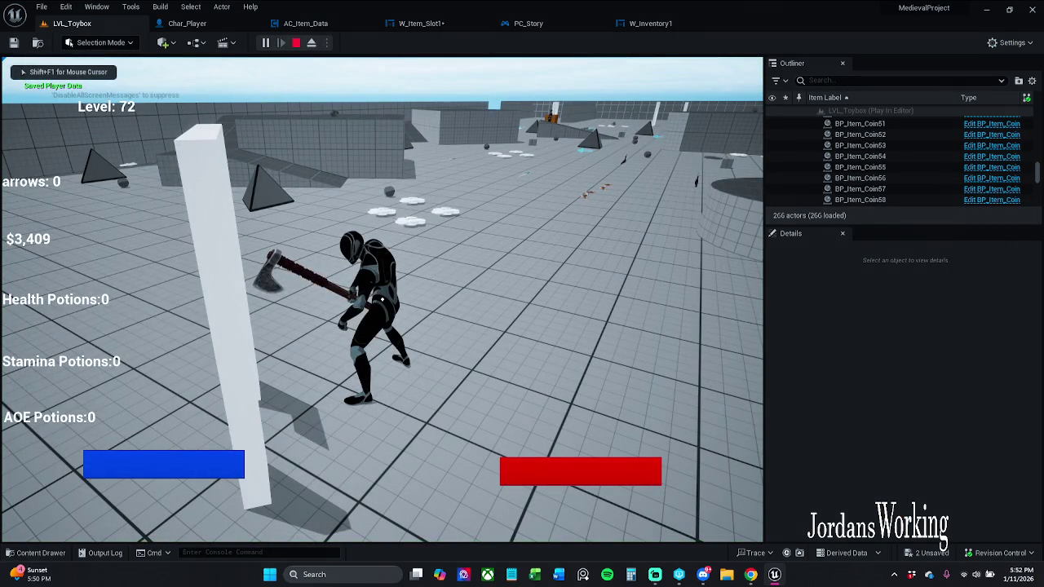
click(114, 355)
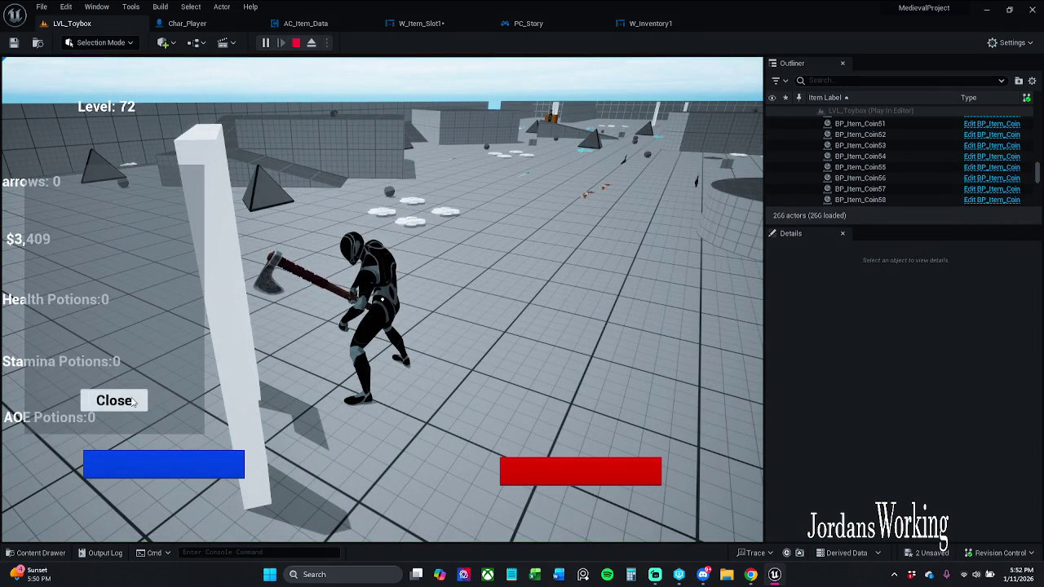
click(114, 401)
key(Escape)
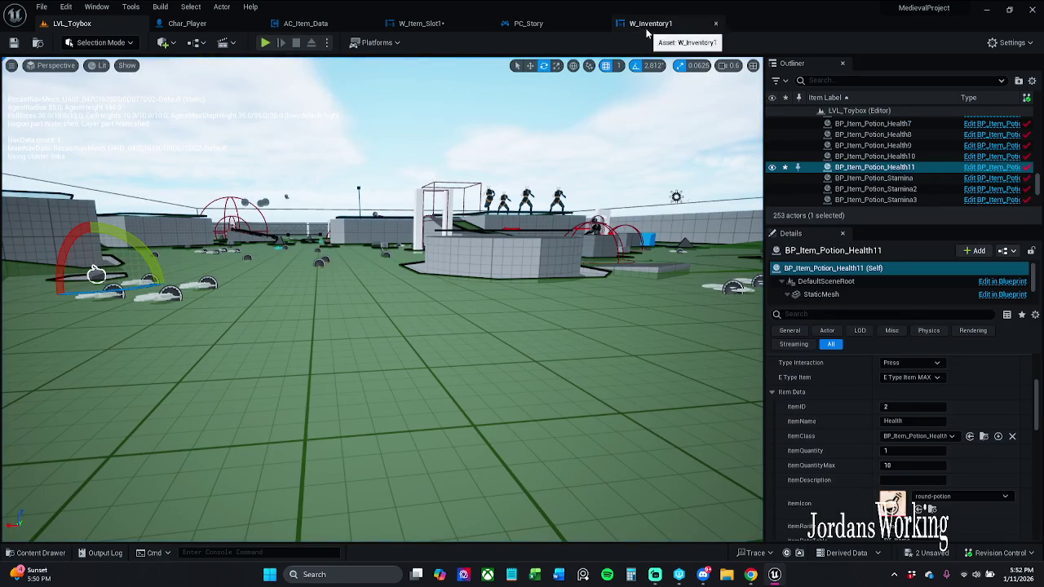
click(424, 24)
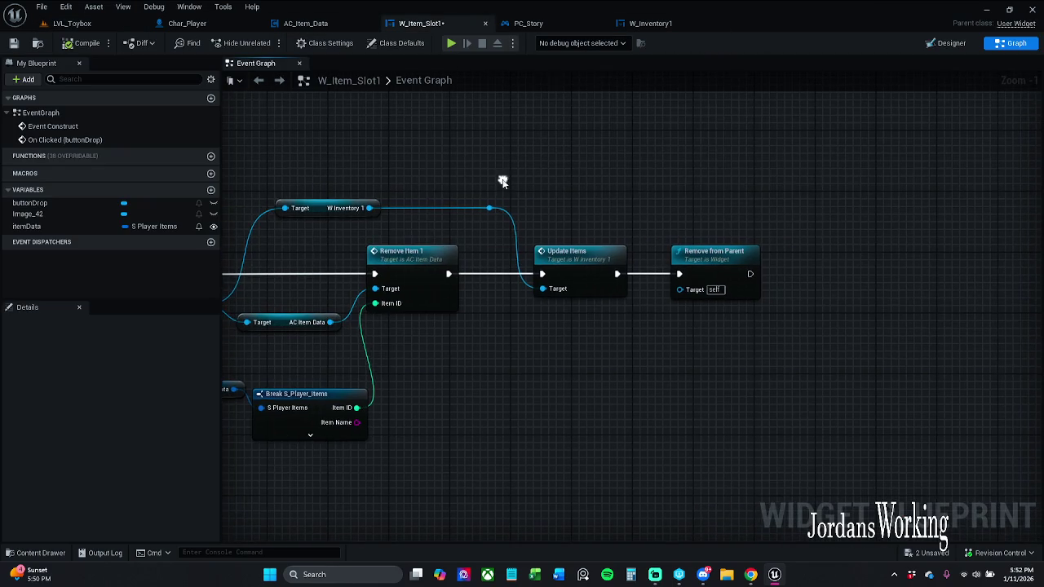
In W_Inventory1, wire a Remove from Parent node right after the UpdateItems event.
scroll(670, 198, down, 1)
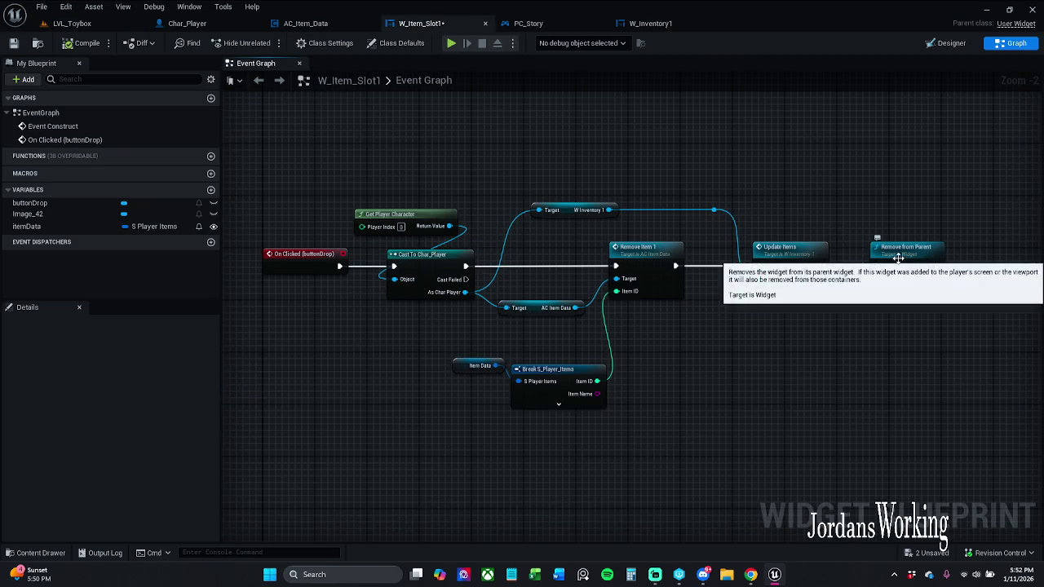
double_click(807, 258)
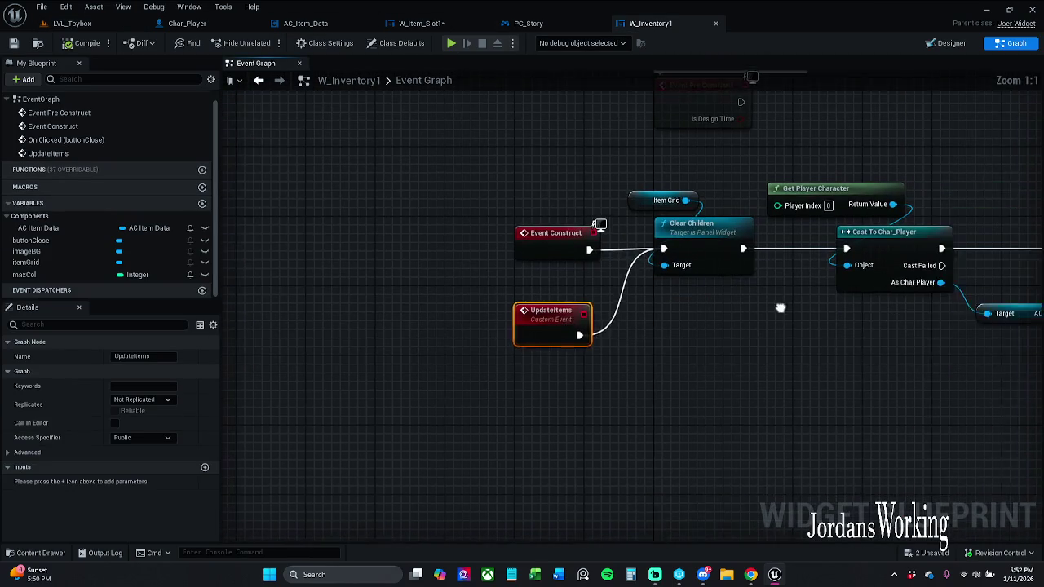
mouse_move(786, 321)
mouse_down()
mouse_move(364, 328)
mouse_move(735, 322)
mouse_move(822, 271)
mouse_move(626, 280)
mouse_move(479, 303)
mouse_move(376, 302)
mouse_move(369, 320)
mouse_up()
click(506, 333)
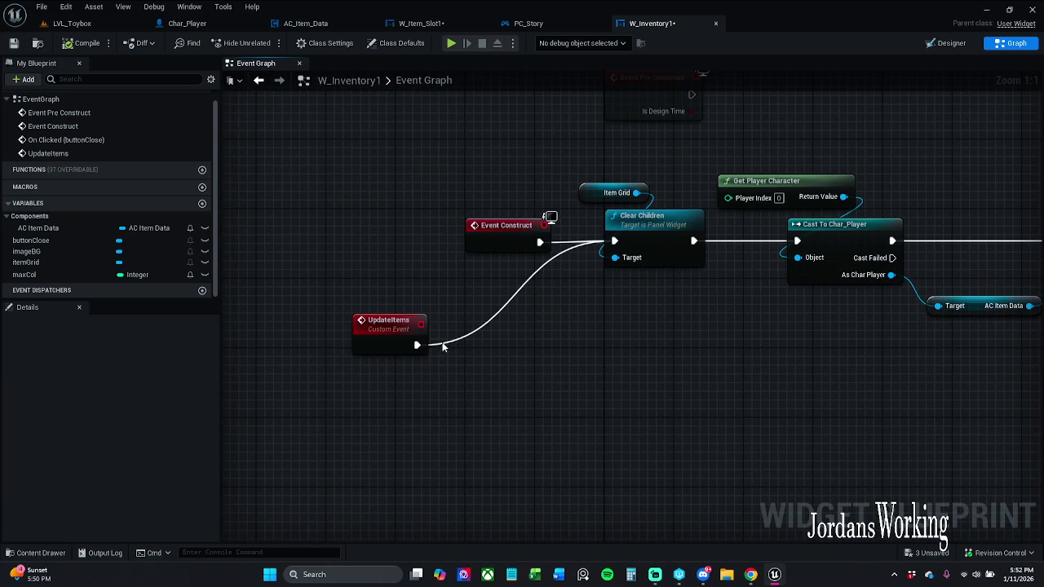
drag(417, 345, 543, 347)
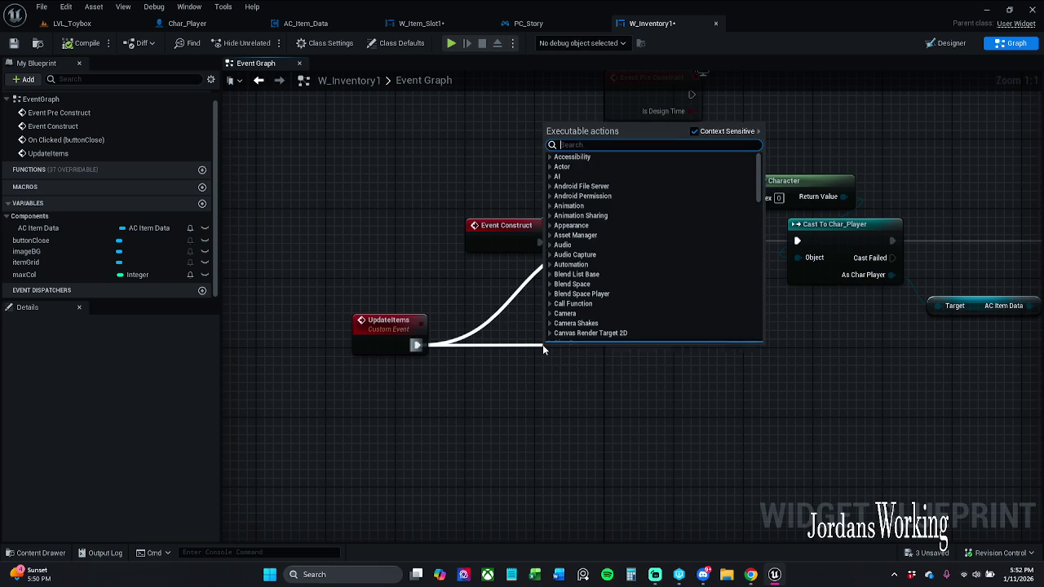
text(remove from)
key(Return)
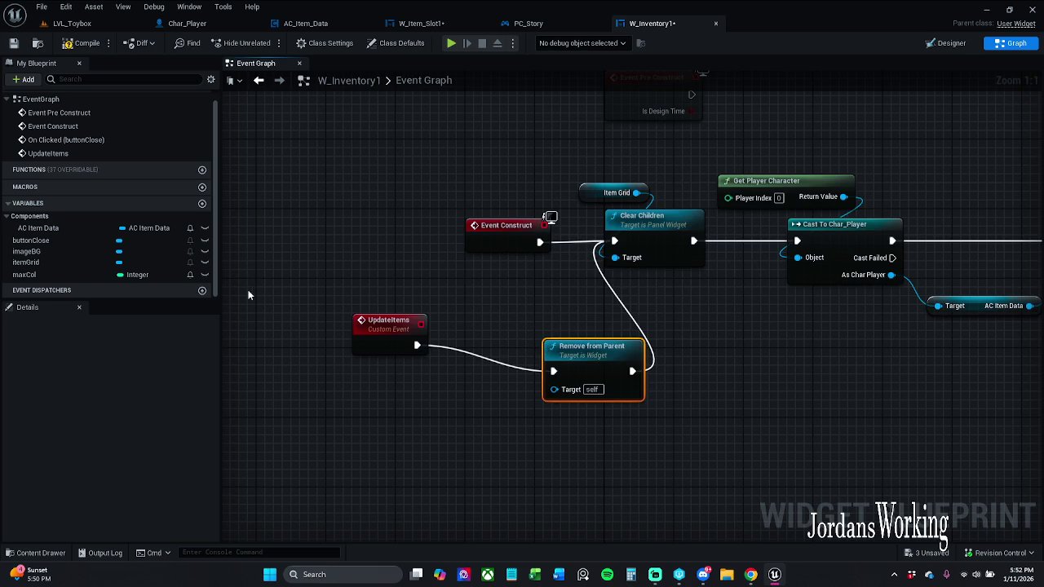
mouse_move(605, 375)
mouse_down()
mouse_move(525, 340)
mouse_move(525, 349)
mouse_up()
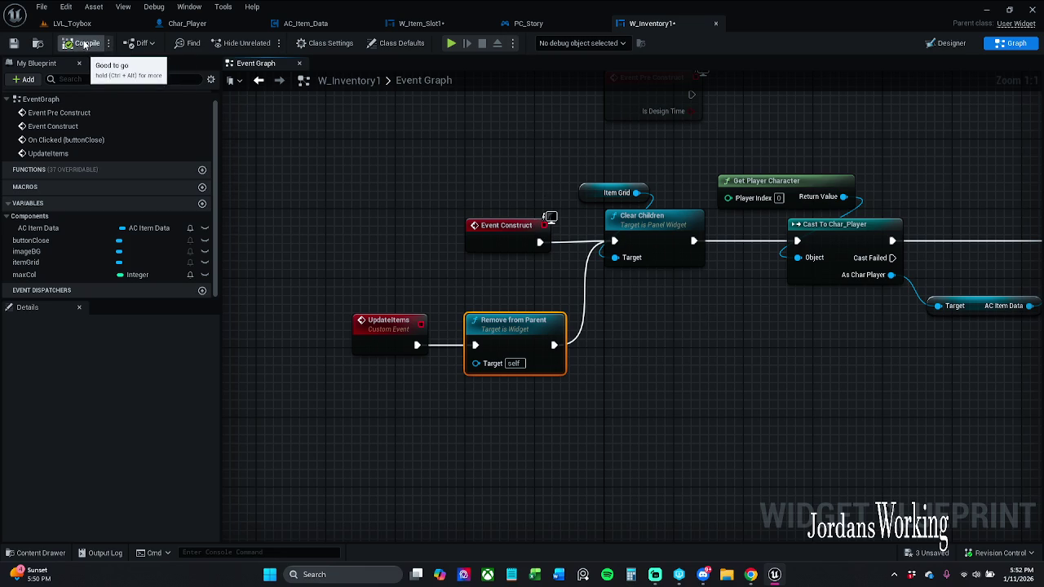
Expose Remove from Parent's Target as an UpdateItems input, then return to W_Item_Slot1.
mouse_move(476, 363)
mouse_down()
mouse_move(415, 366)
mouse_move(415, 356)
mouse_up()
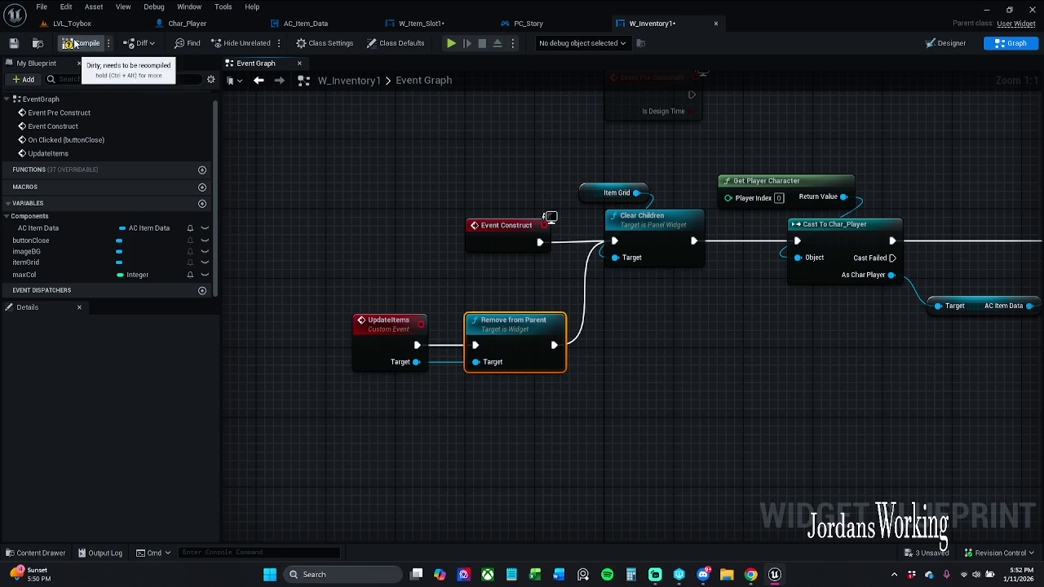
click(441, 23)
right_click(675, 172)
click(657, 132)
mouse_move(658, 132)
mouse_down()
mouse_move(576, 74)
mouse_move(688, 148)
mouse_up()
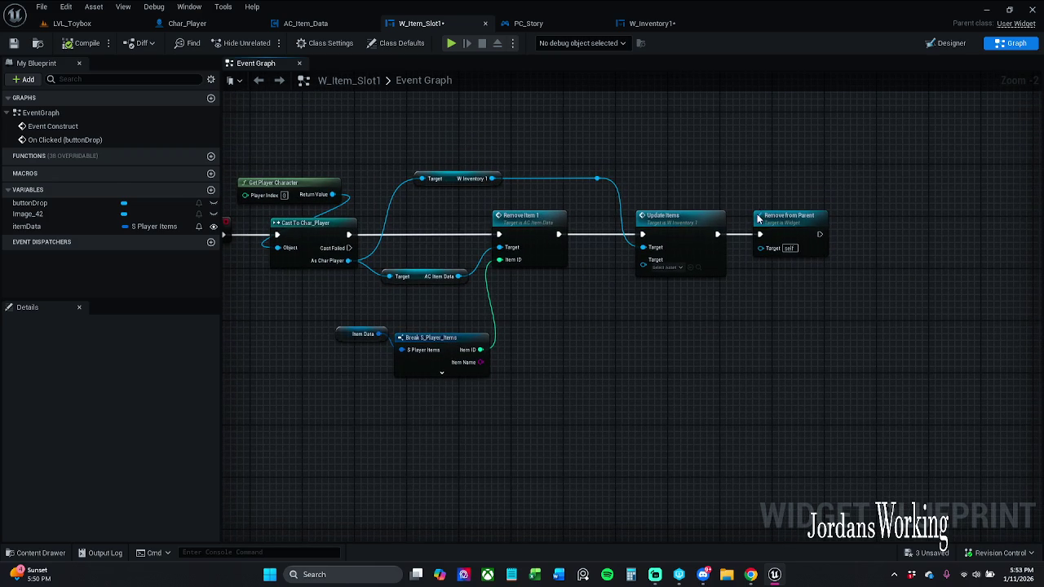
Tidy the inventory wire's reroute point and disconnect Update Items from Remove from Parent.
drag(708, 194, 792, 206)
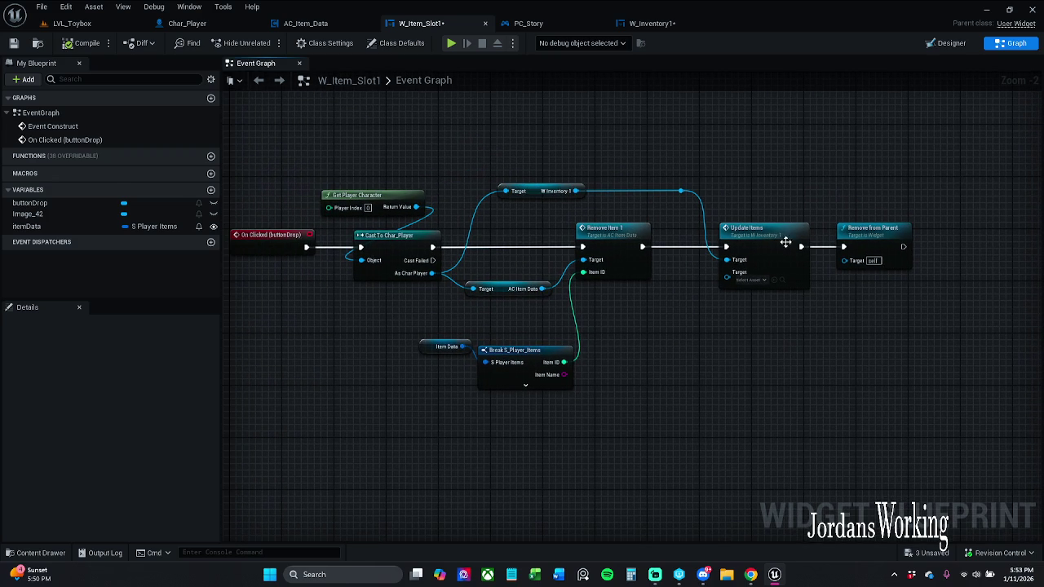
scroll(669, 222, up, 2)
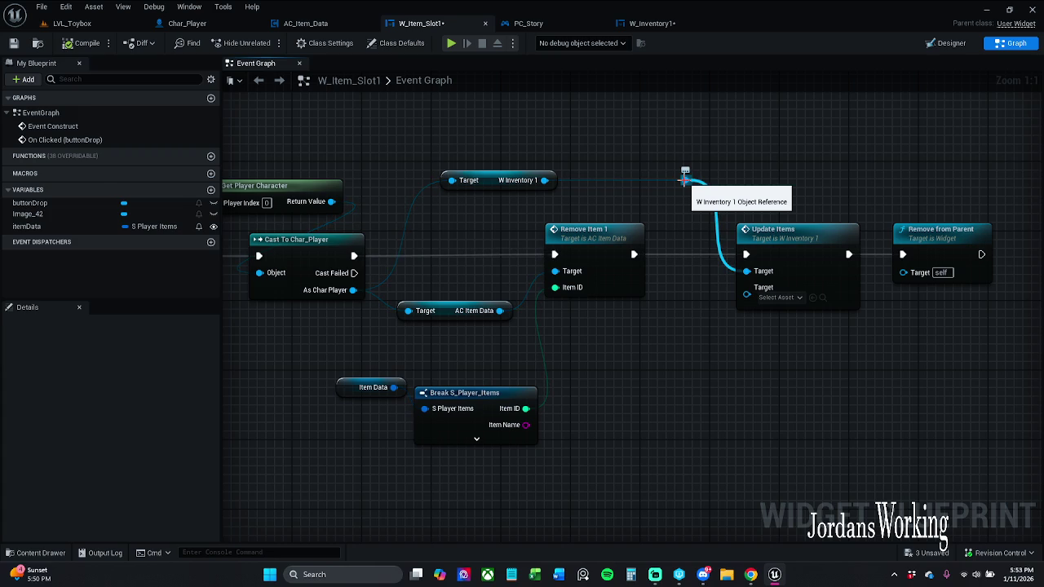
click(685, 178)
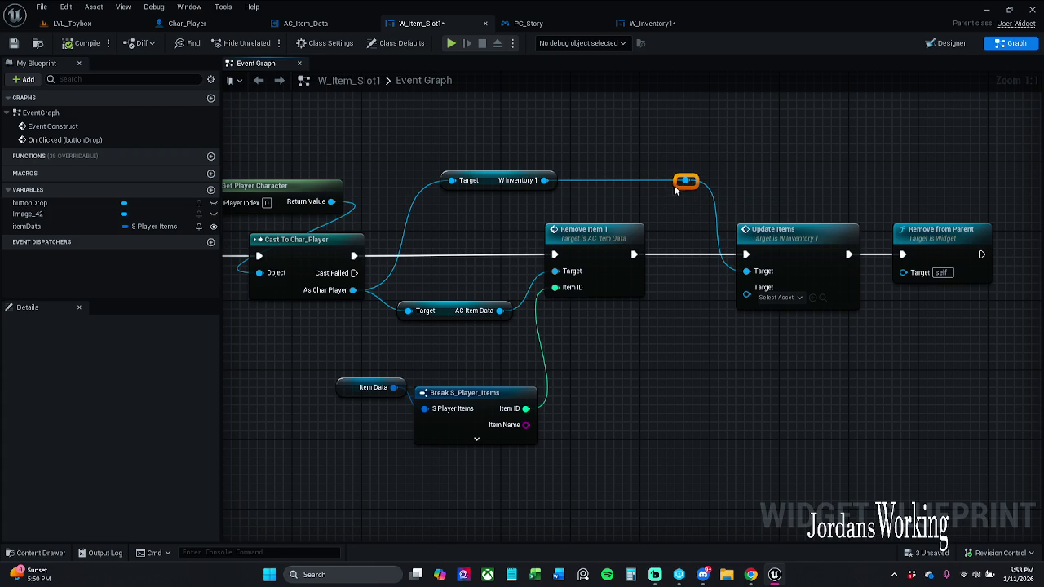
drag(675, 186, 658, 191)
ctrl+click(508, 186)
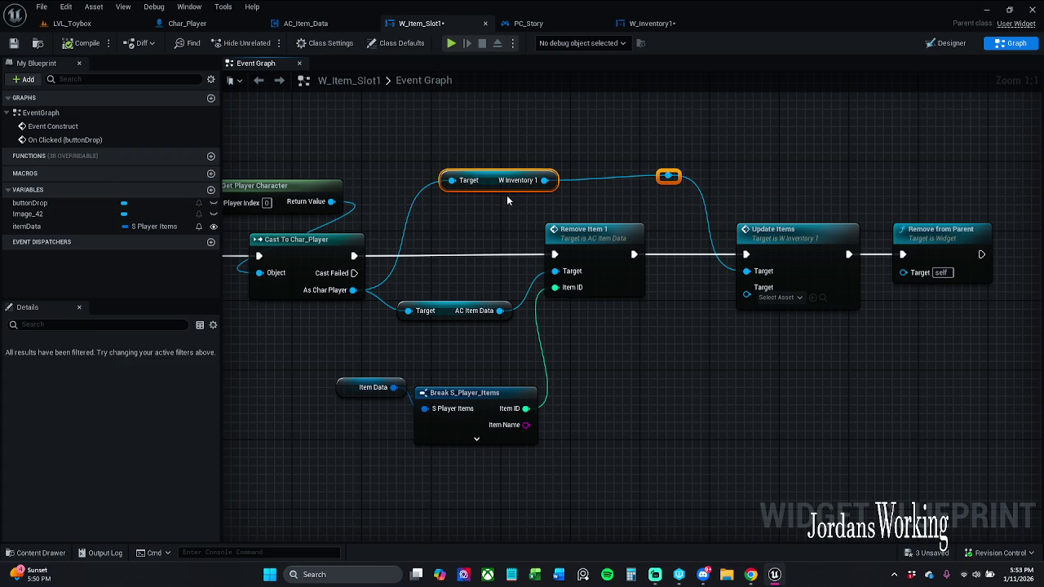
click(684, 116)
drag(902, 259, 802, 259)
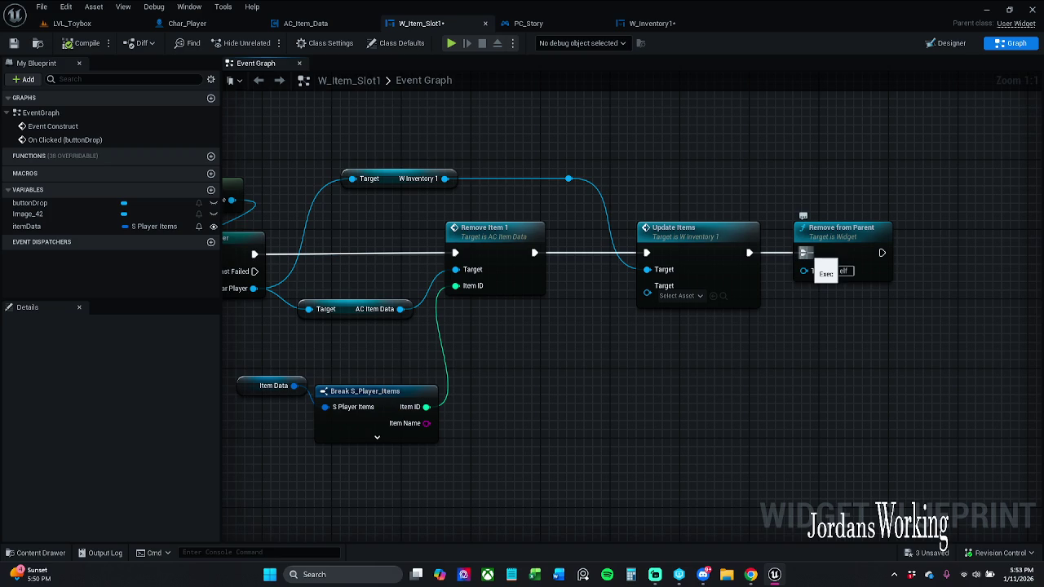
alt+click(802, 260)
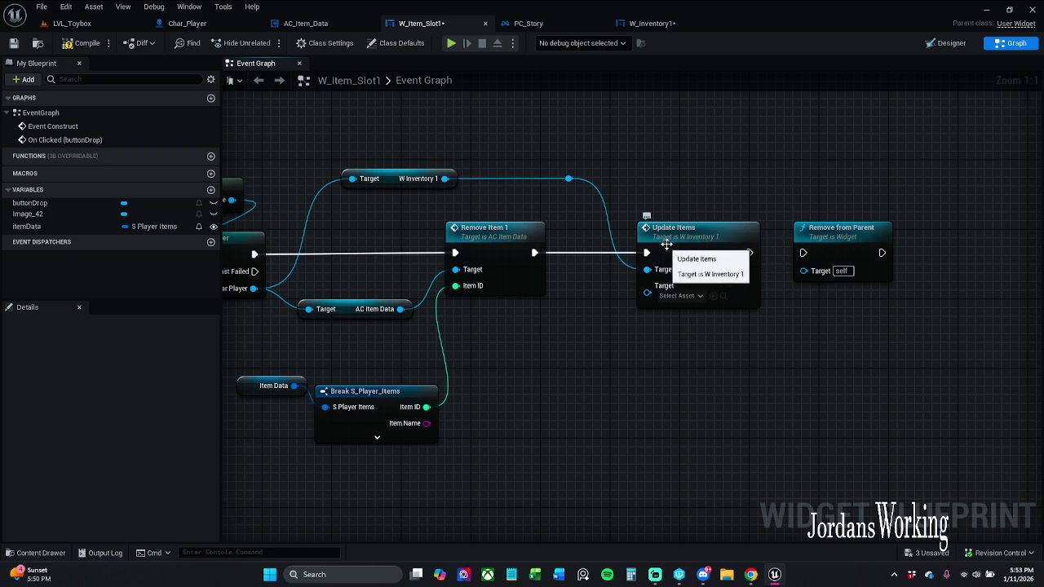
Connect a Self reference to Update Items' new Target input in W_Item_Slot1.
double_click(671, 239)
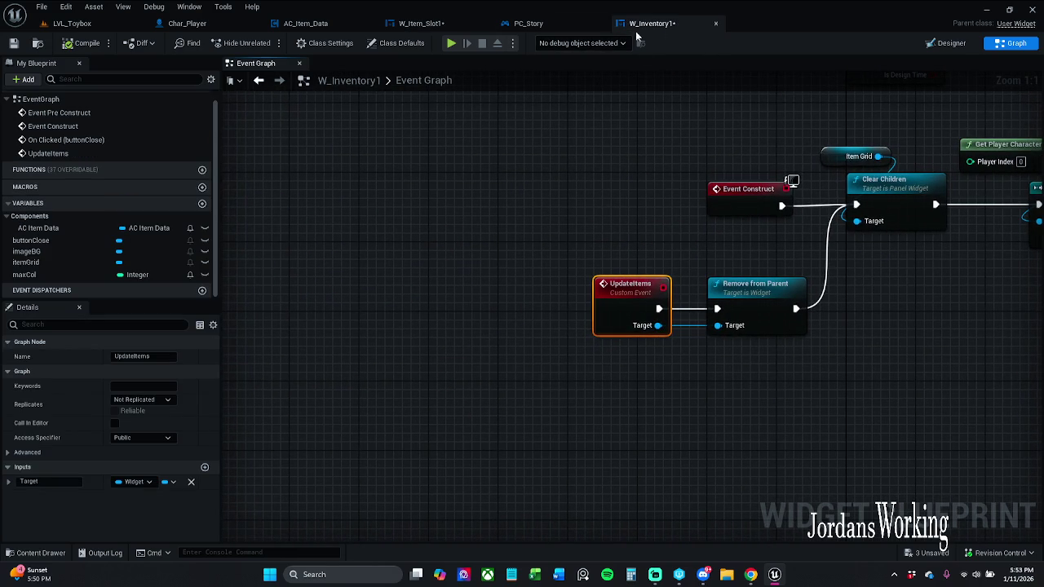
click(421, 23)
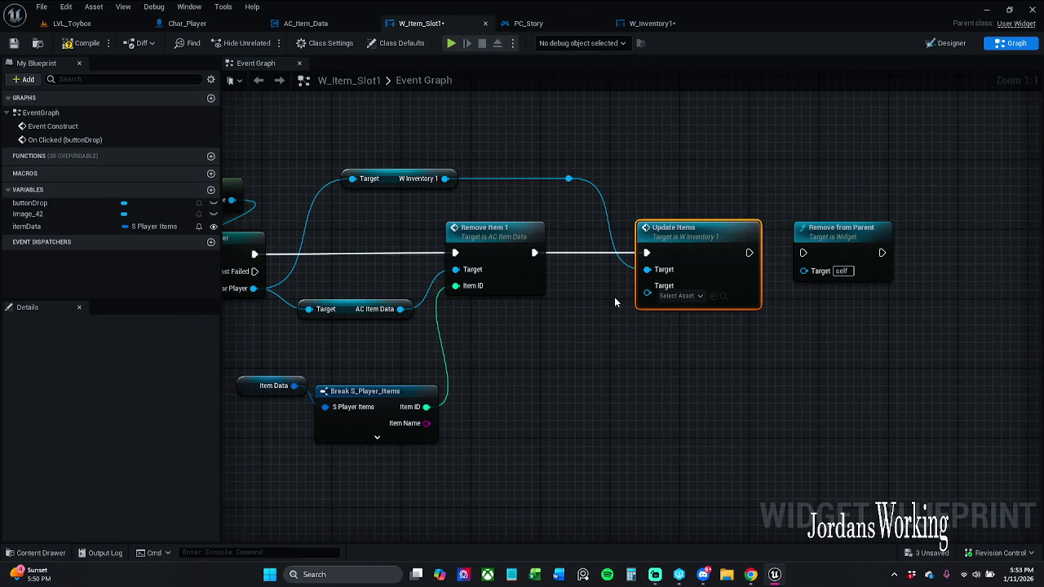
click(692, 297)
key(Escape)
drag(647, 293, 649, 332)
text(self)
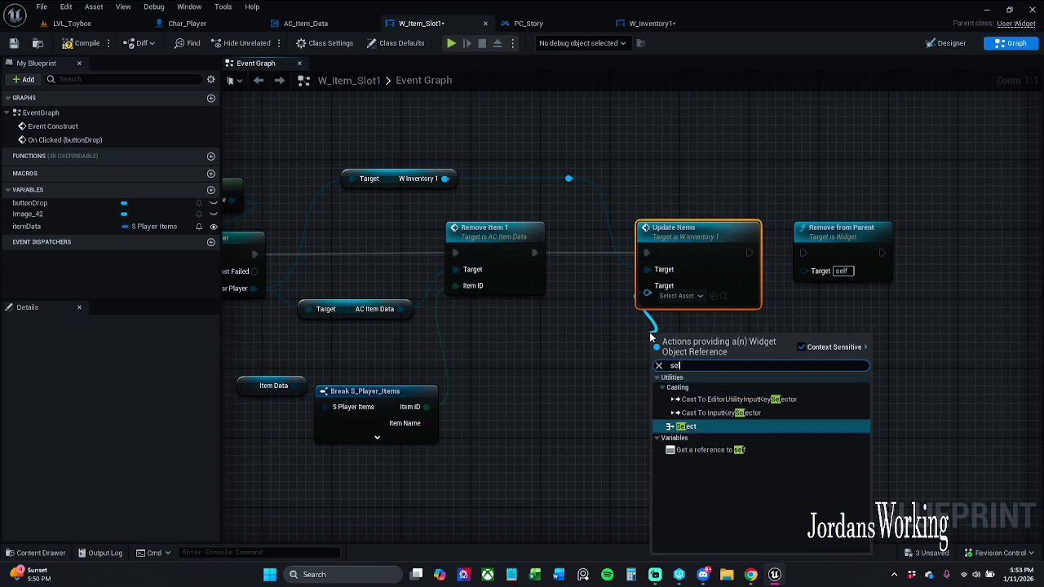
key(Return)
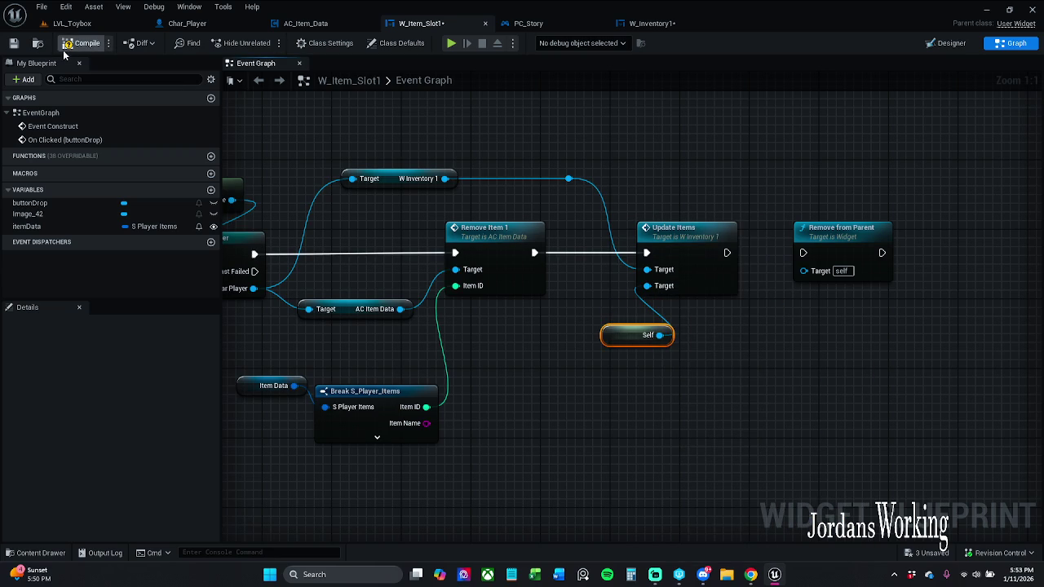
Play LVL_Toybox, drop the bomb from the inventory, stop, and return to W_Inventory1.
click(72, 22)
click(265, 42)
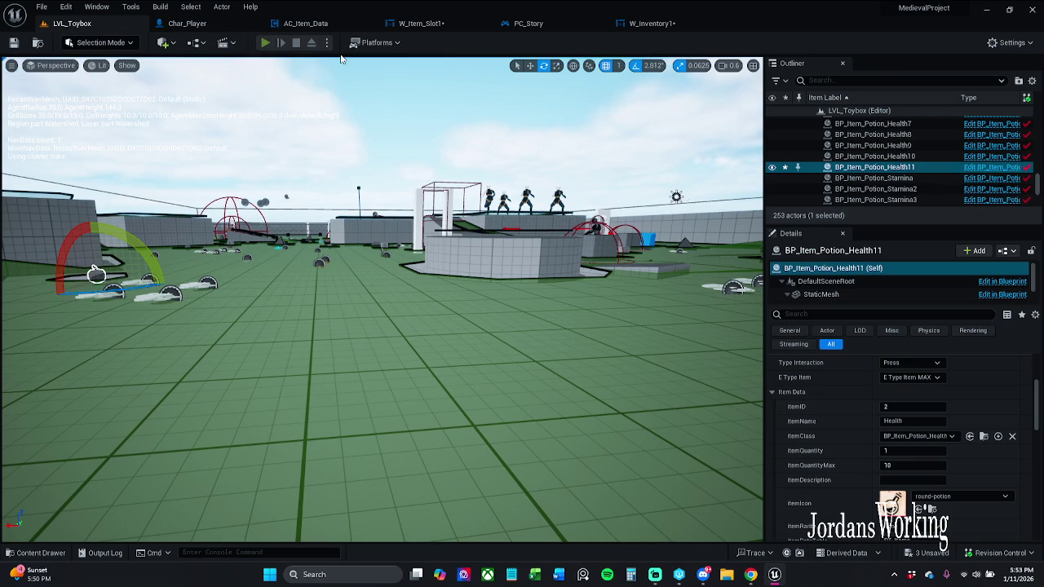
key(i)
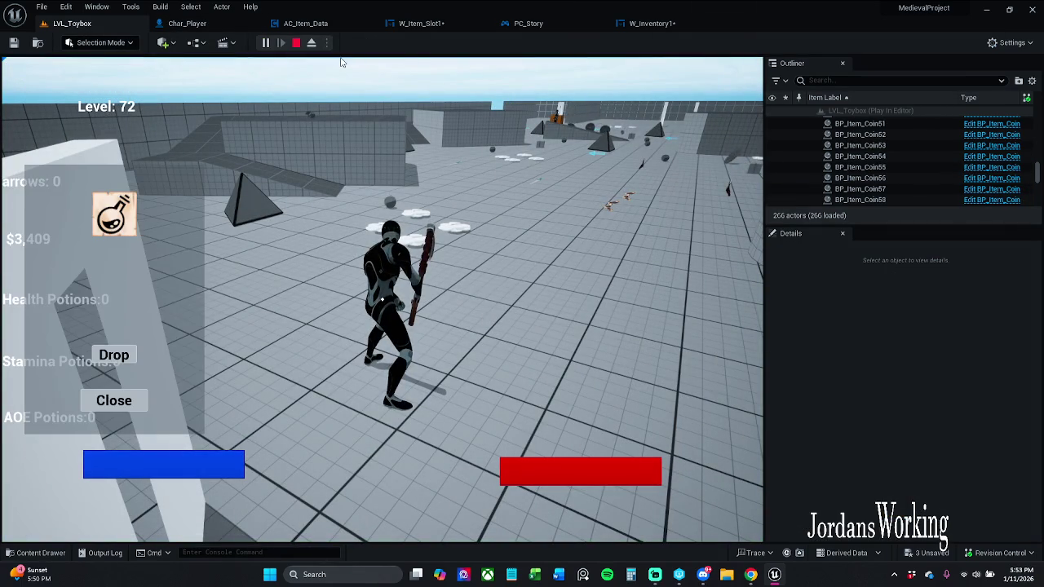
click(112, 354)
click(112, 399)
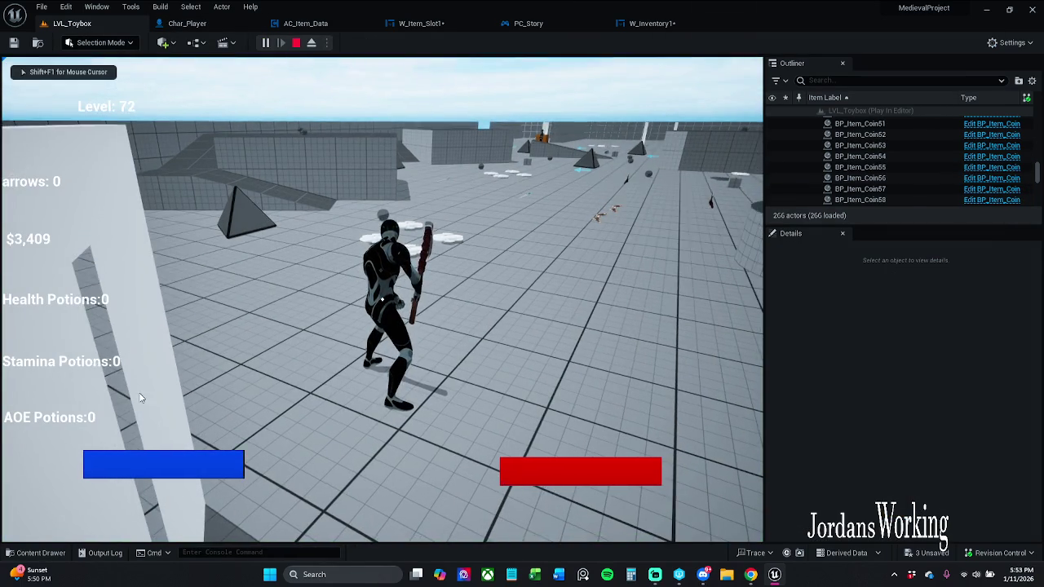
key(Escape)
click(652, 23)
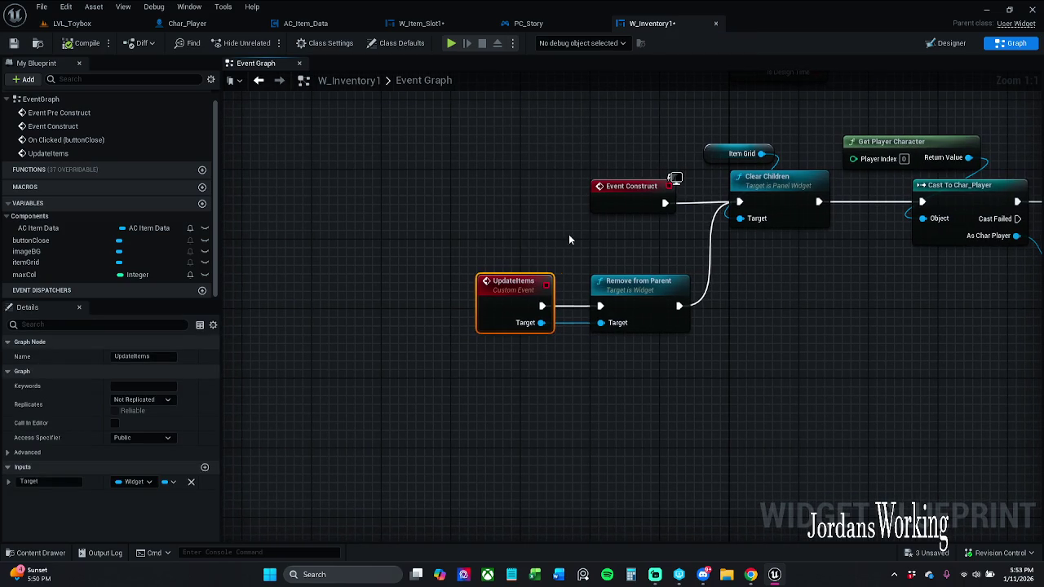
Delete the Remove from Parent node from W_Item_Slot1's drop graph.
click(528, 23)
click(420, 22)
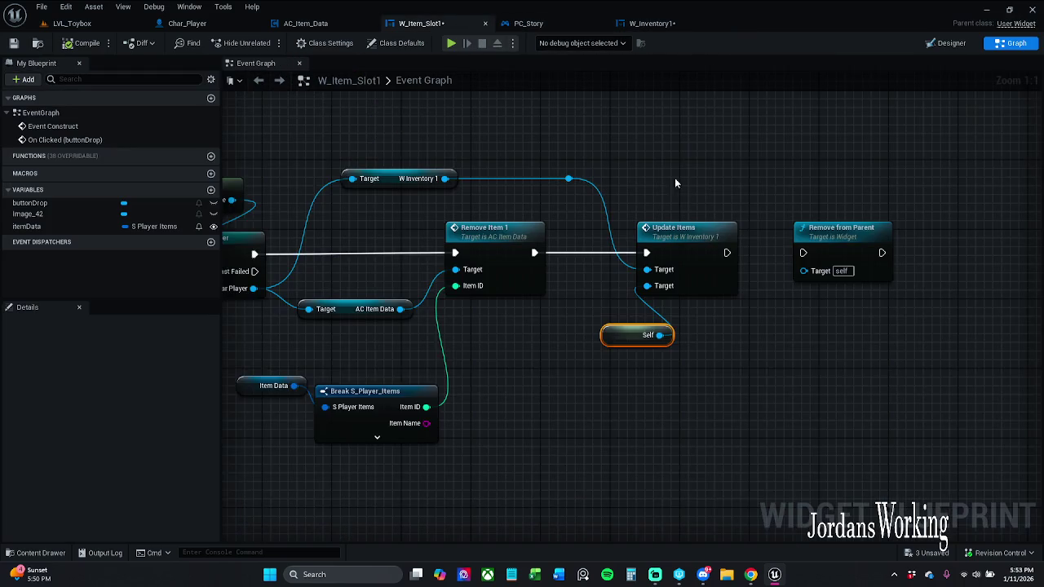
drag(596, 188, 766, 287)
key(Delete)
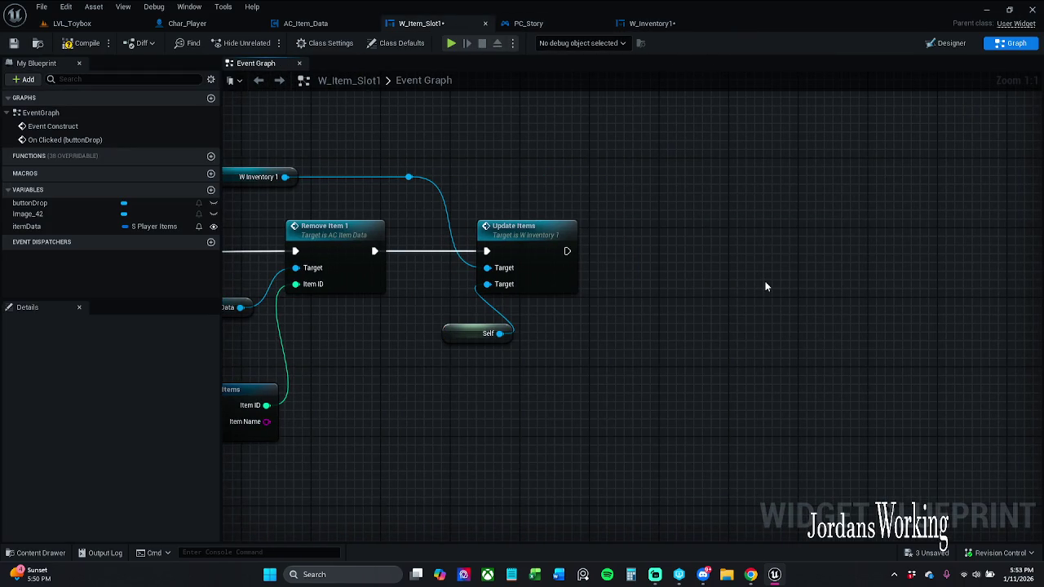
drag(489, 332, 489, 314)
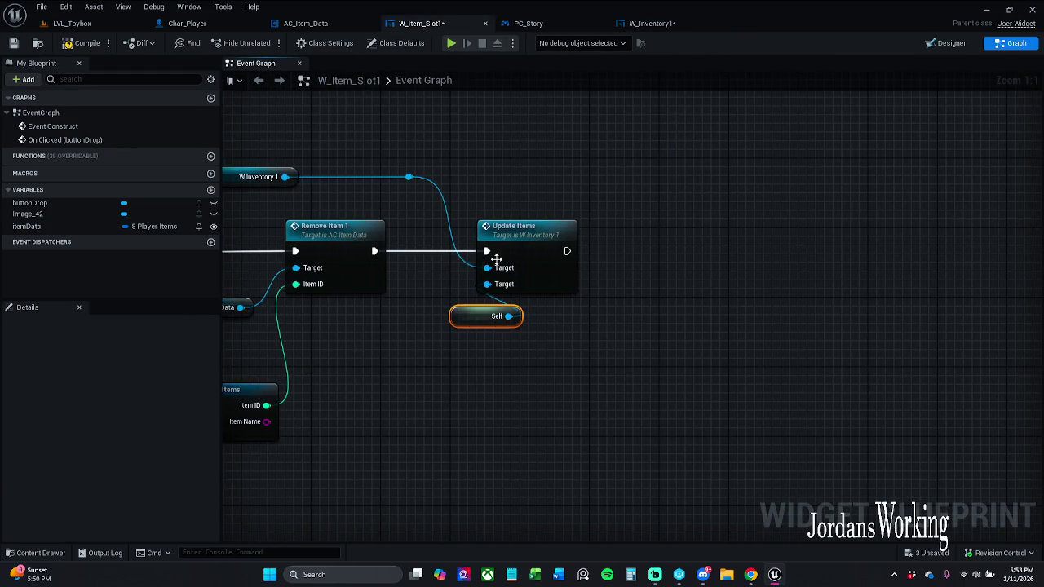
Rename UpdateItems' Target input to targetWidget and save W_Inventory1.
double_click(504, 255)
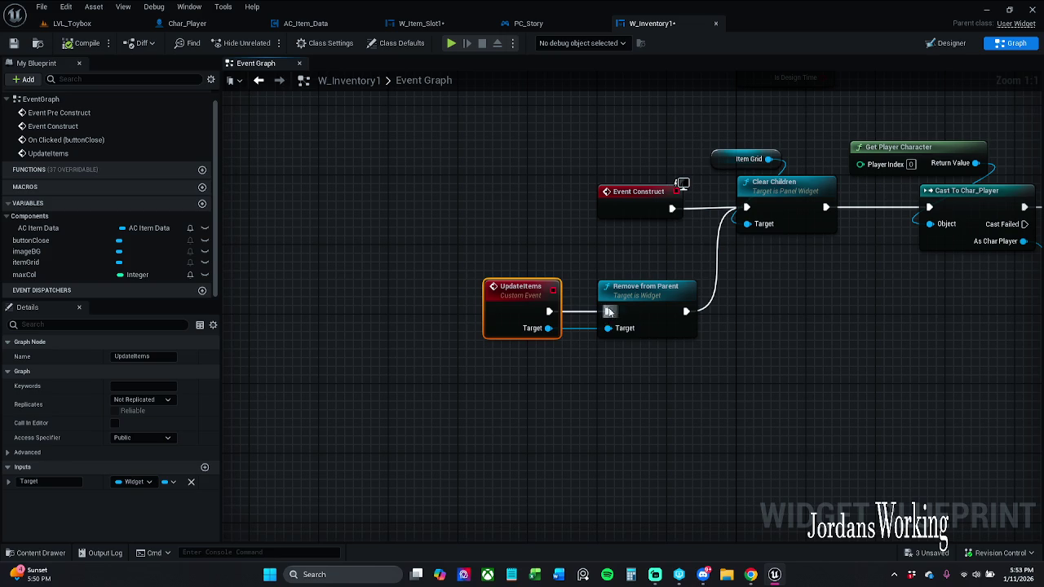
double_click(52, 481)
click(32, 482)
key(Delete)
text(t)
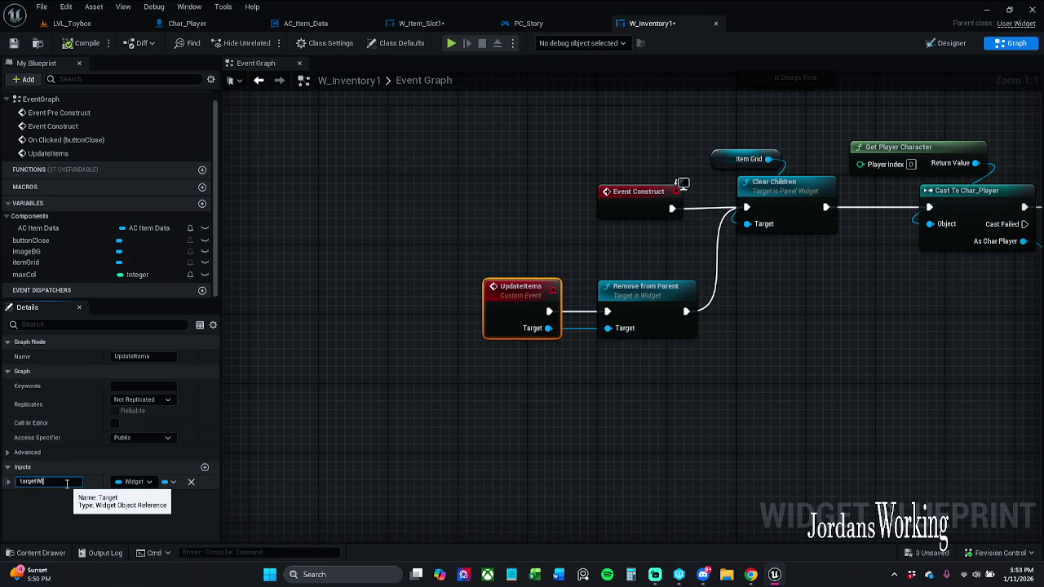
key(Return)
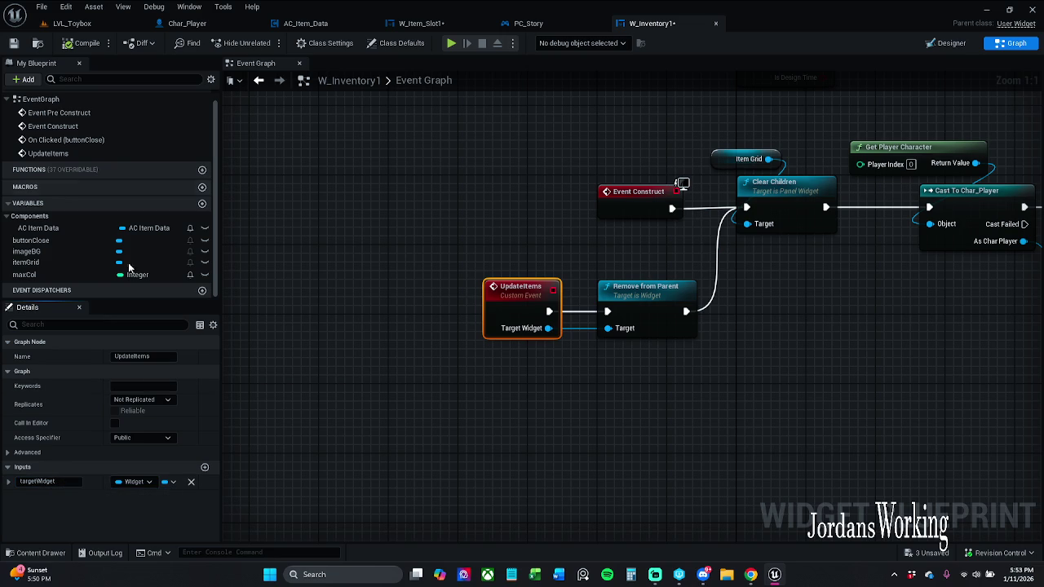
click(20, 46)
drag(734, 151, 690, 152)
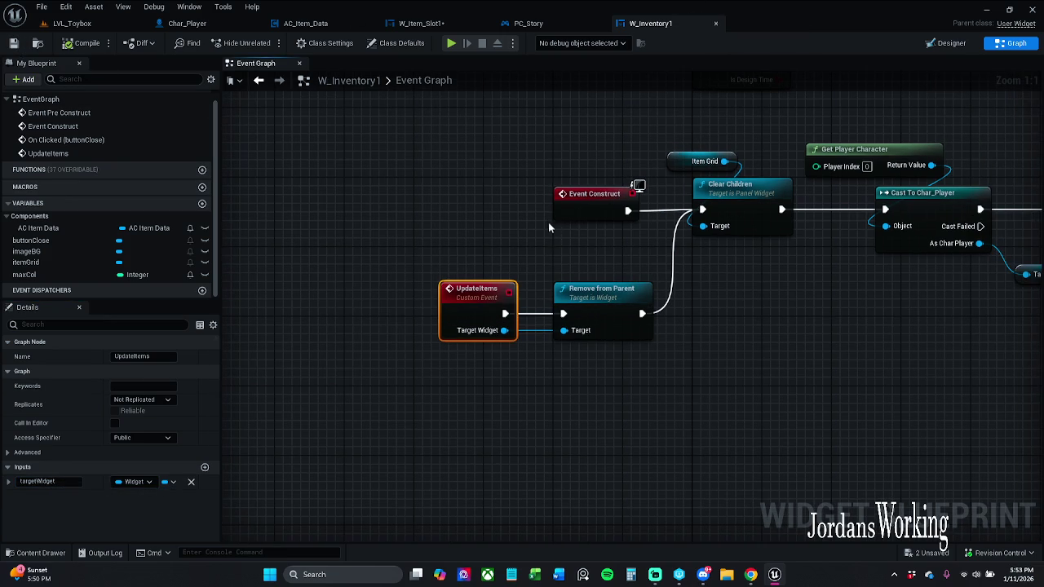
click(556, 232)
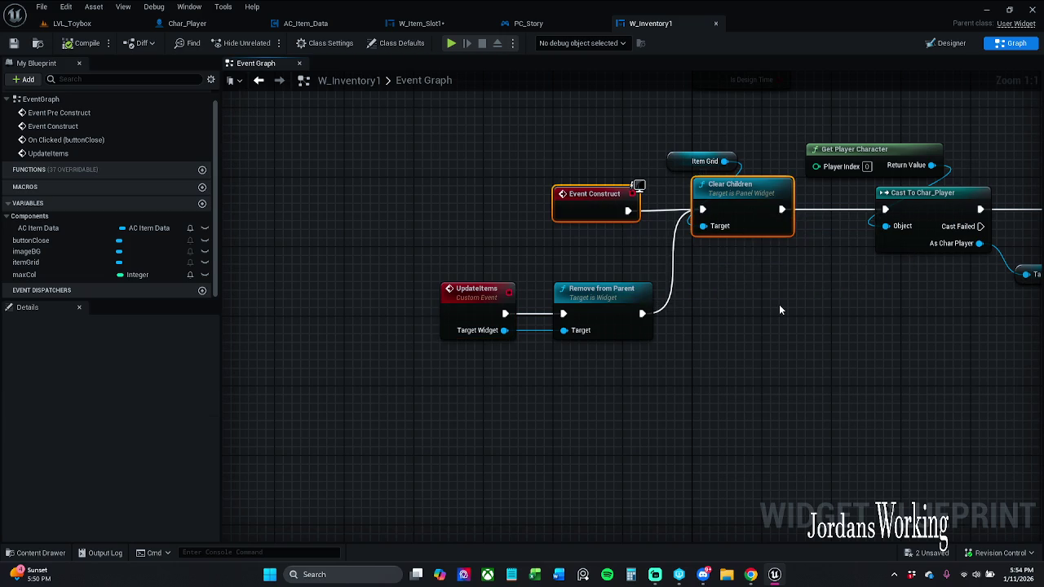
drag(605, 207, 606, 206)
mouse_move(580, 334)
mouse_down()
mouse_move(473, 334)
mouse_move(634, 408)
mouse_move(490, 373)
mouse_move(541, 323)
mouse_move(508, 349)
mouse_up()
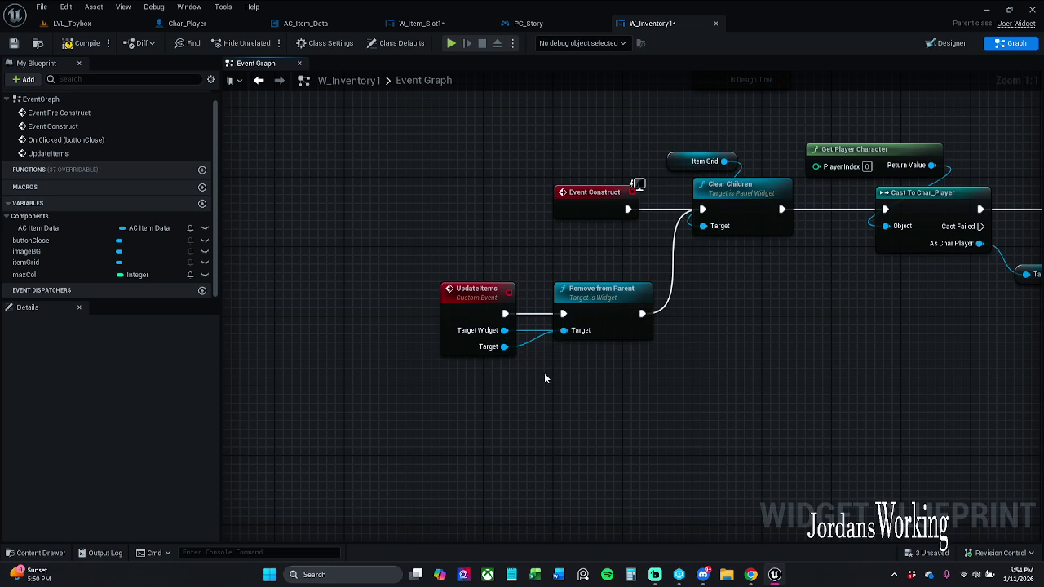
click(482, 306)
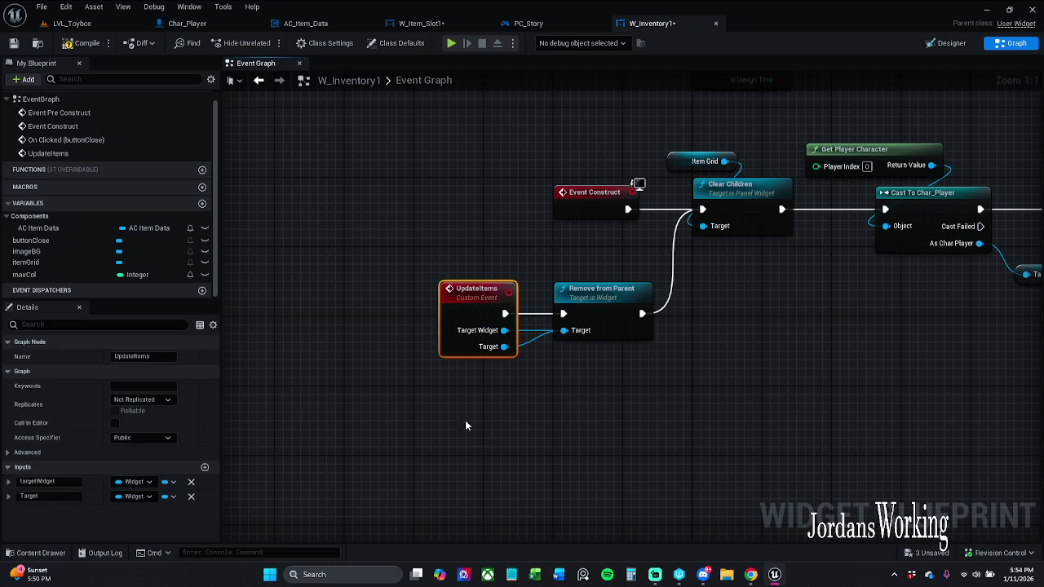
click(190, 497)
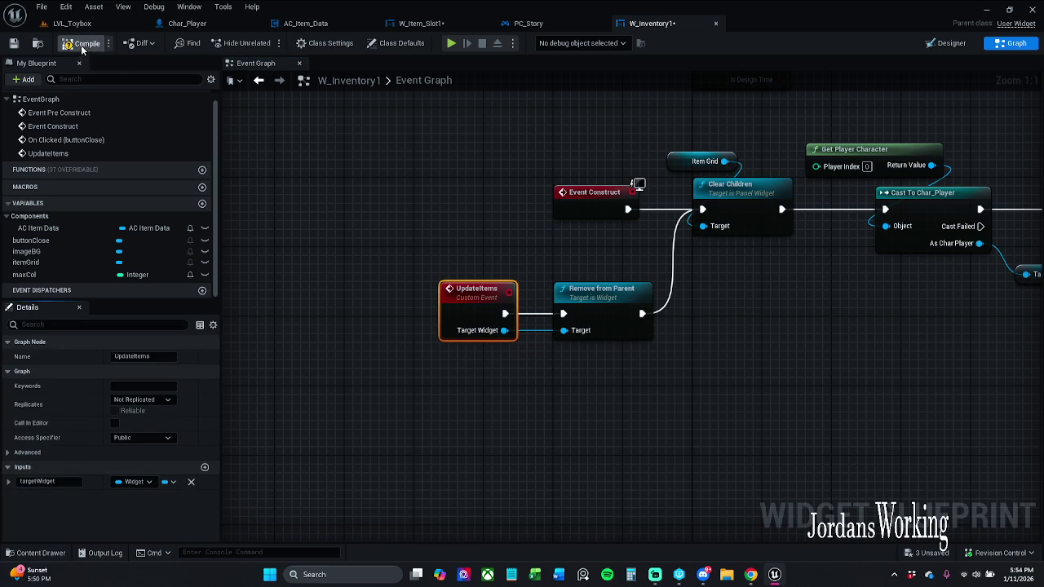
click(13, 42)
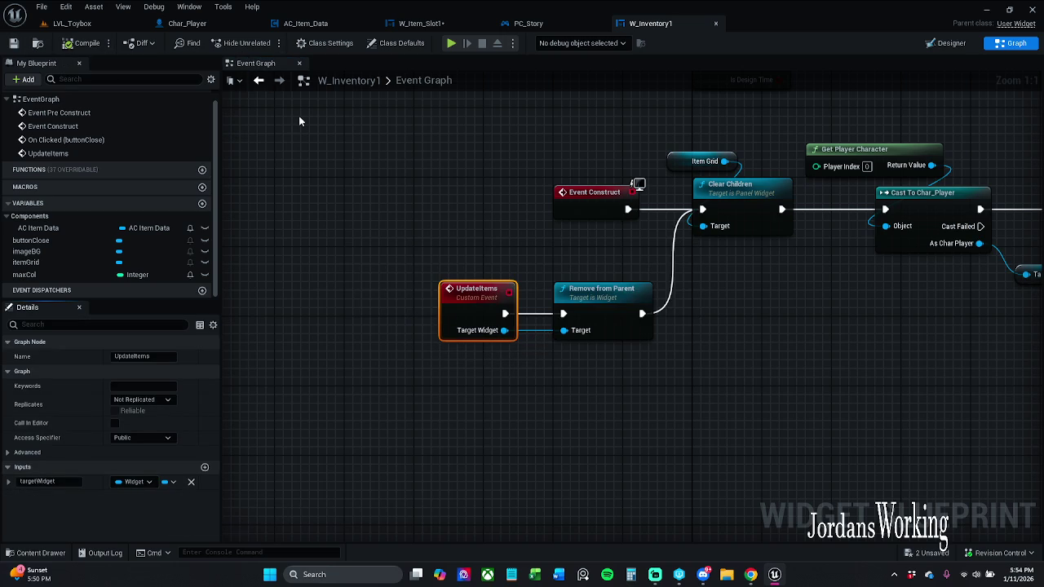
click(558, 352)
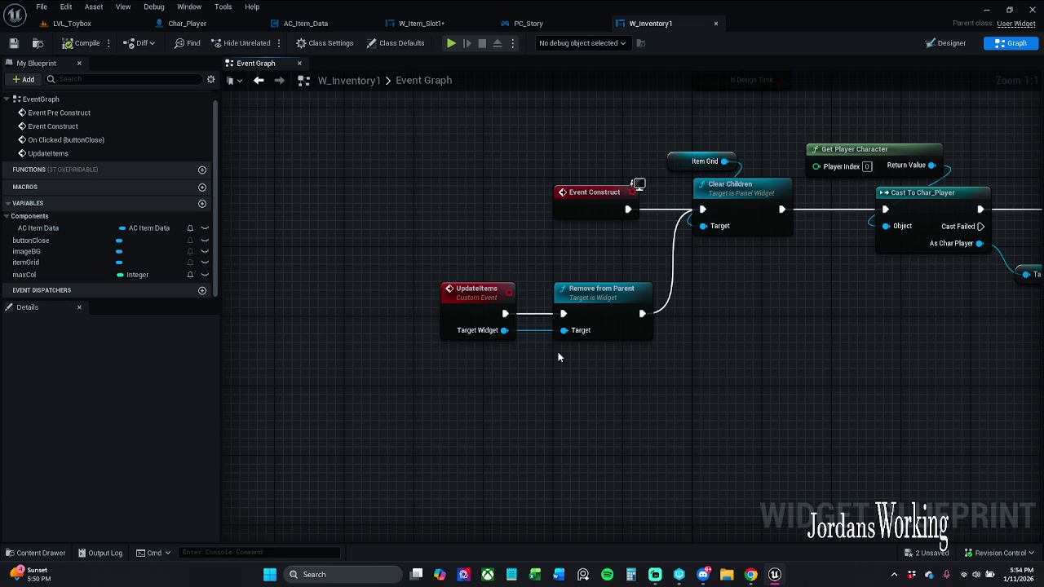
click(484, 313)
click(205, 466)
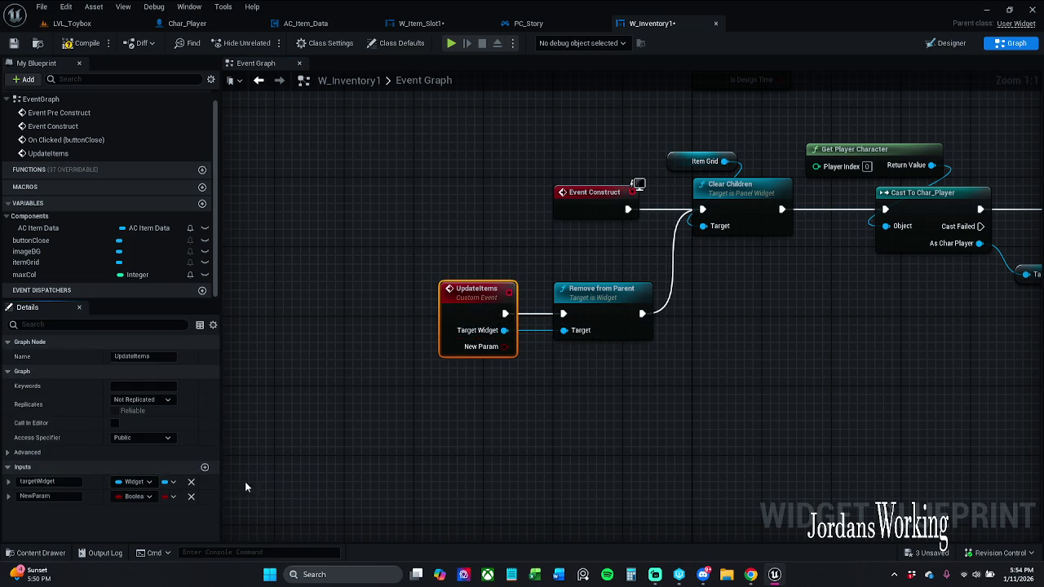
click(134, 496)
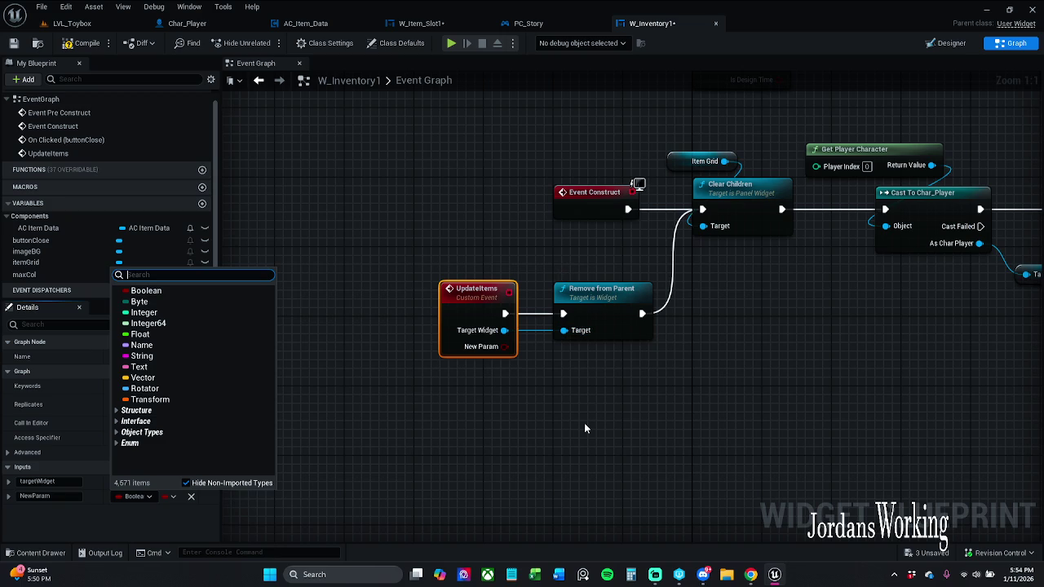
text(widget)
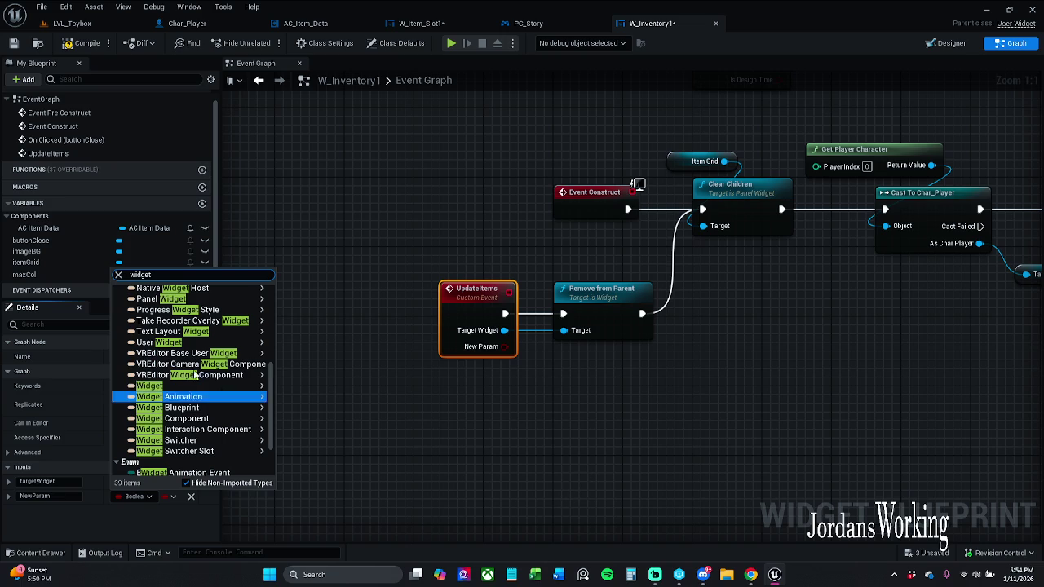
mouse_move(196, 386)
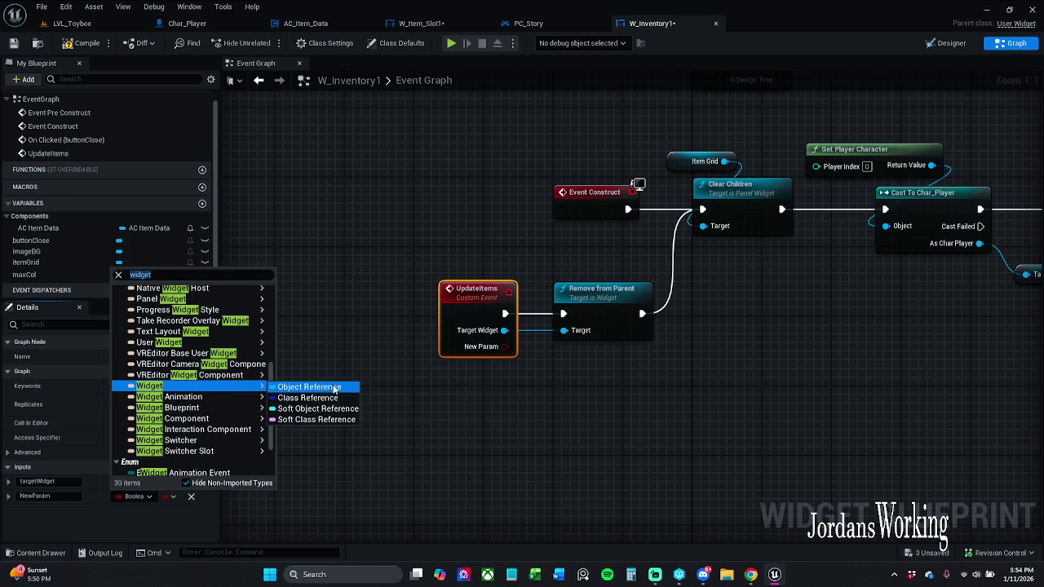
click(326, 388)
mouse_move(481, 353)
mouse_down()
mouse_move(574, 338)
mouse_move(564, 331)
mouse_up()
drag(577, 251, 634, 303)
click(634, 403)
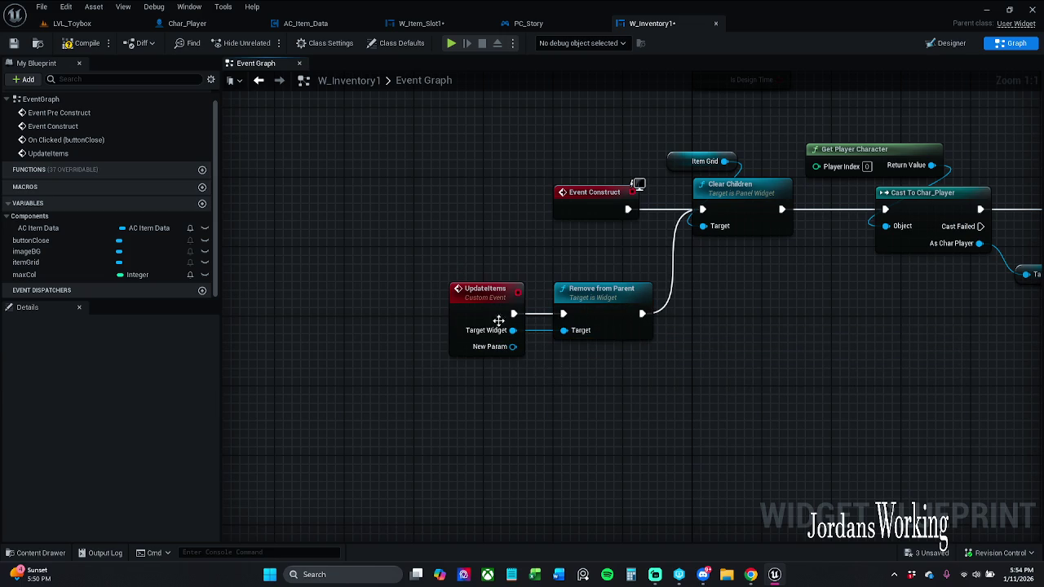
click(487, 295)
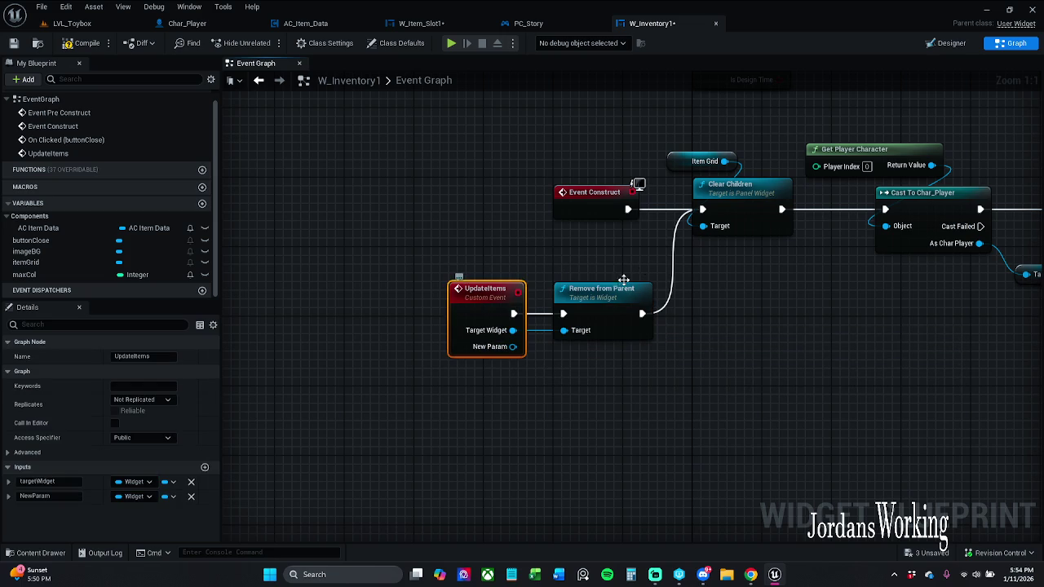
click(191, 496)
click(443, 257)
drag(443, 257, 618, 362)
click(619, 362)
mouse_move(564, 330)
mouse_down()
mouse_move(510, 331)
mouse_move(517, 343)
mouse_move(484, 325)
mouse_up()
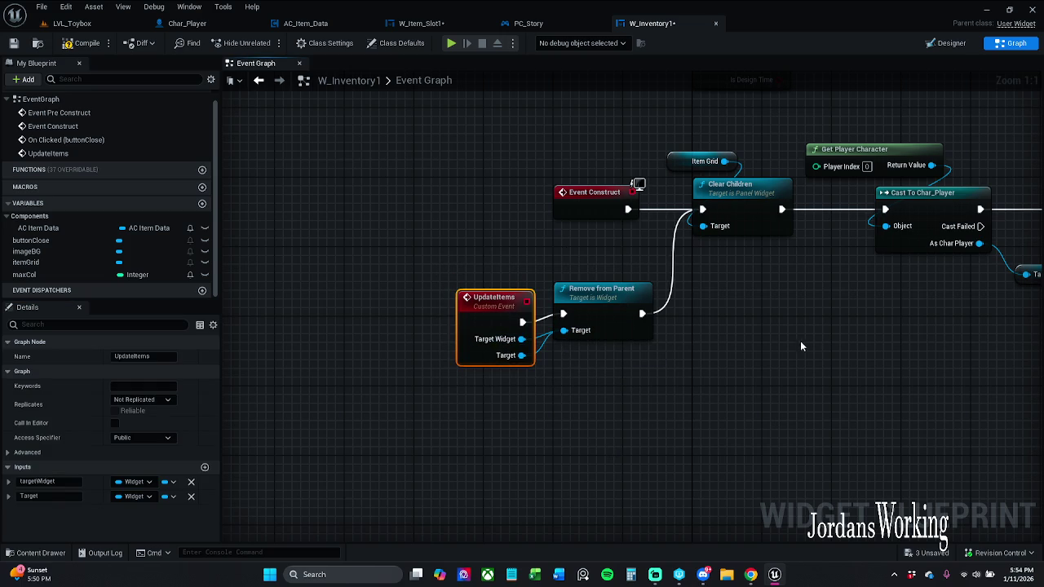
click(191, 496)
drag(490, 300, 481, 292)
mouse_move(465, 253)
mouse_down()
mouse_move(536, 345)
mouse_move(656, 375)
mouse_up()
drag(519, 314, 554, 350)
click(519, 299)
drag(519, 299, 372, 273)
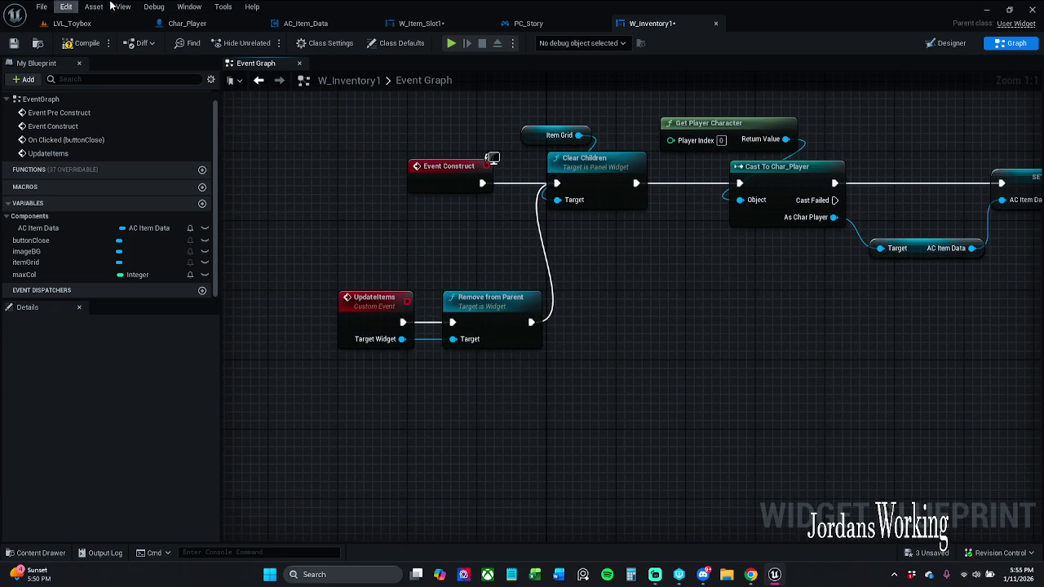
Compile and save W_Inventory1, then check the UpdateItems definition from W_Item_Slot1.
click(83, 44)
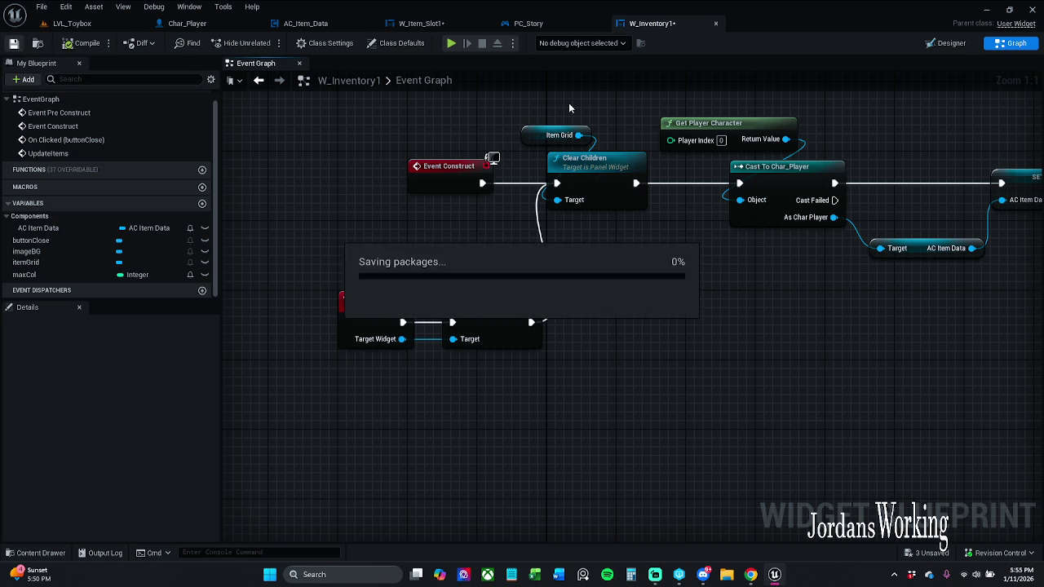
click(421, 23)
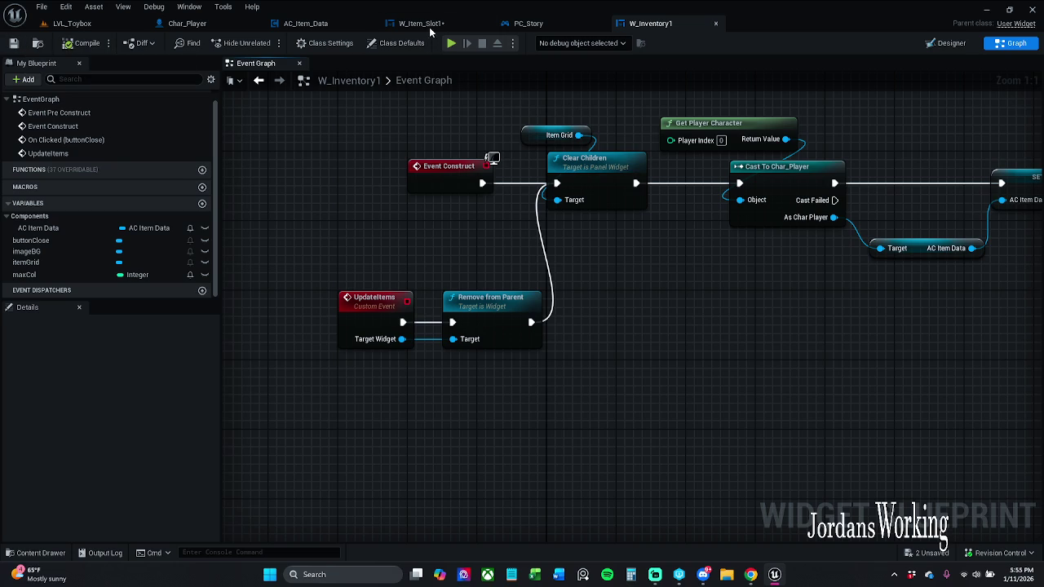
drag(413, 198, 541, 184)
scroll(504, 155, down, 1)
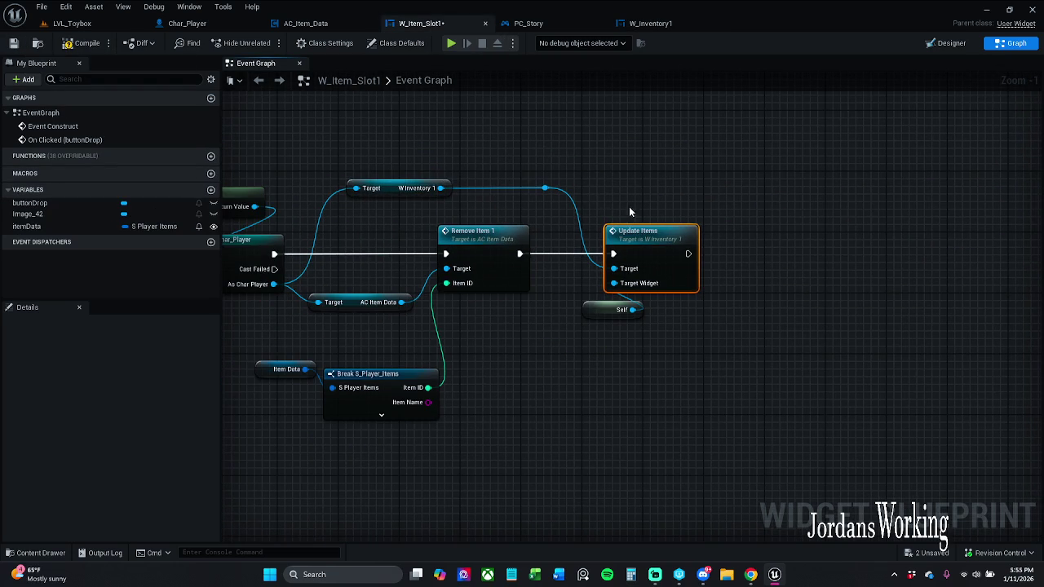
double_click(662, 254)
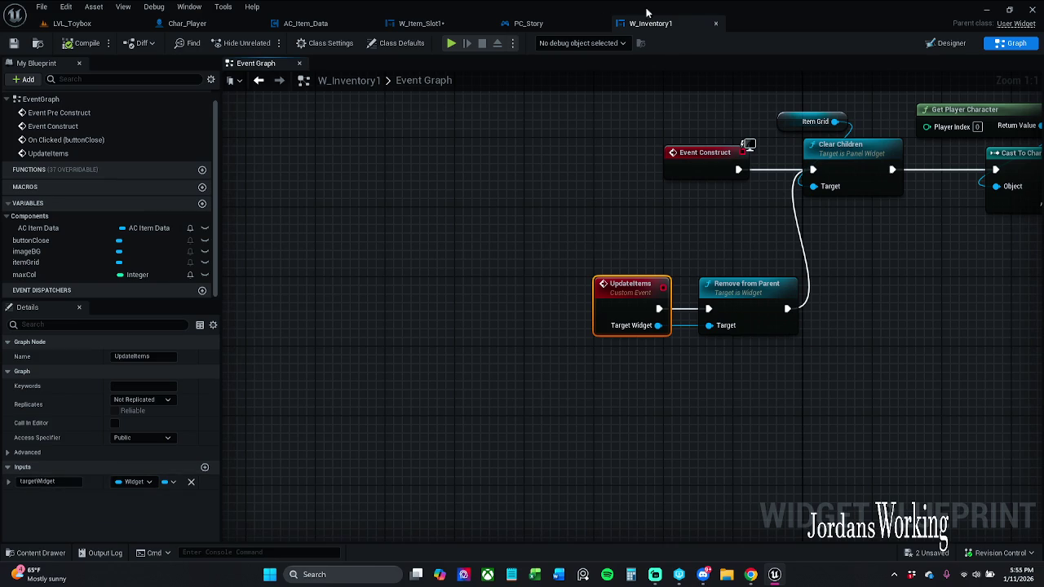
drag(522, 30, 379, 32)
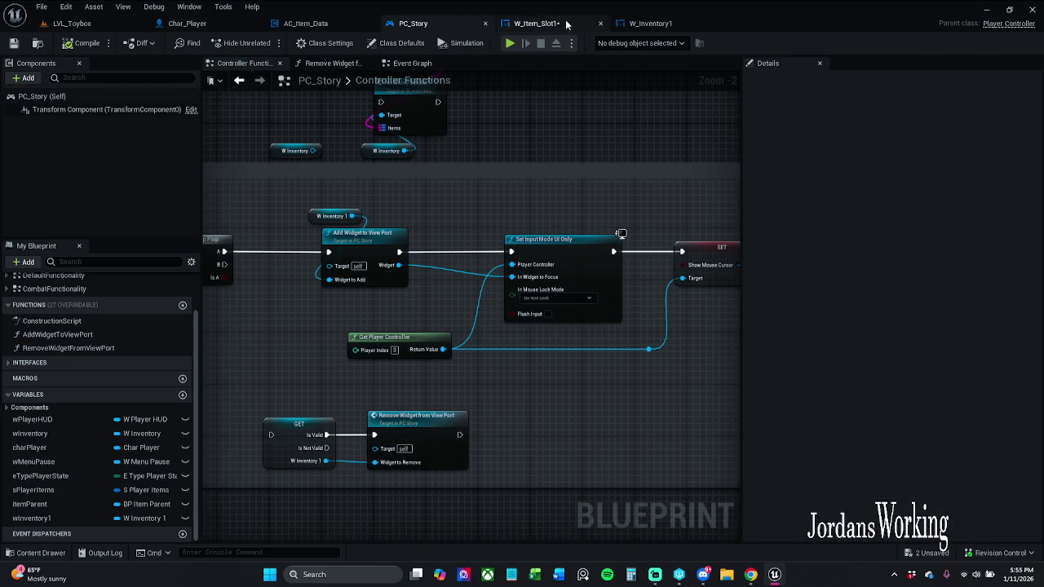
click(555, 23)
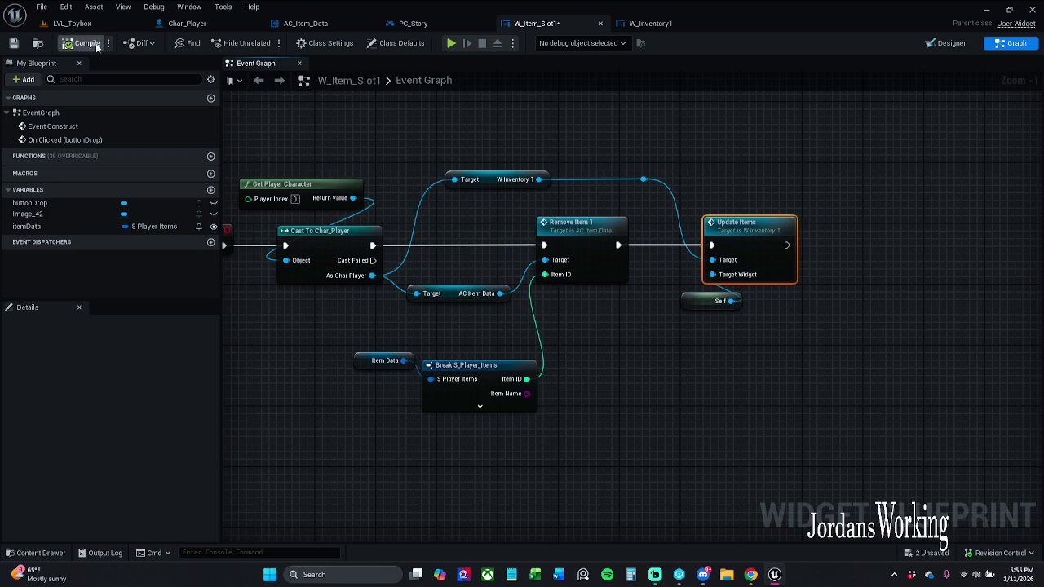
Compile and save W_Item_Slot1, then launch LVL_Toybox with Alt+P.
click(13, 44)
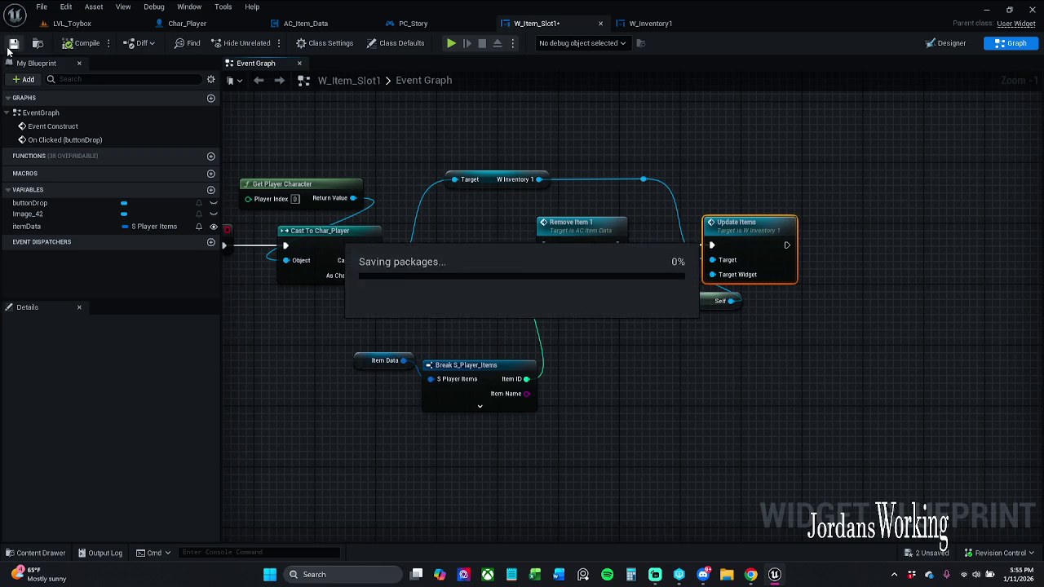
click(82, 23)
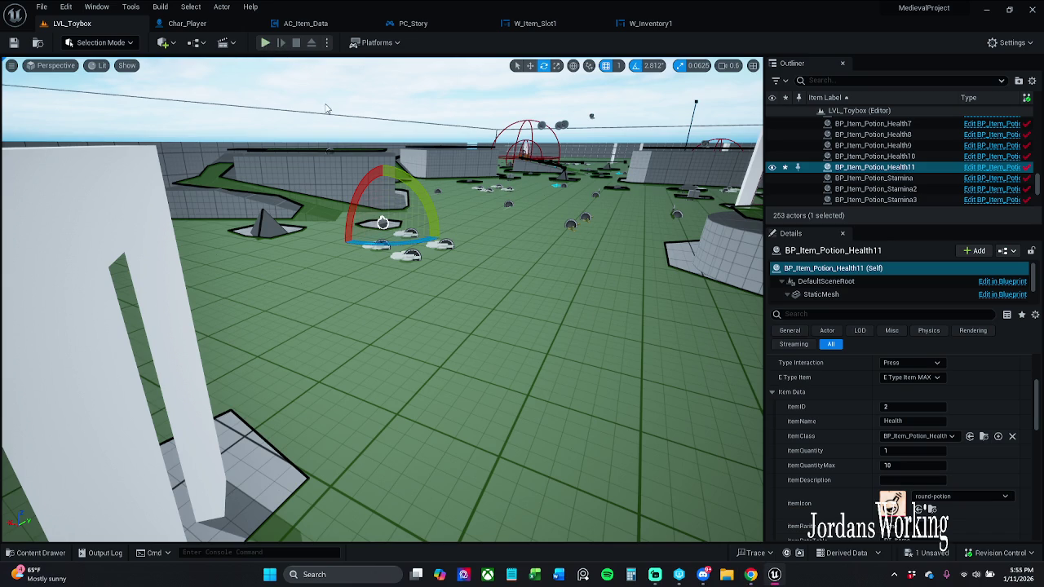
key(alt+p)
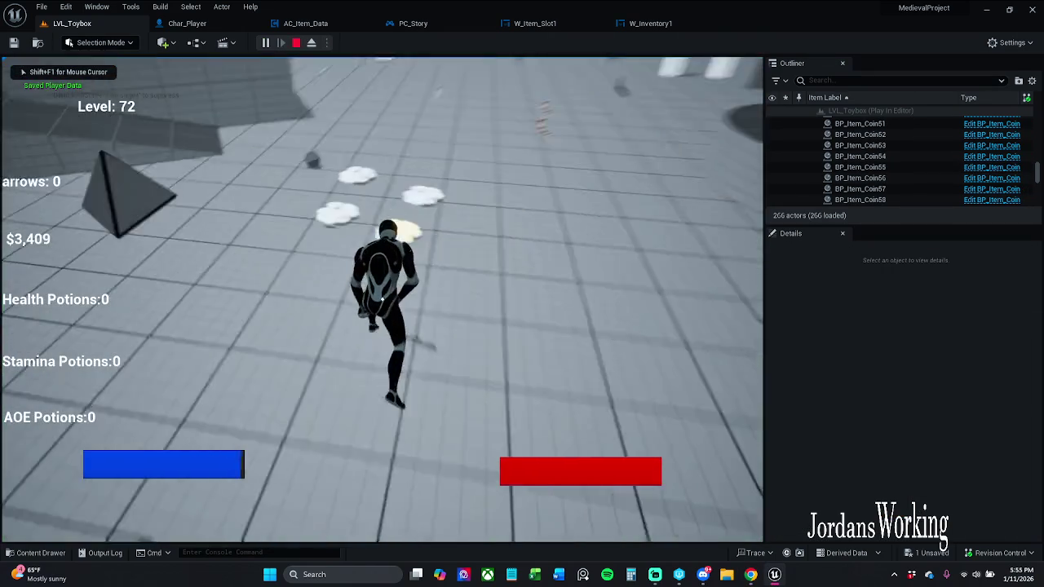
Run, roll and sword-attack through the level collecting coins and potions, then stop playing.
key(w)
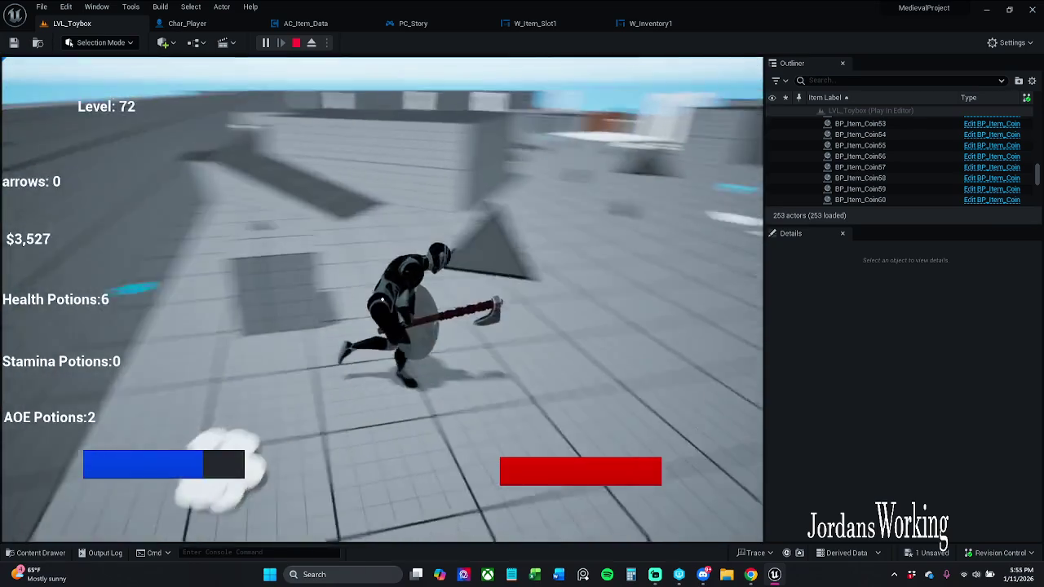
key(space)
click(381, 299)
key(w)
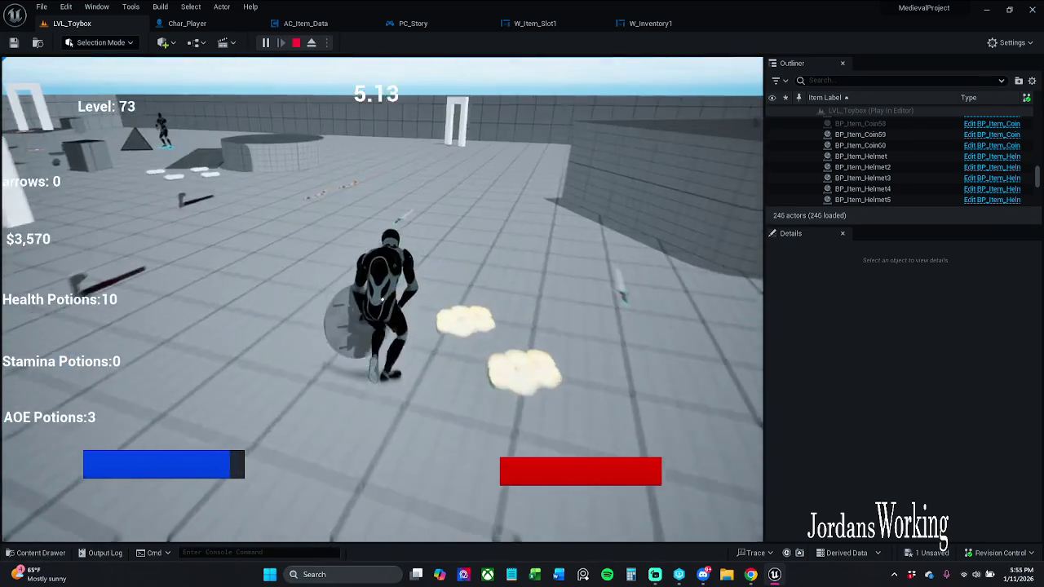
key(space)
key(w)
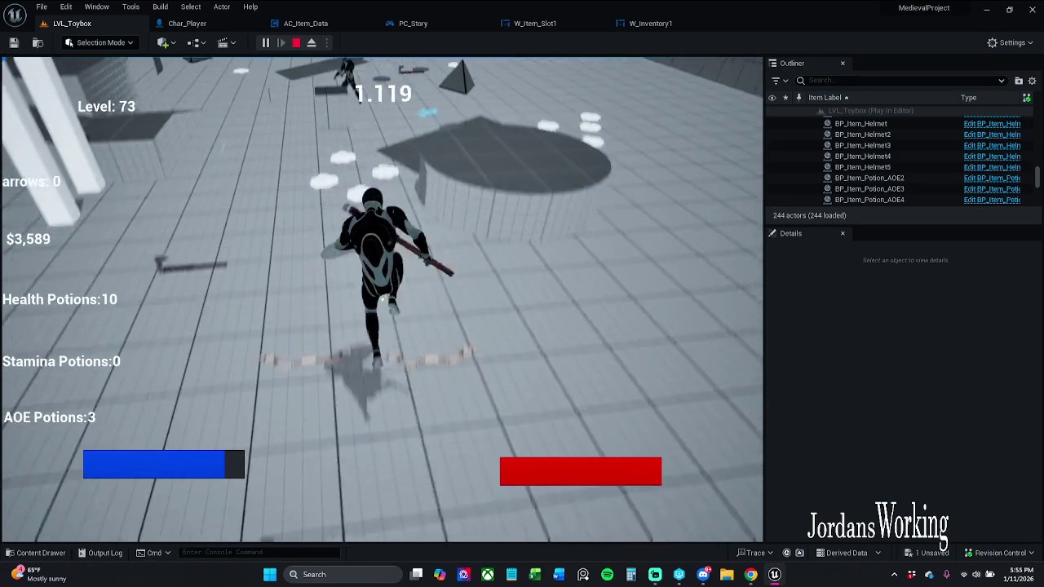
key(w)
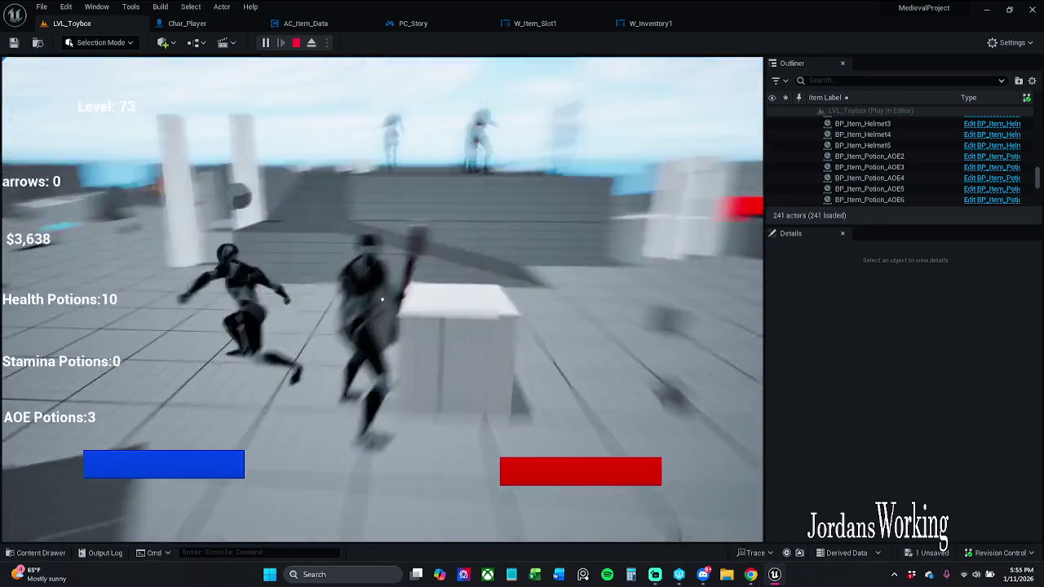
key(space)
key(w)
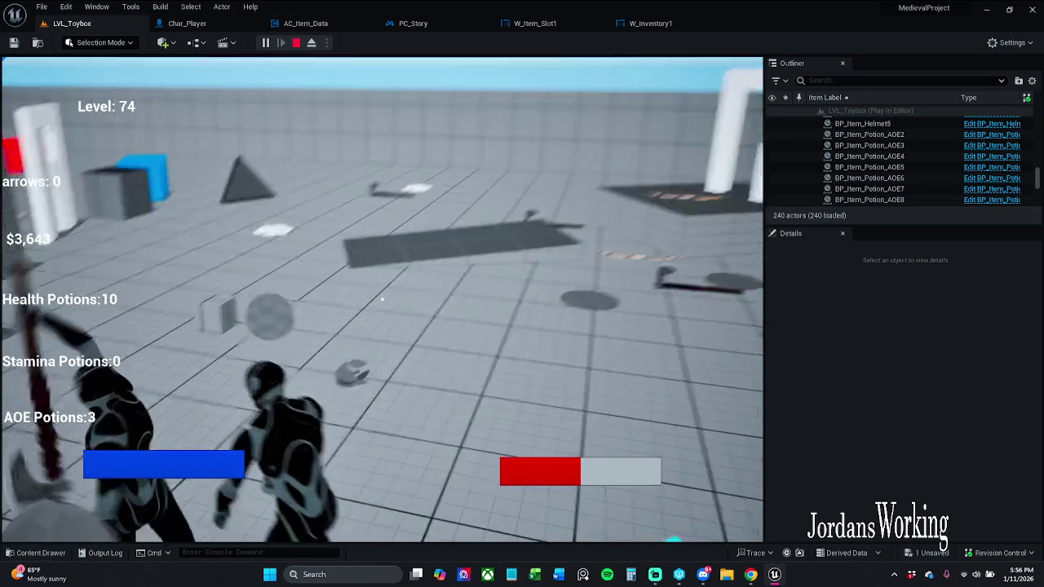
click(382, 300)
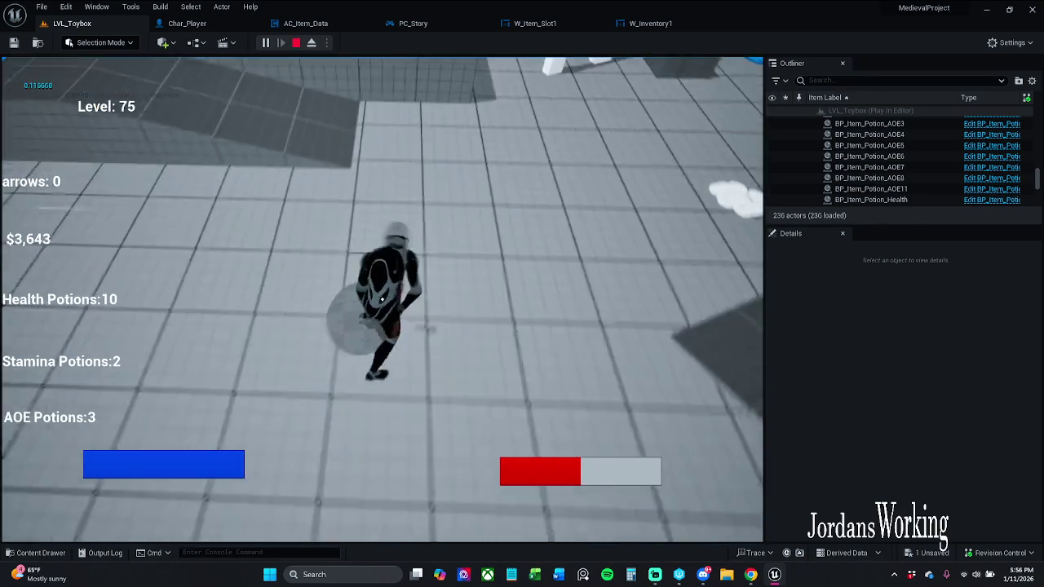
key(w)
key(w)
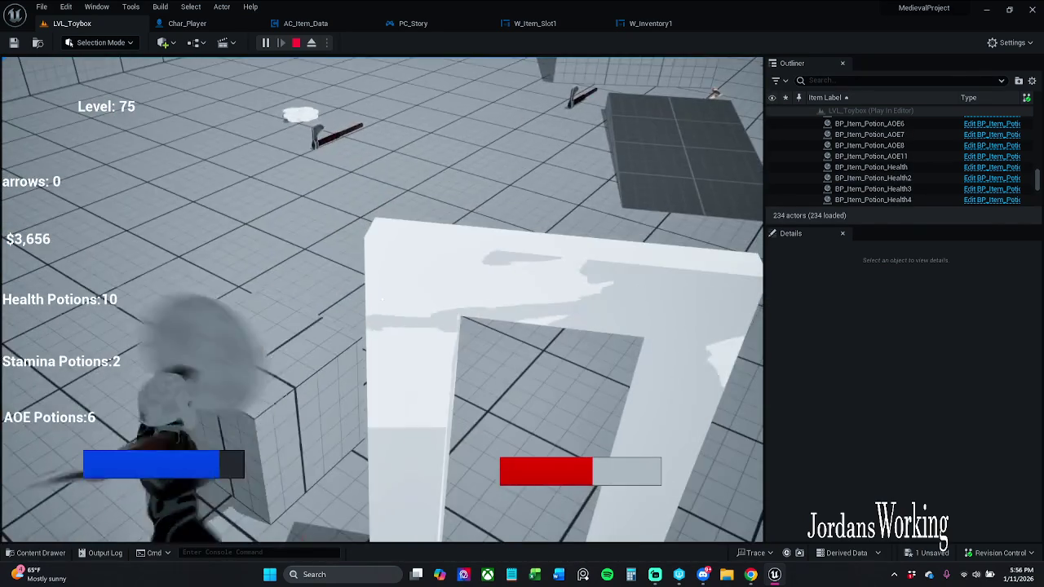
click(382, 300)
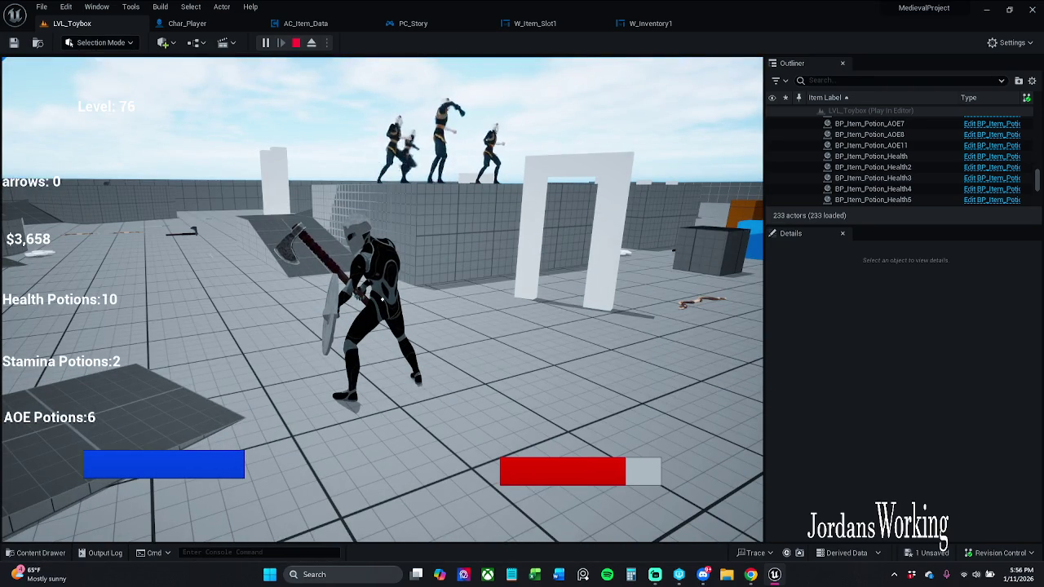
key(Escape)
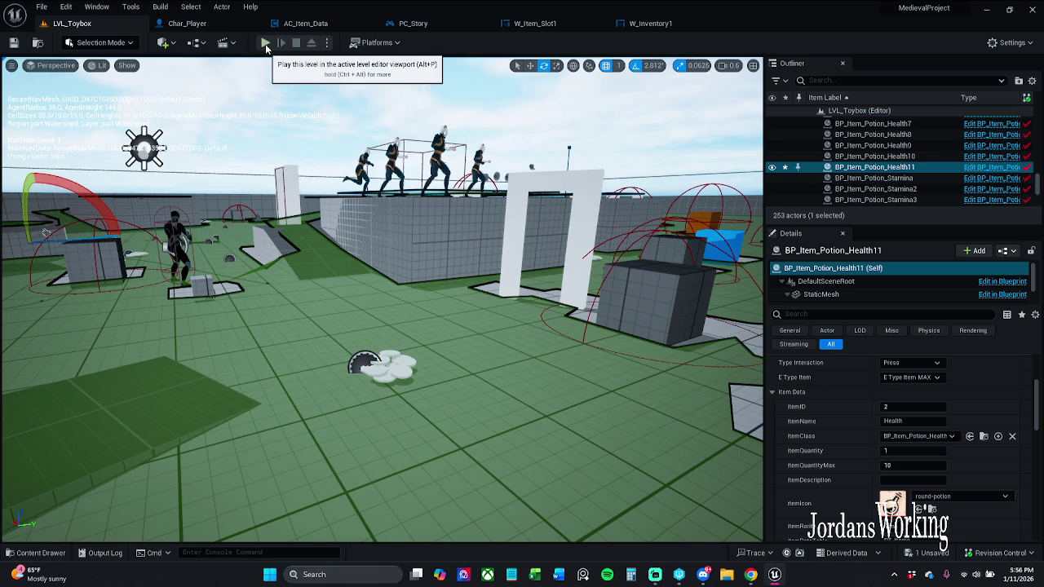
Start the play session, stop it, and start it again.
click(266, 45)
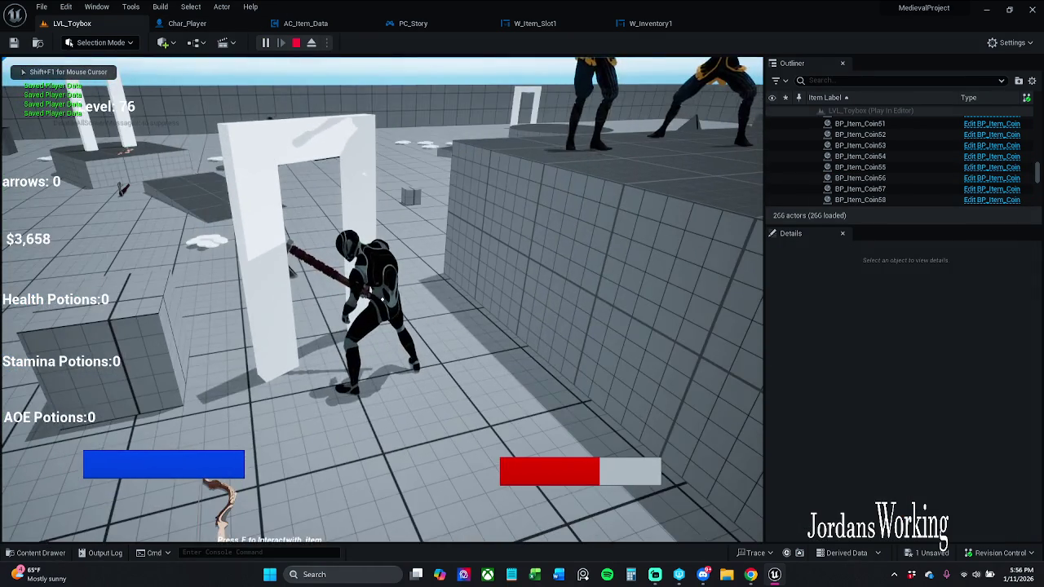
key(Escape)
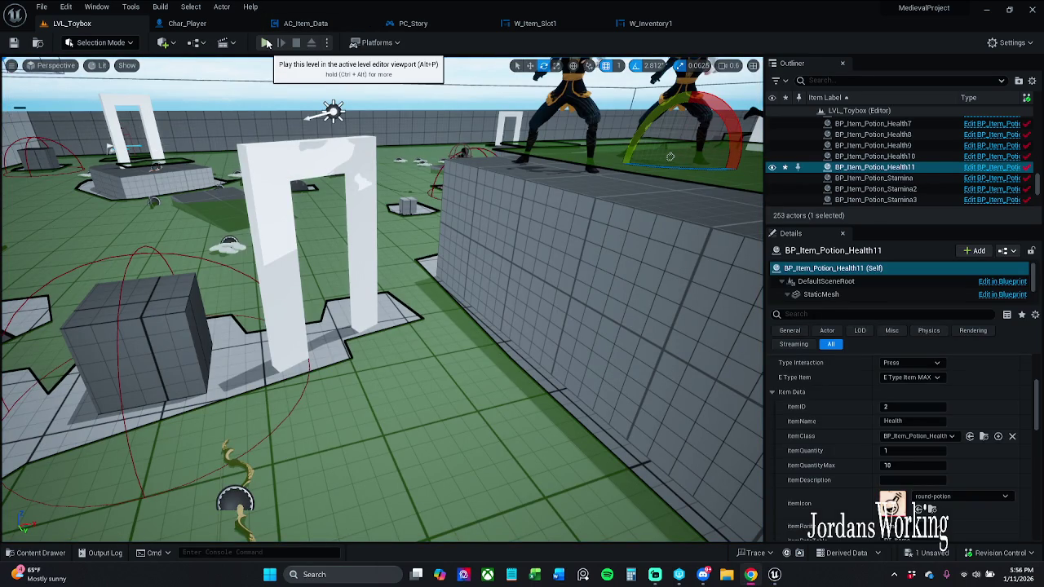
click(266, 42)
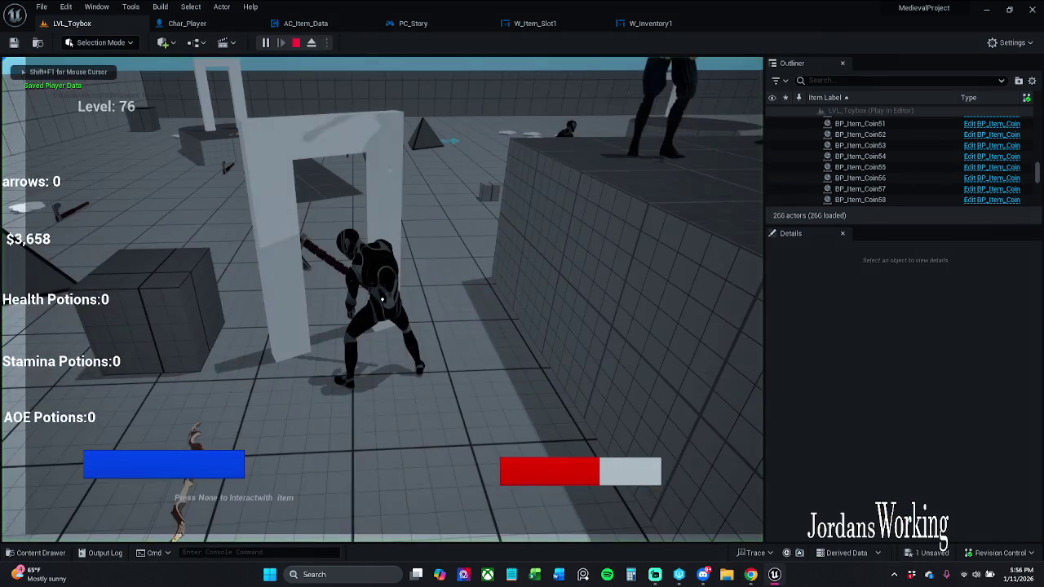
Run past the white arch collecting coins and two AOE potions, then end the session.
key(w)
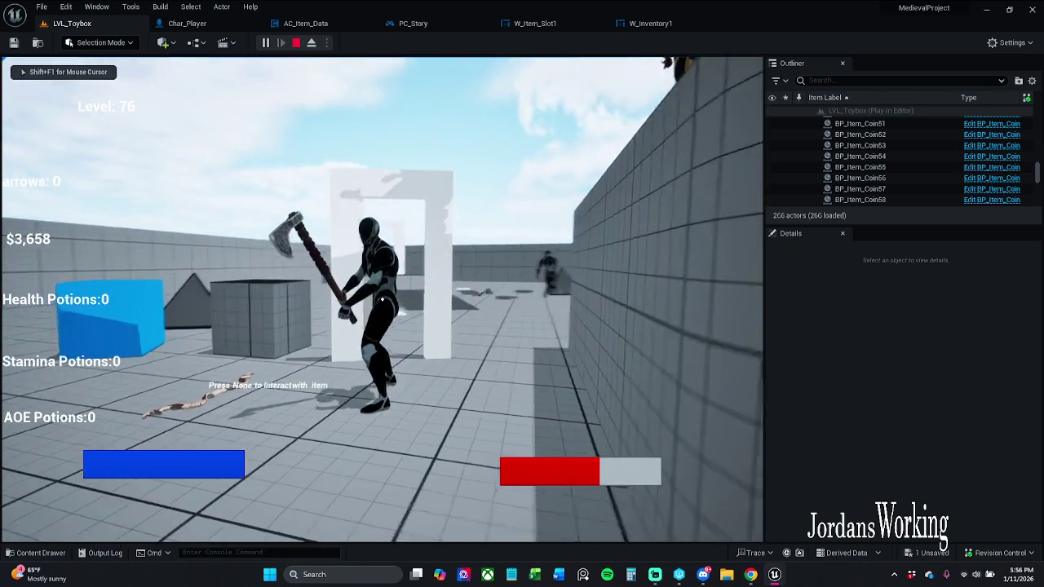
key(w)
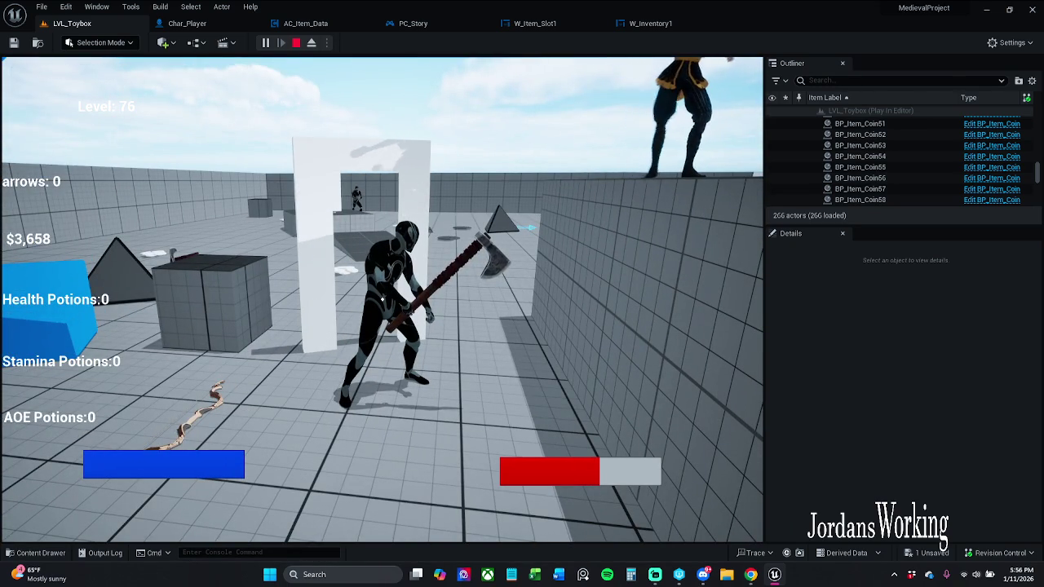
key(w)
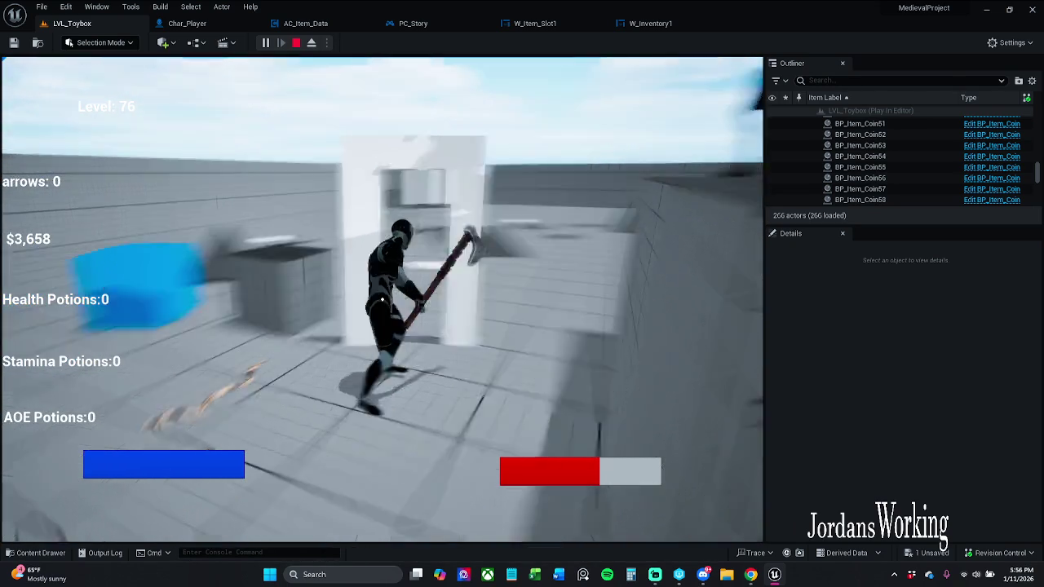
key(w)
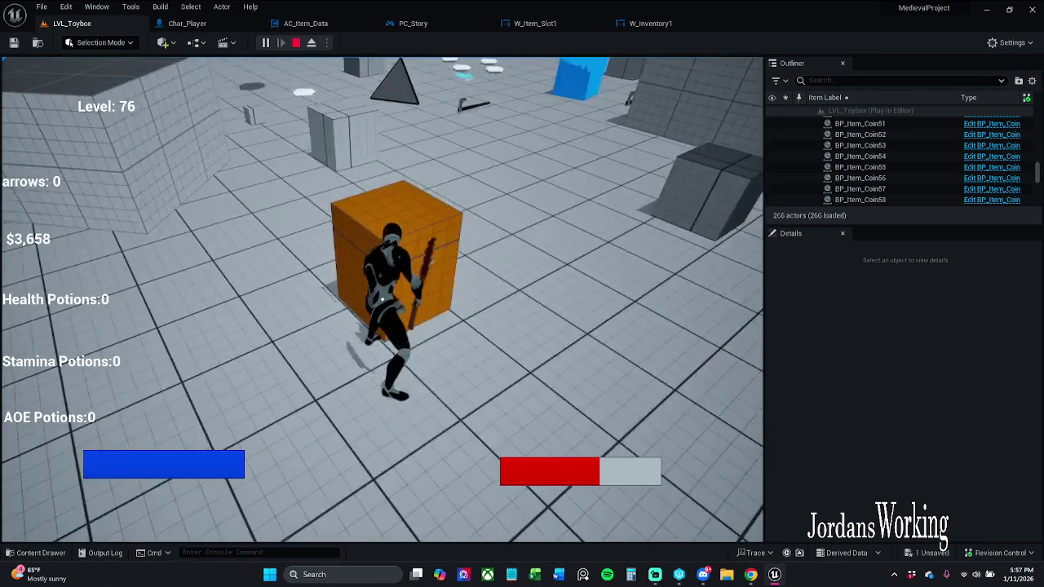
key(w)
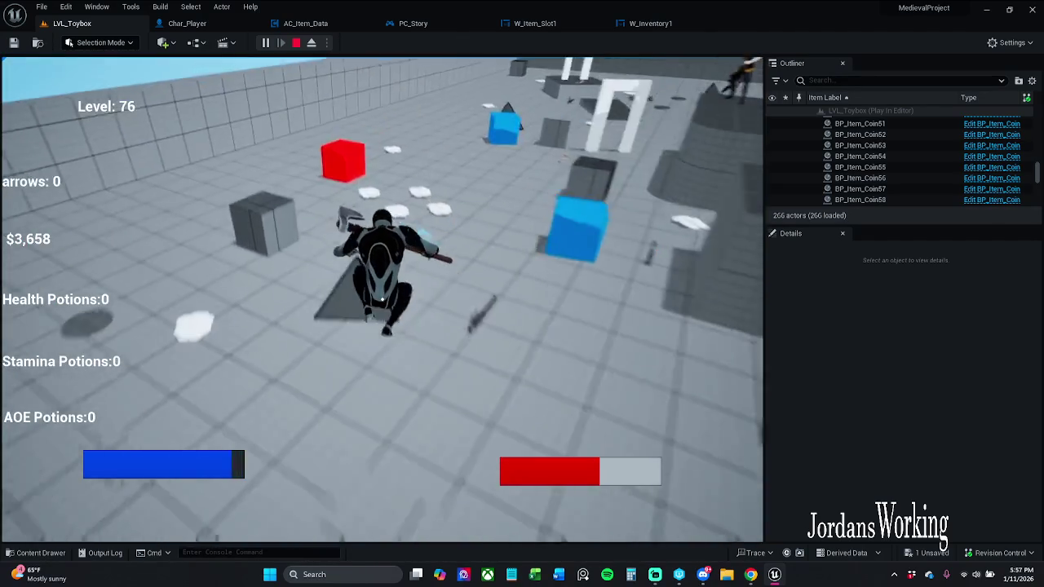
key(w)
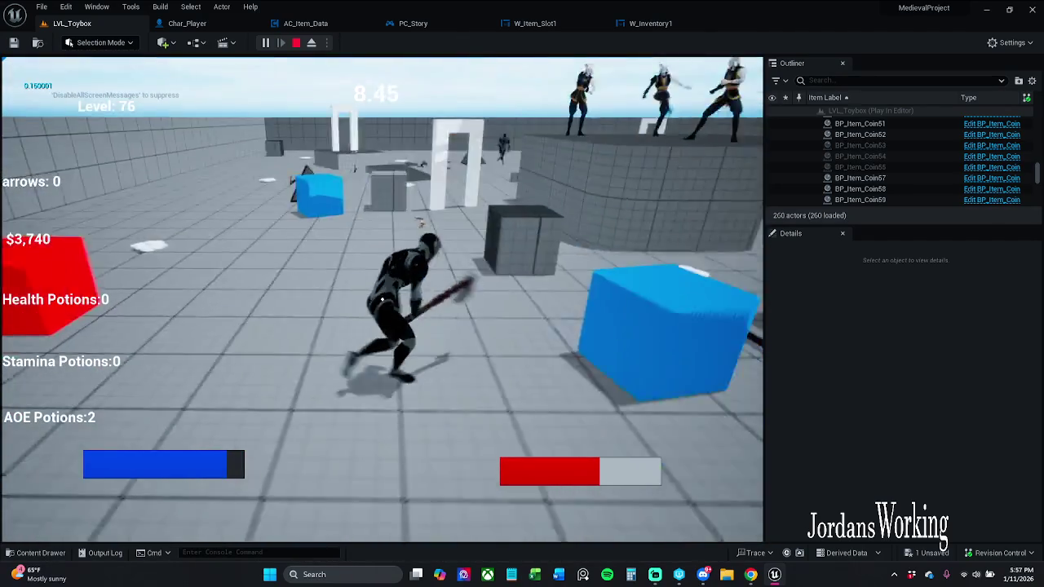
key(Escape)
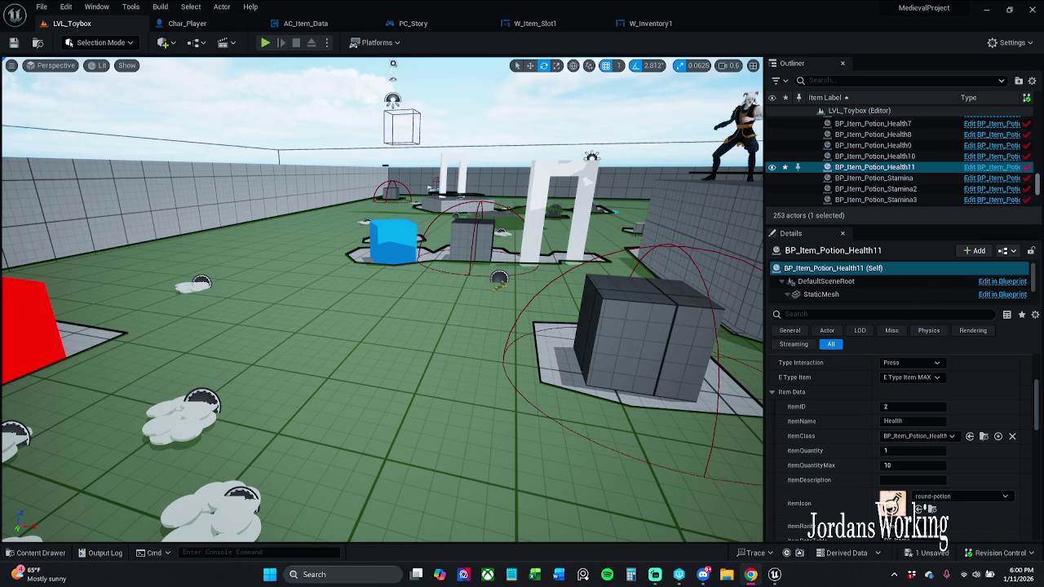
Look around the level and select the coin pickups, starting with BP_Item_Coin8.
scroll(938, 142, up, 2)
double_click(875, 205)
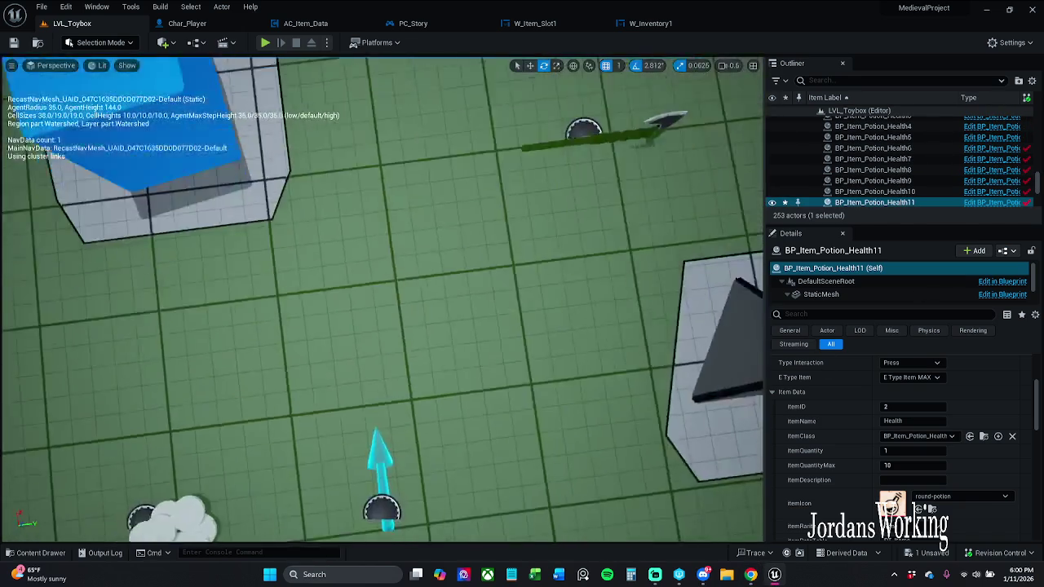
scroll(531, 407, down, 10)
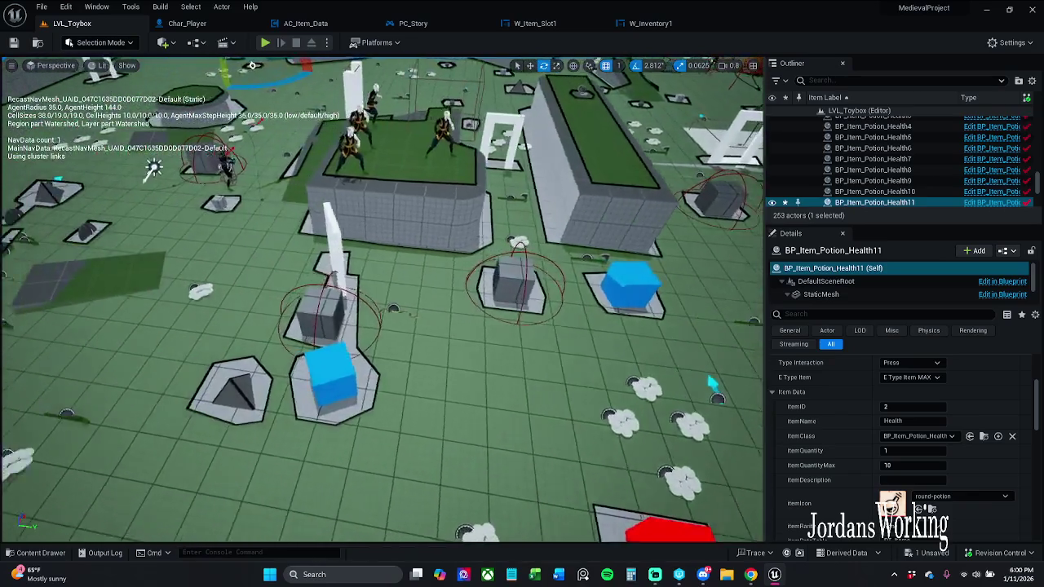
drag(712, 384, 612, 352)
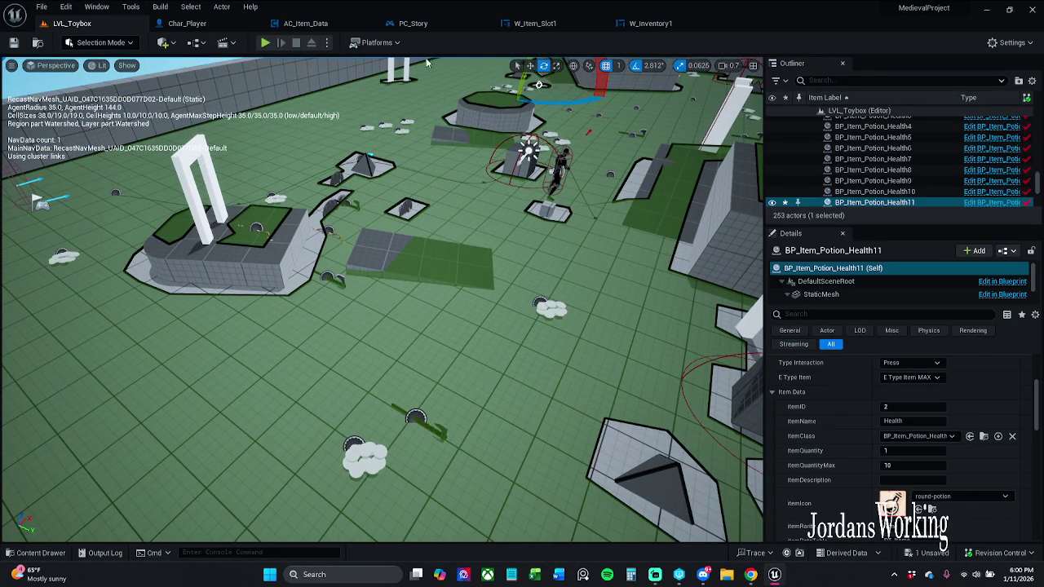
click(66, 254)
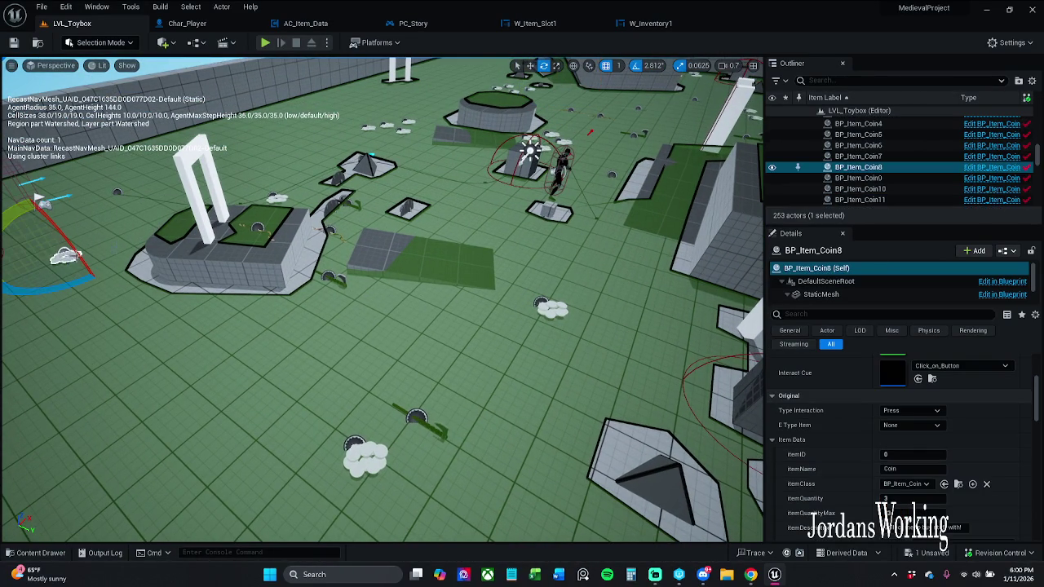
click(369, 128)
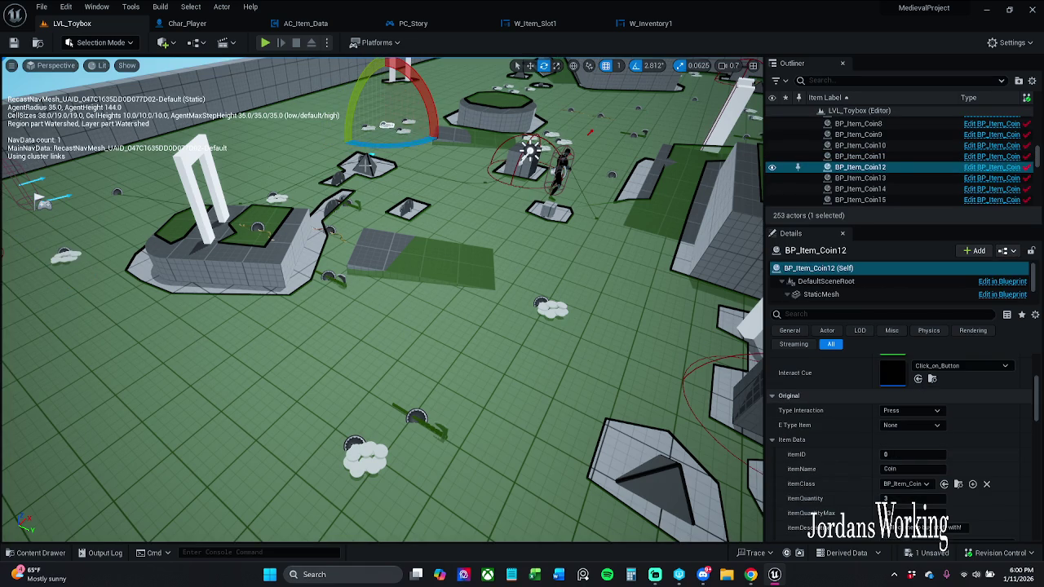
Select BP_Item_Potion_AOE2 and set its itemIcon to S_Actor.
click(367, 160)
click(963, 496)
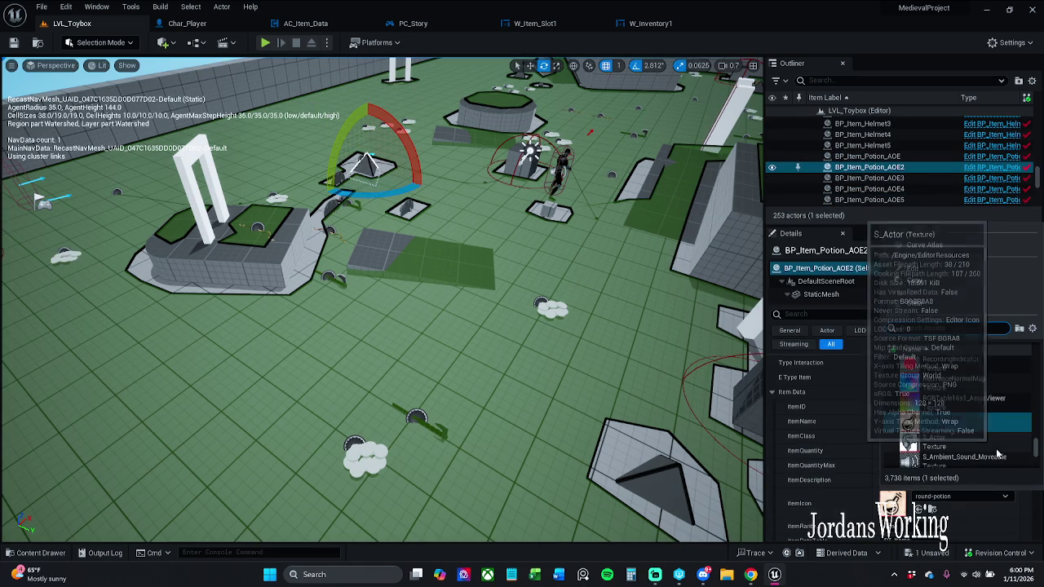
click(964, 445)
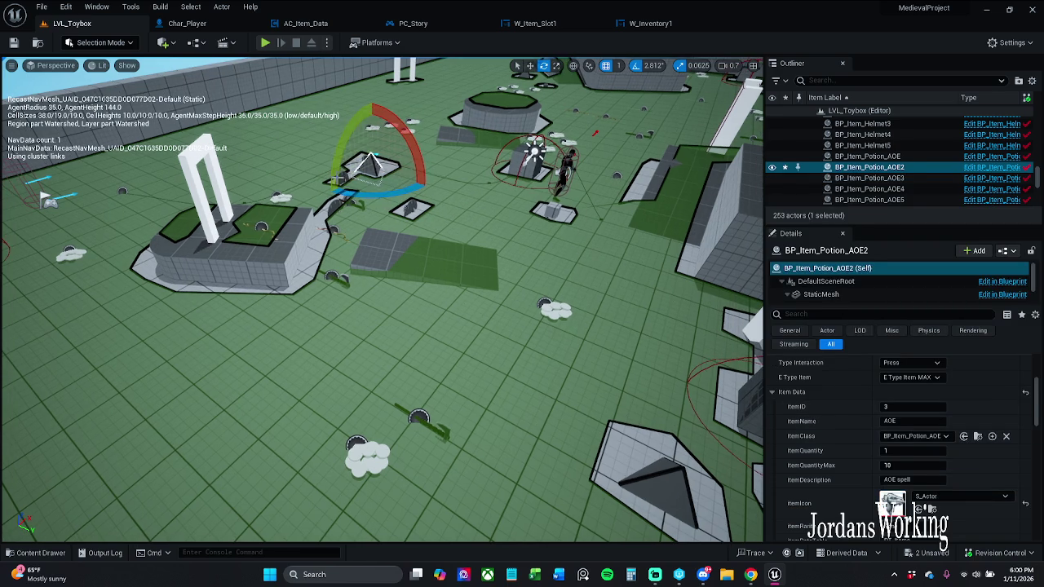
Select BP_Item_Shield9, browse its item icon texture list, then bring up the Content Drawer.
click(338, 180)
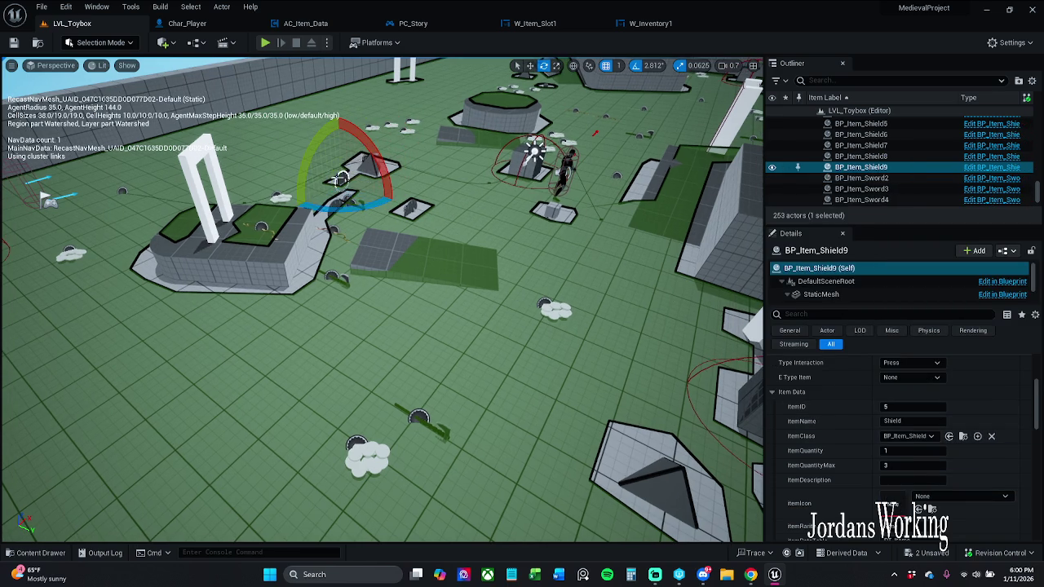
click(963, 496)
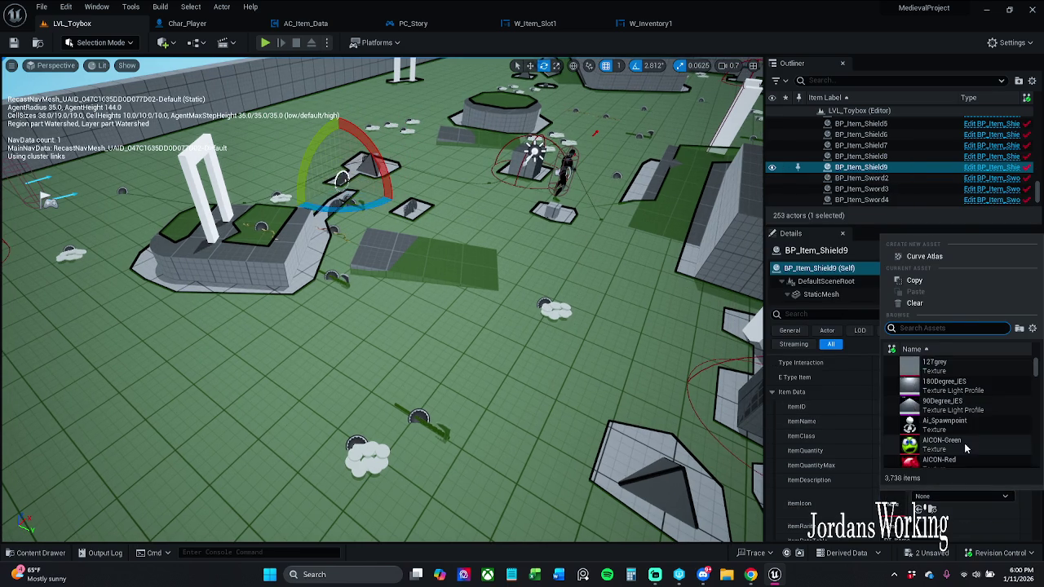
scroll(965, 439, down, 5)
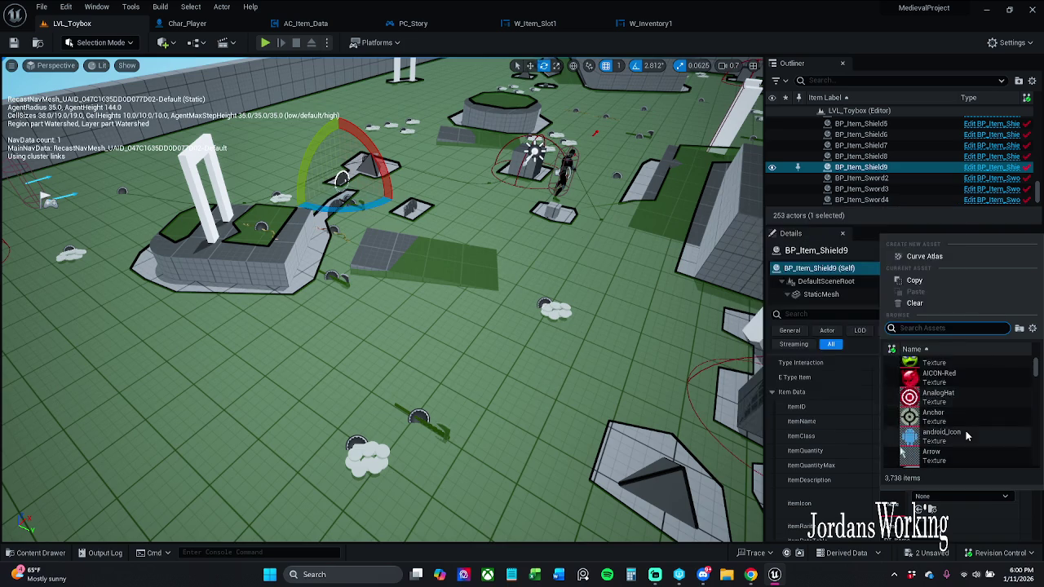
scroll(967, 438, down, 2)
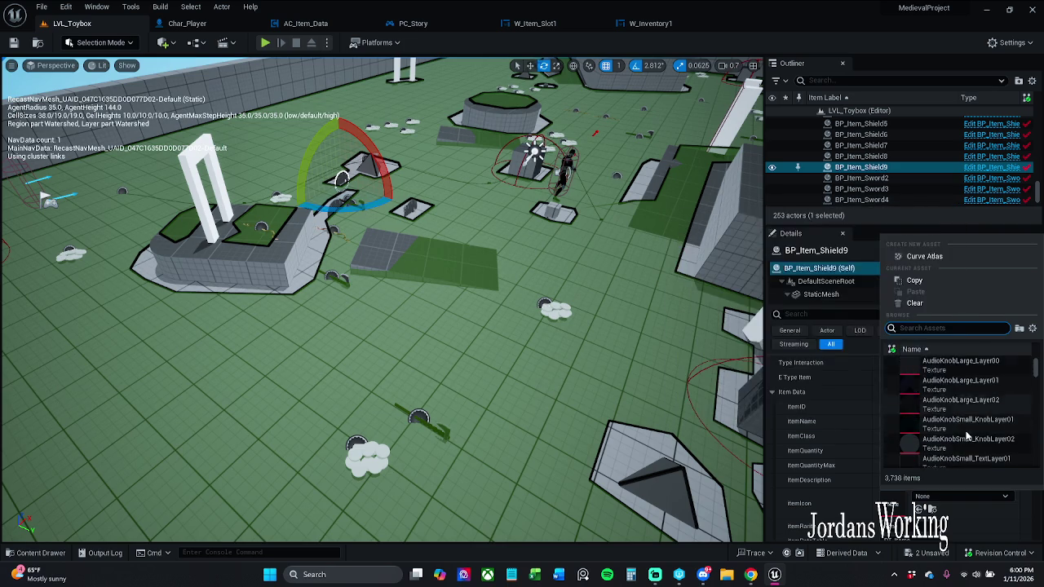
scroll(967, 439, up, 3)
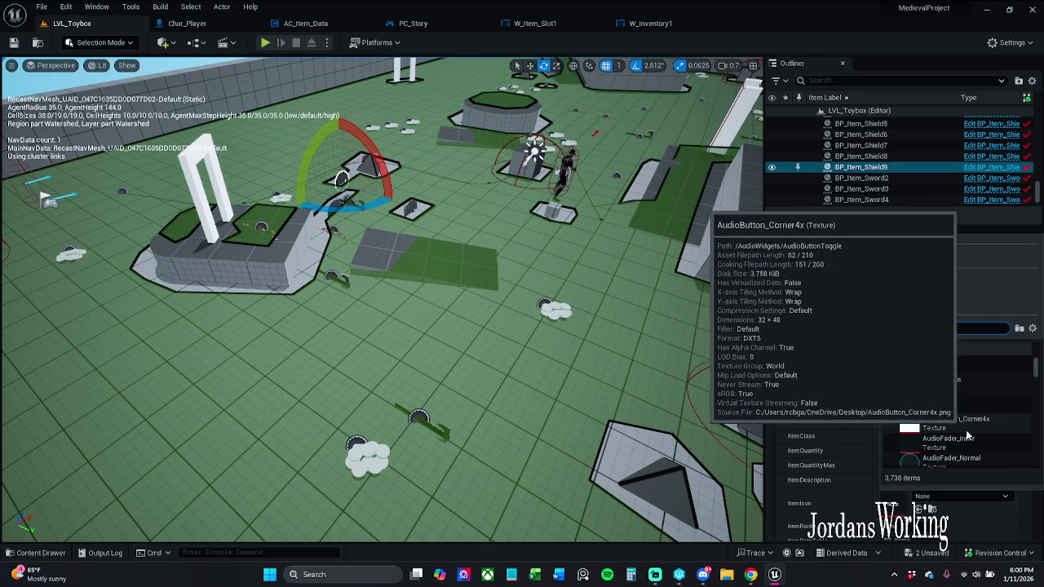
scroll(966, 436, up, 4)
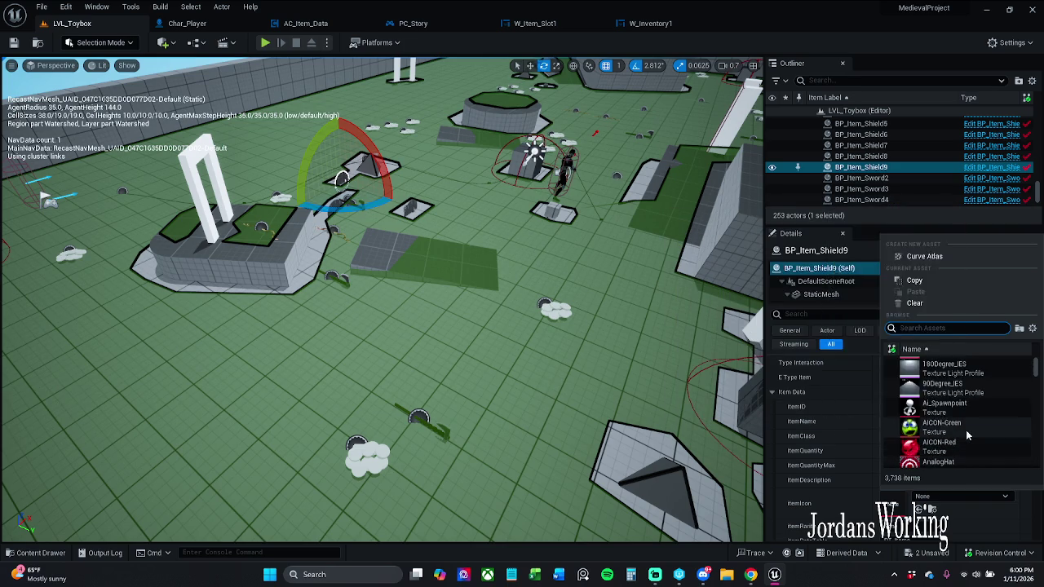
scroll(966, 437, down, 6)
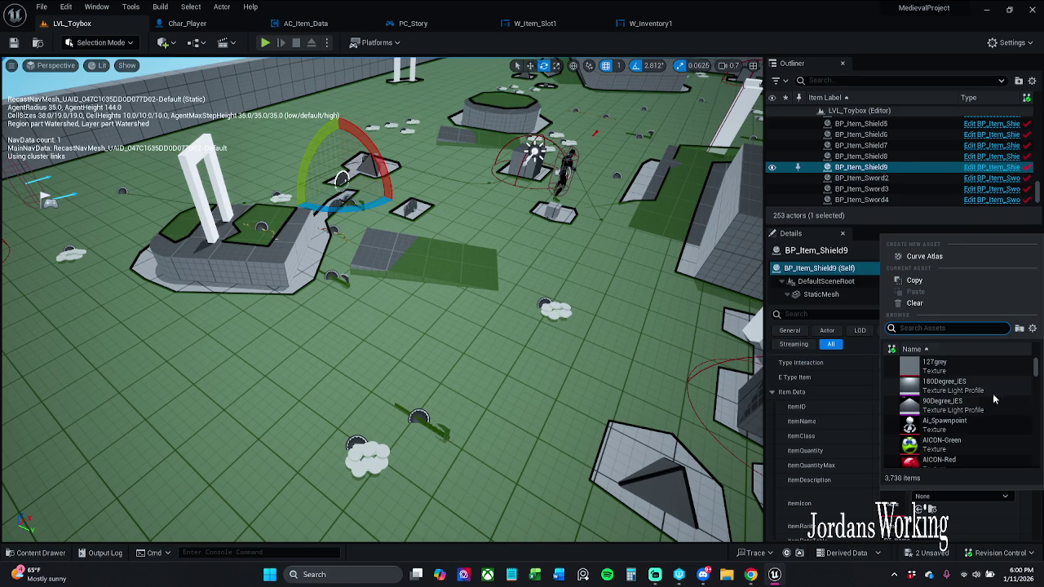
scroll(984, 411, down, 8)
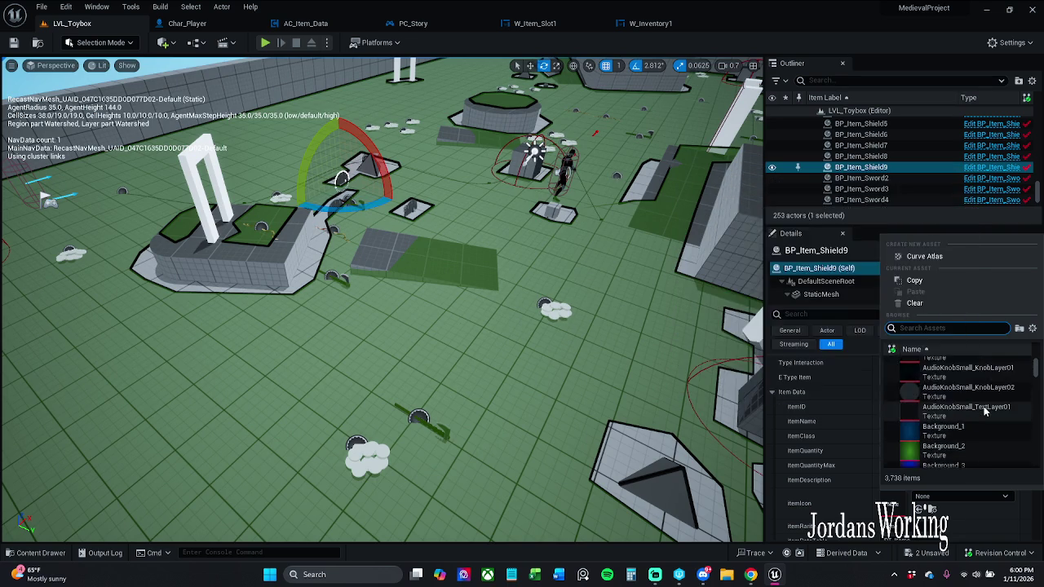
scroll(980, 396, up, 2)
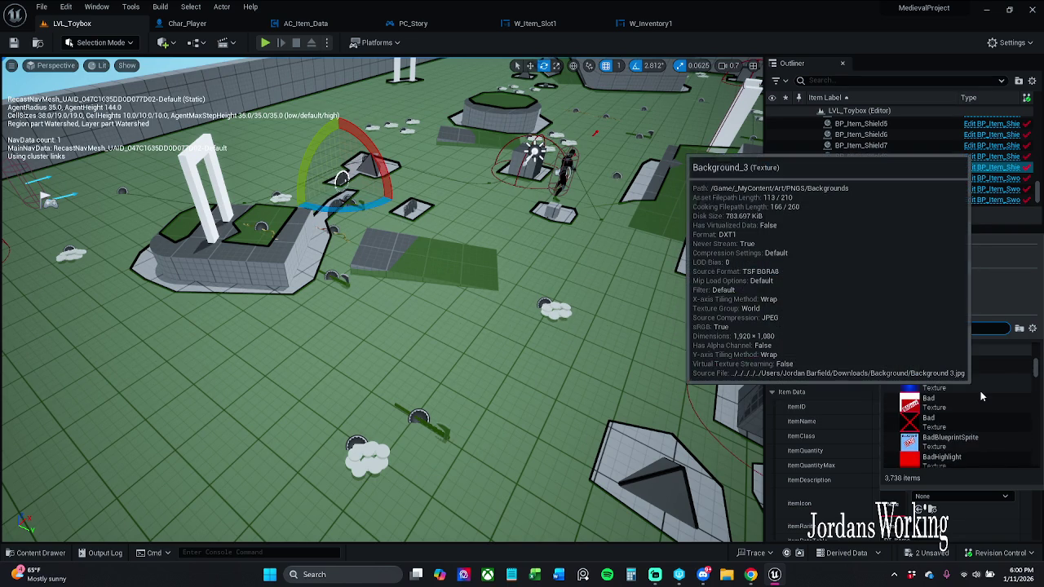
scroll(981, 400, down, 4)
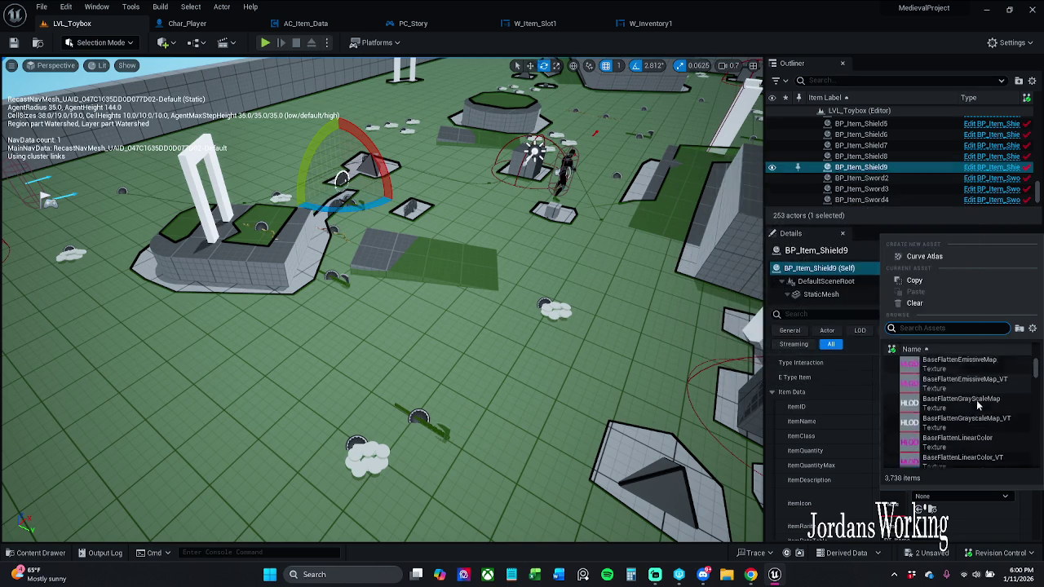
scroll(976, 405, down, 15)
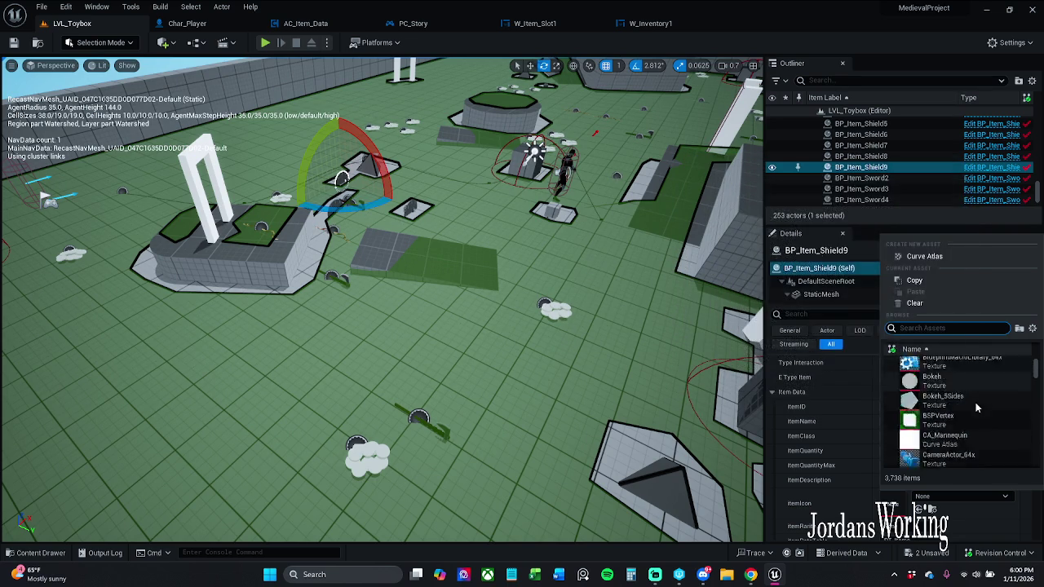
scroll(976, 411, down, 15)
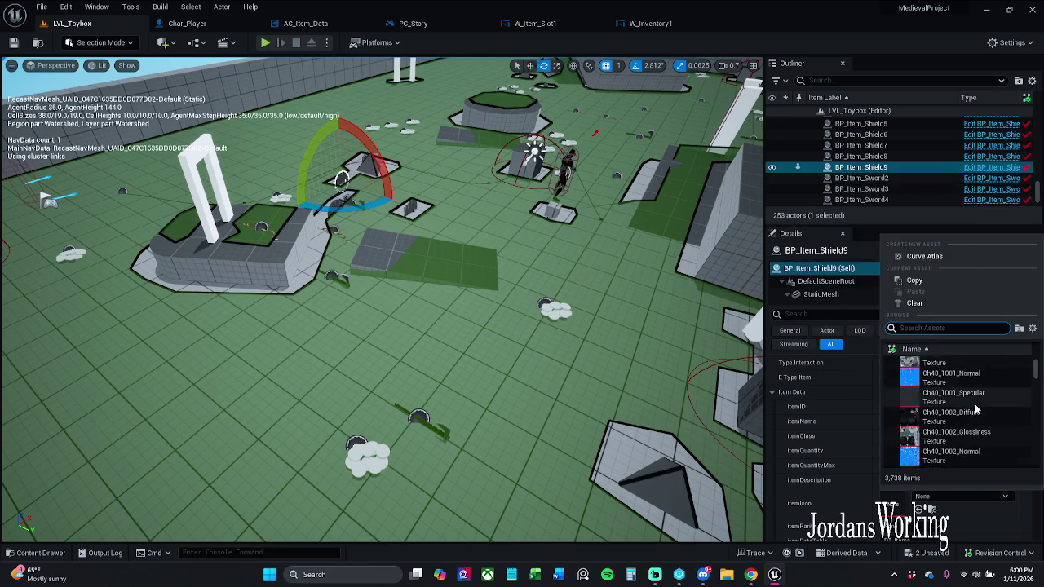
scroll(973, 414, down, 5)
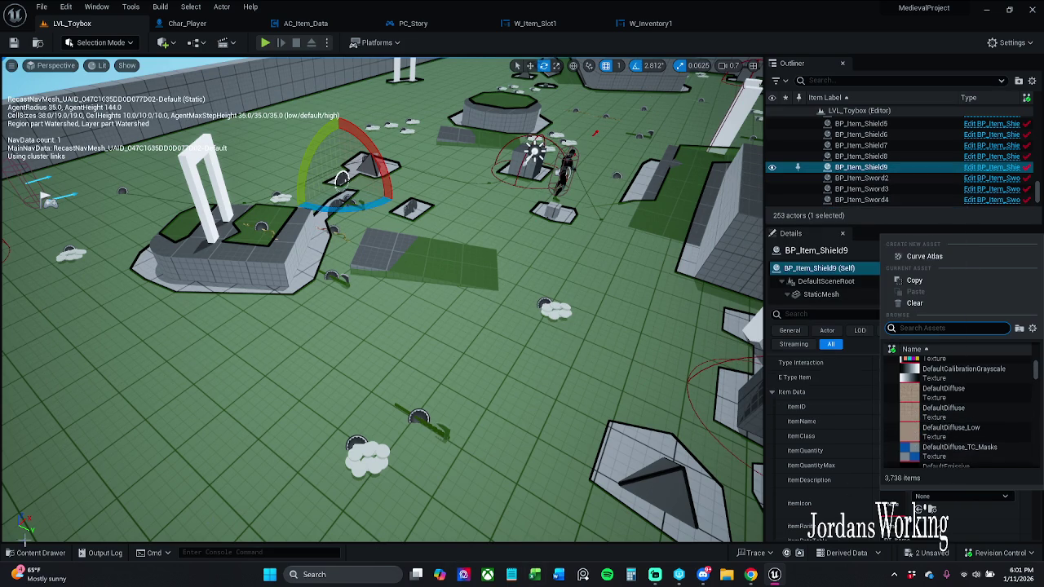
click(36, 553)
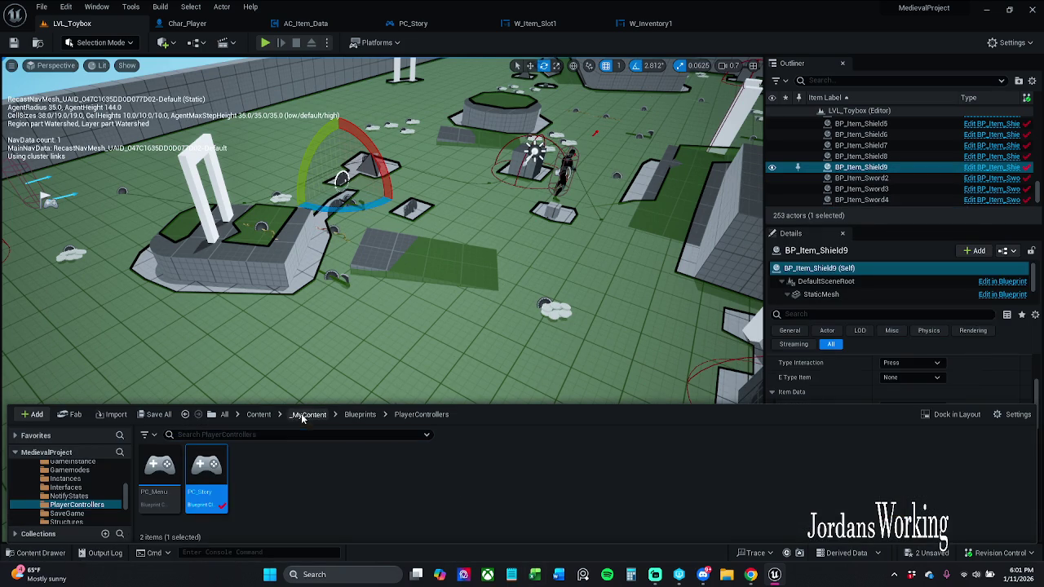
Navigate the Content Drawer to _MyContent > Art > PNGS > Icons.
click(308, 415)
double_click(206, 465)
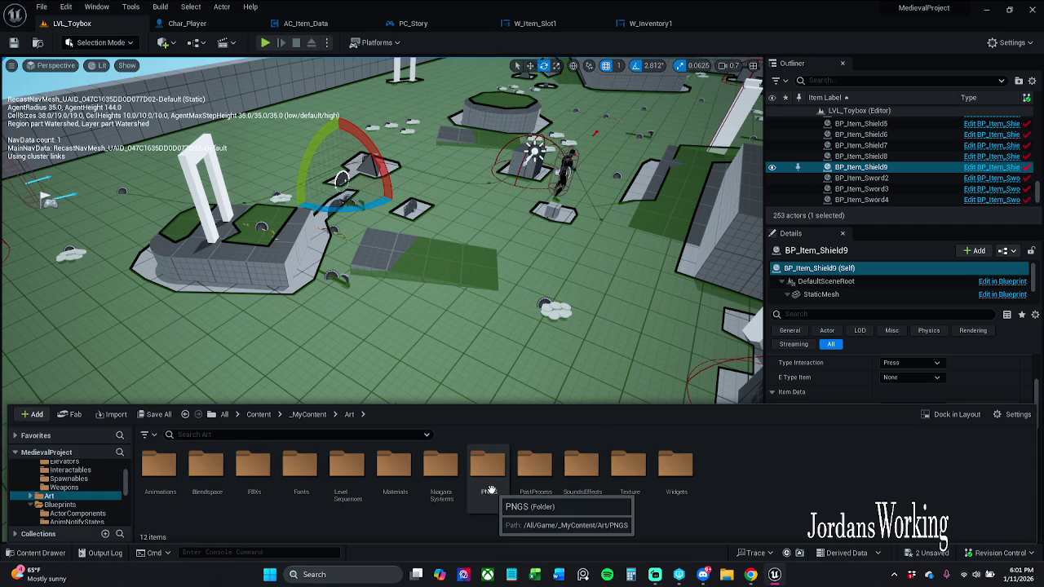
click(491, 490)
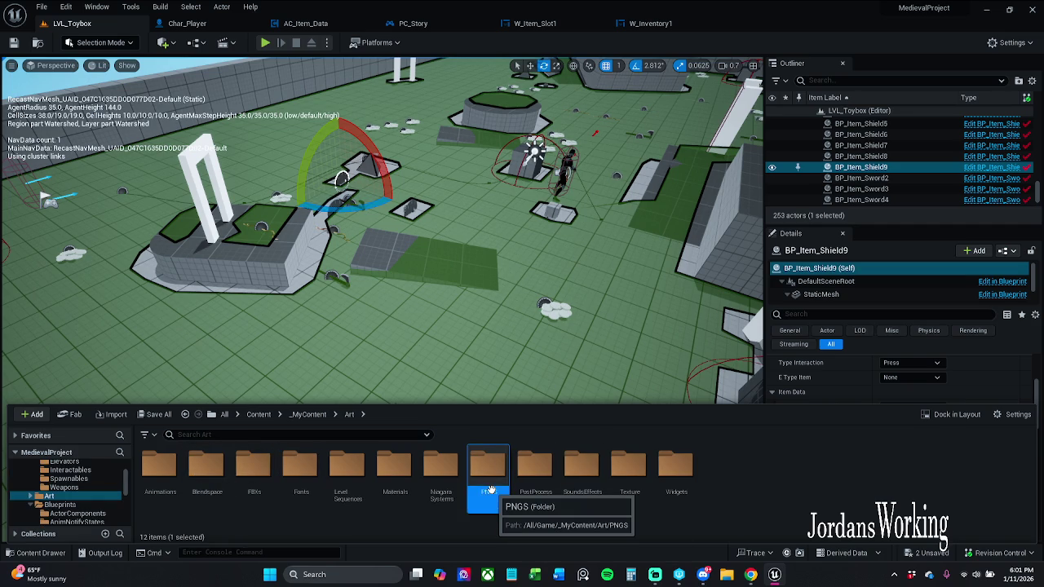
double_click(491, 491)
click(205, 465)
double_click(205, 465)
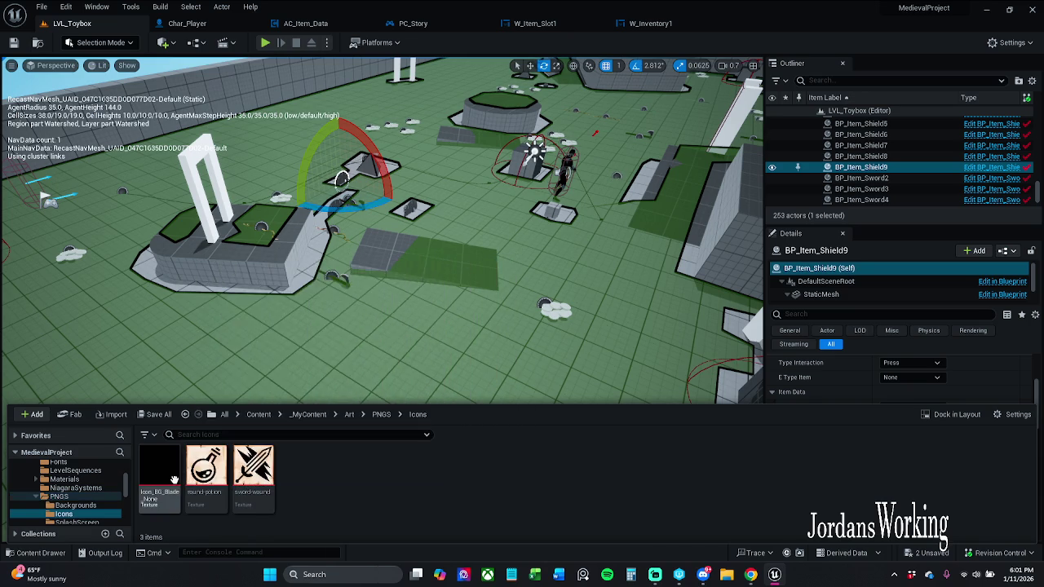
Assign sword-wound as BP_Item_Shield9's item icon, then reselect the AOE potion with Ctrl+Z.
click(253, 473)
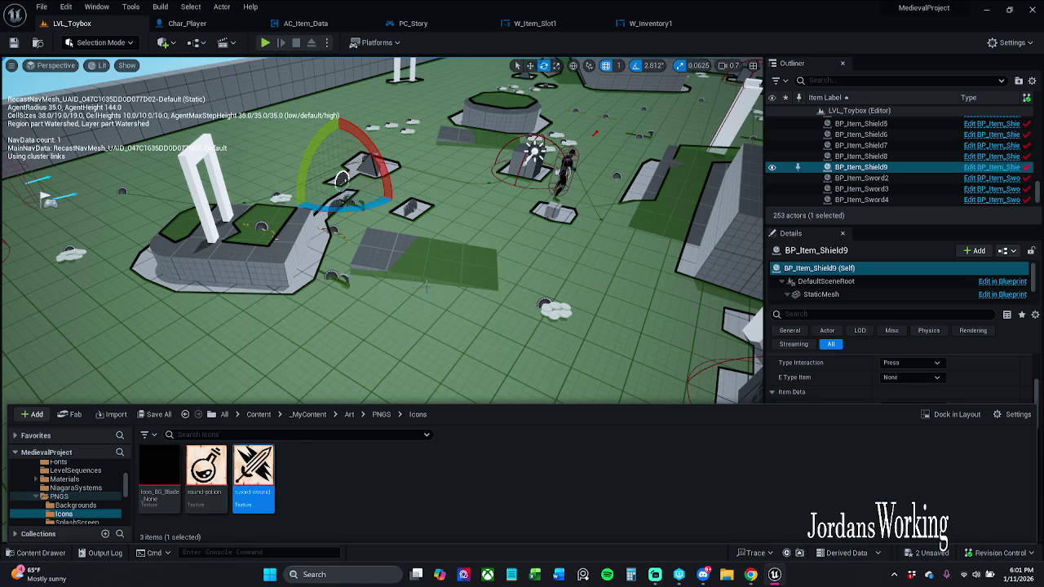
click(773, 391)
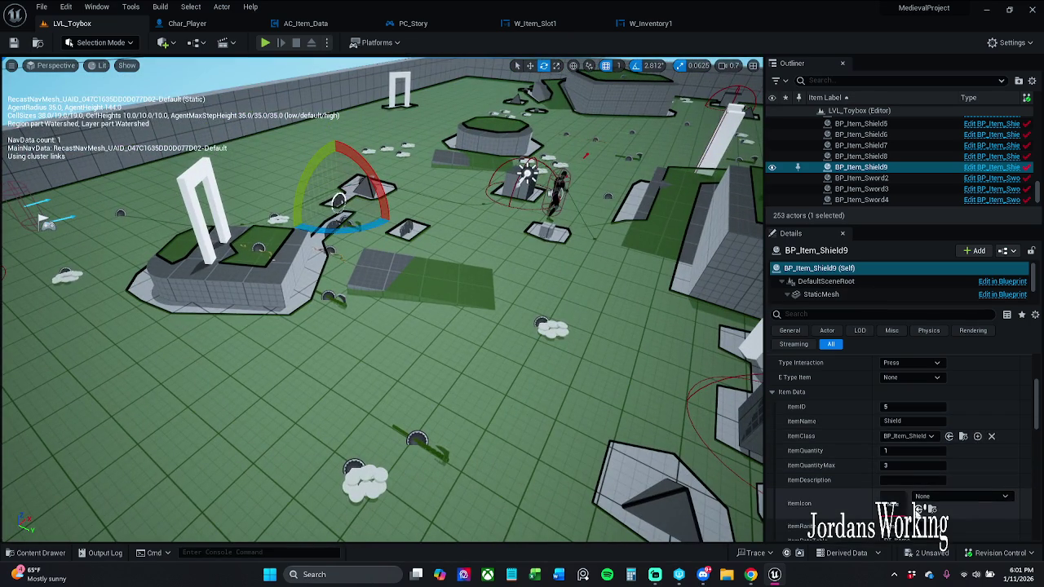
click(919, 509)
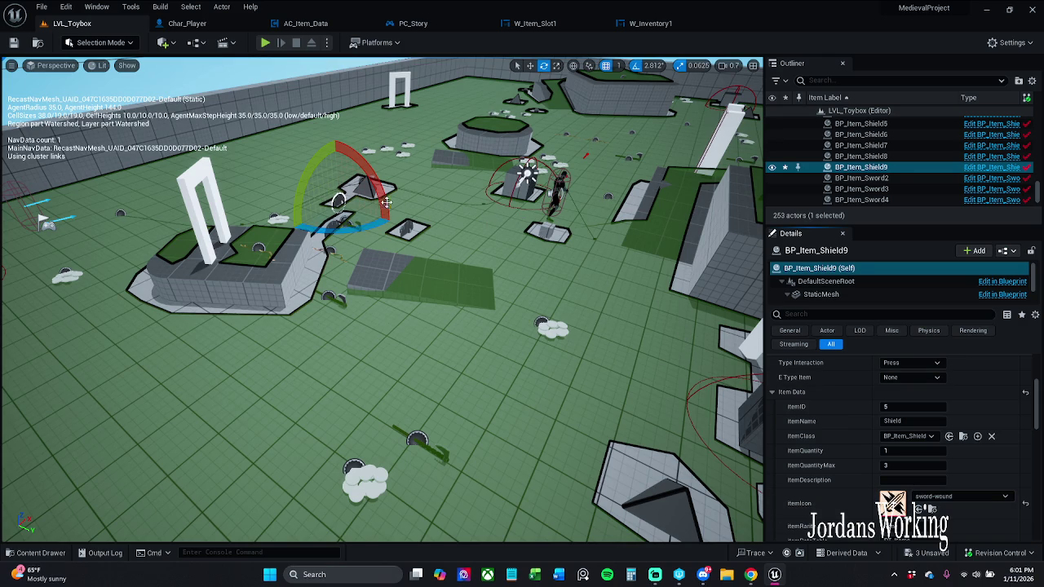
key(ctrl+z)
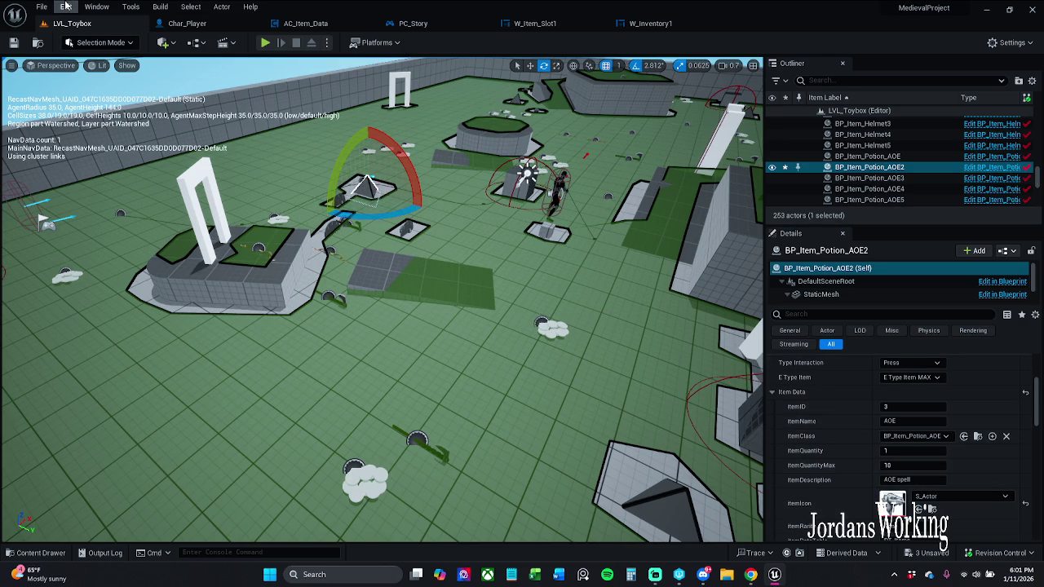
Save all unsaved assets and start a play-test of the level.
click(41, 6)
click(94, 152)
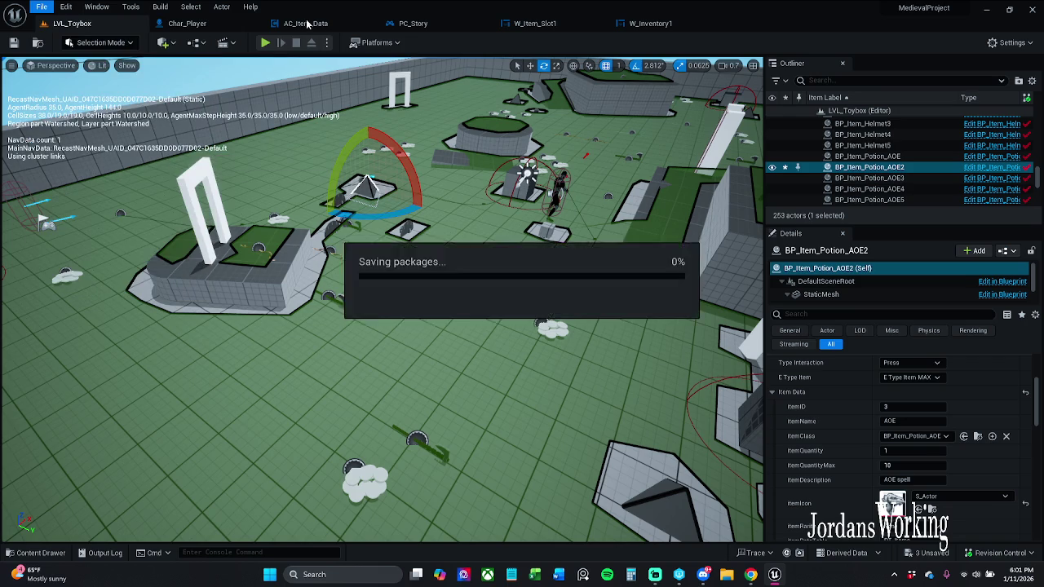
click(265, 42)
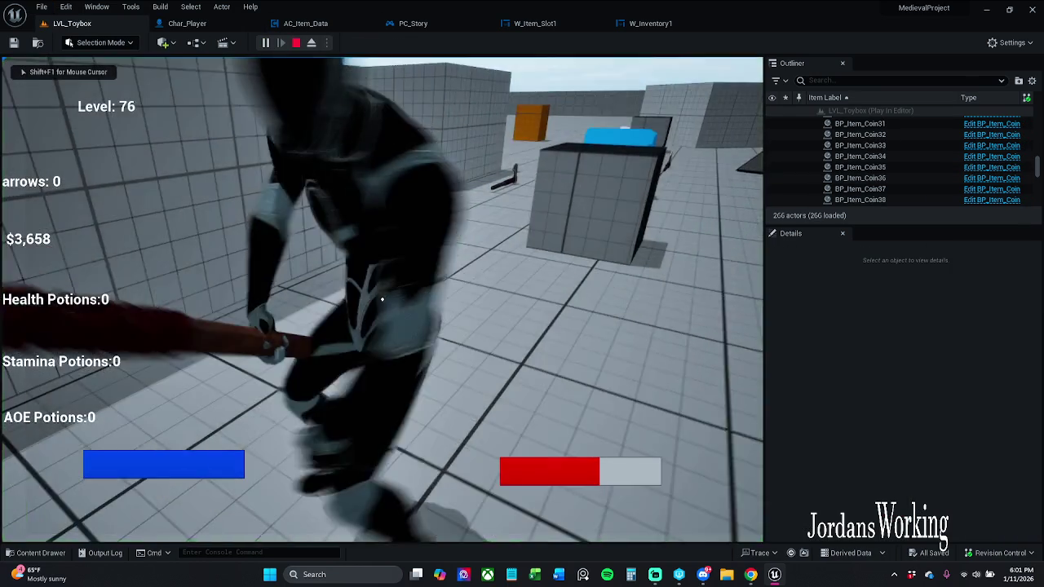
Run, jump and attack across the arena to collect the AOE potion.
key(i)
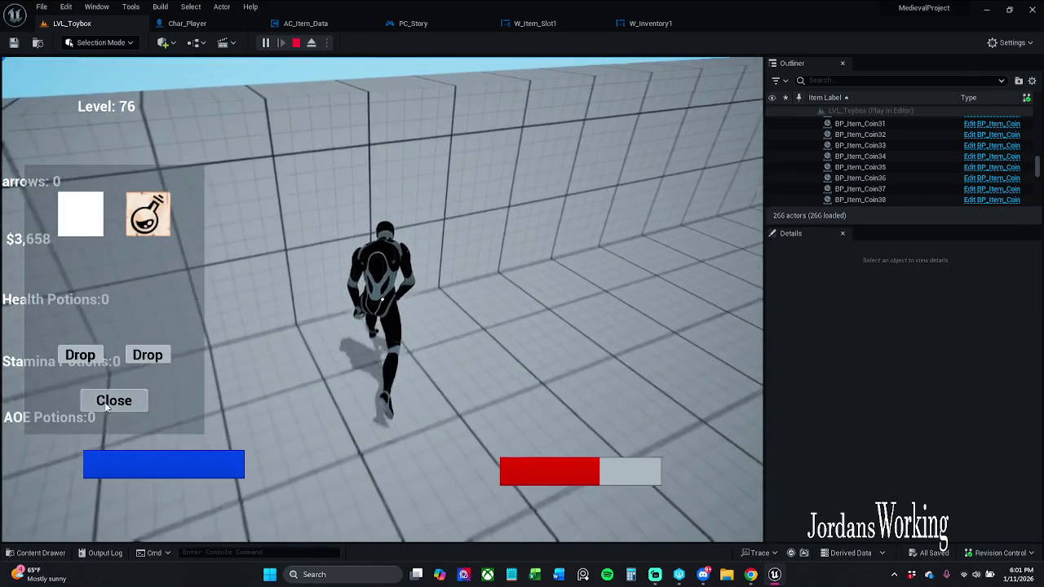
key(i)
click(382, 300)
key(w)
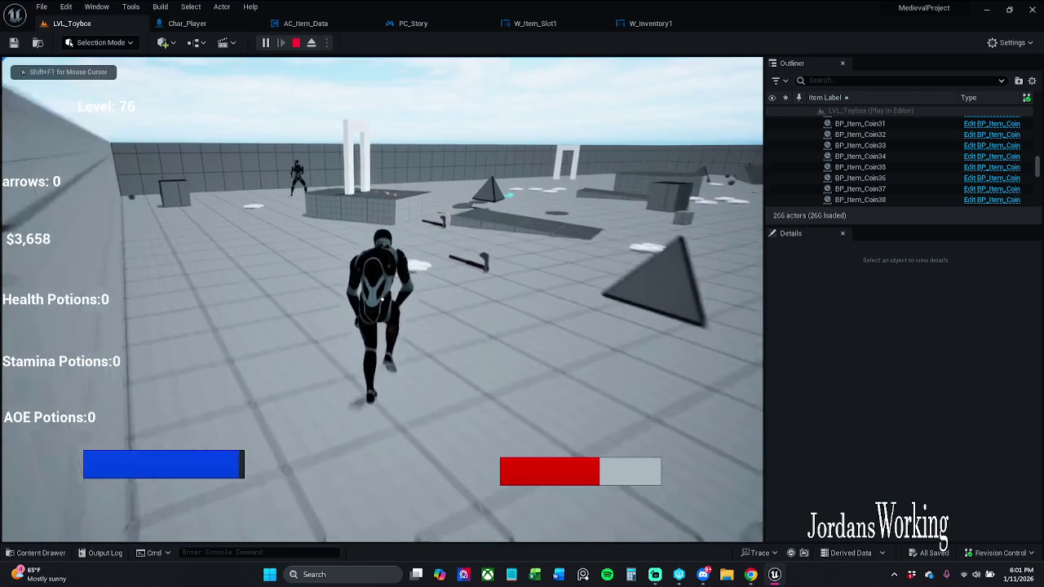
key(space)
key(w)
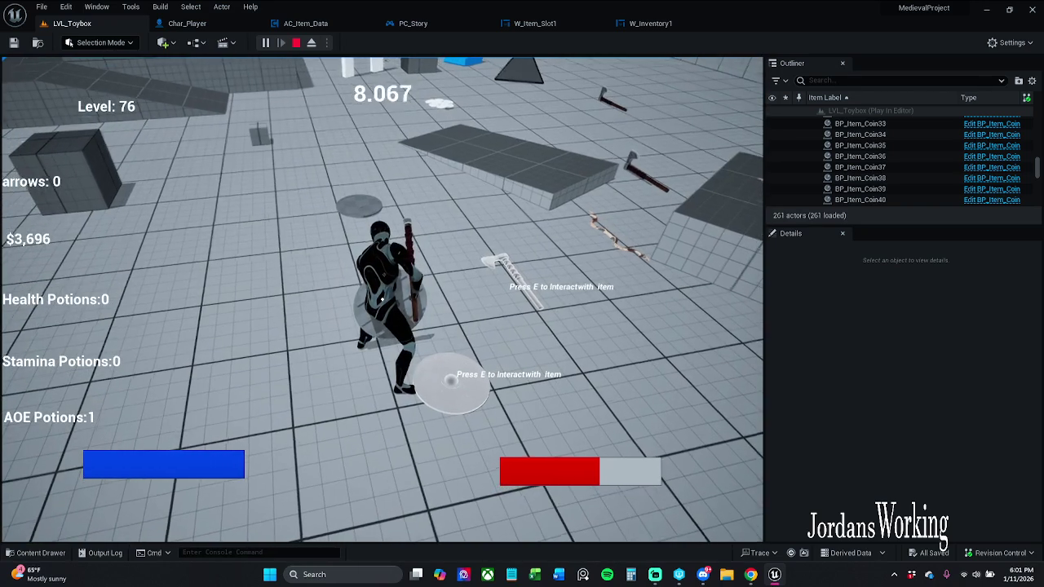
Open the inventory, drop all four items, and stop the play-test.
key(i)
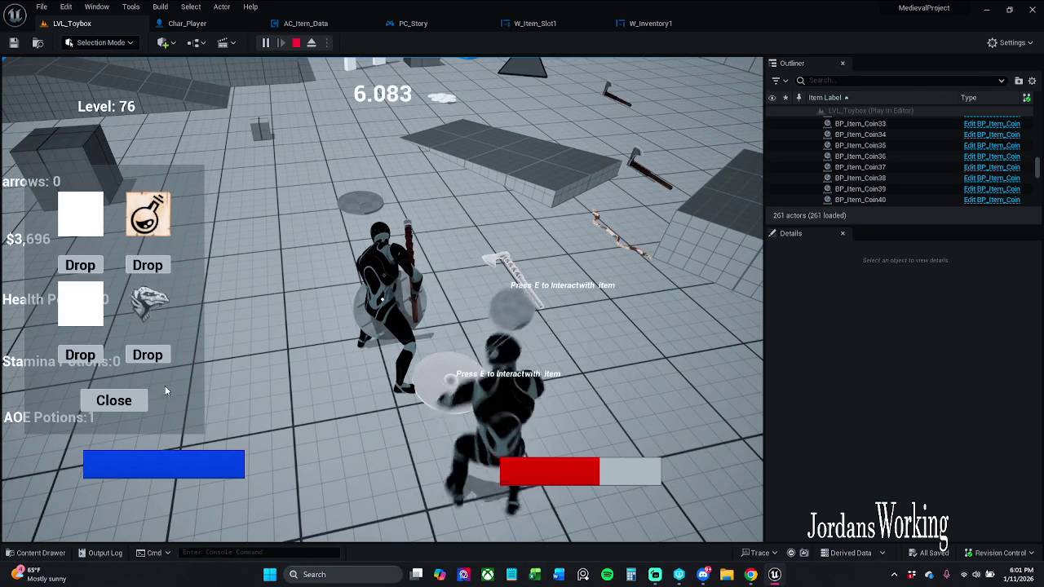
click(143, 355)
click(80, 265)
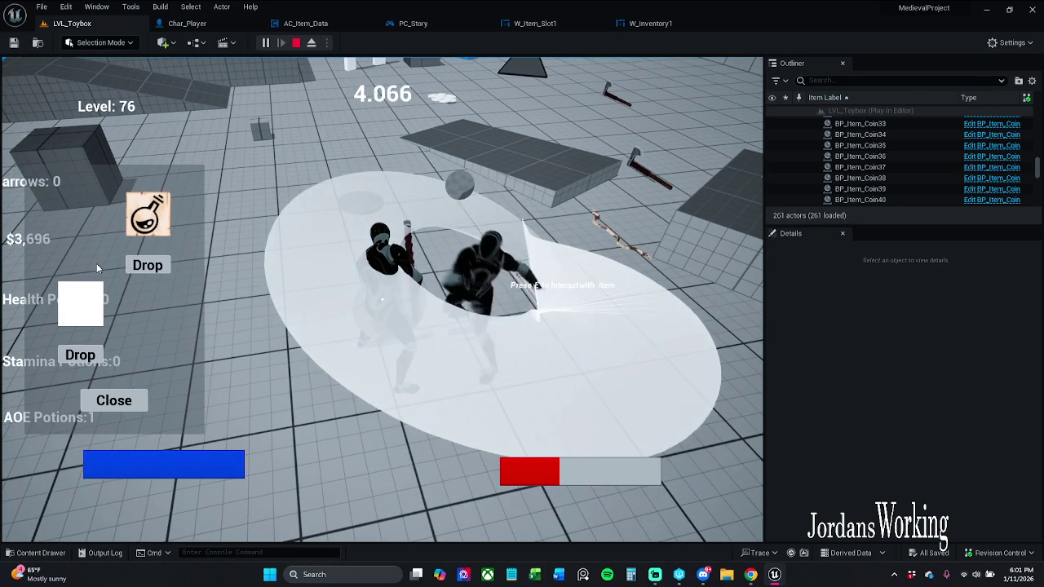
click(148, 265)
click(115, 355)
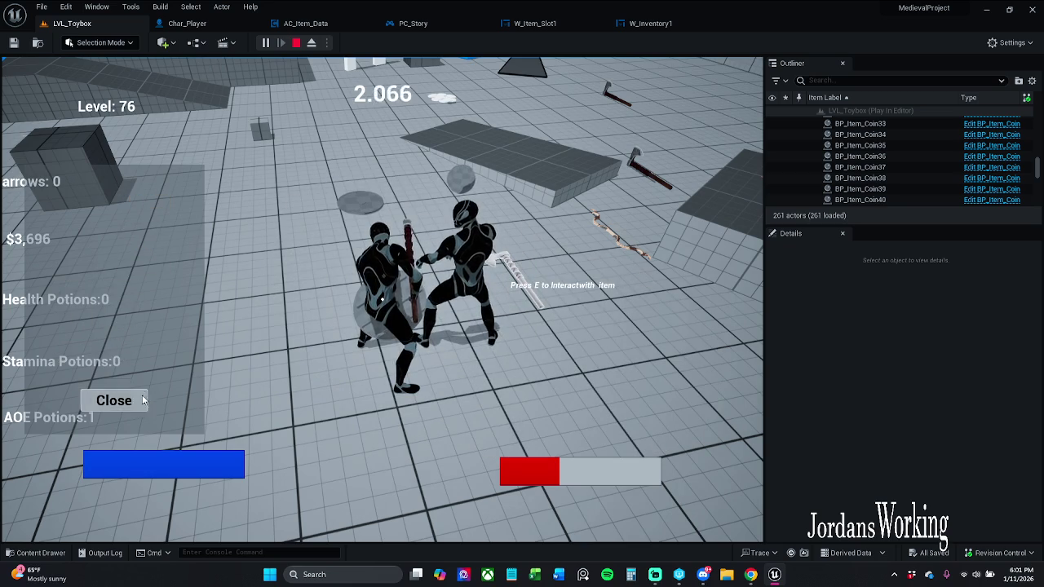
click(114, 401)
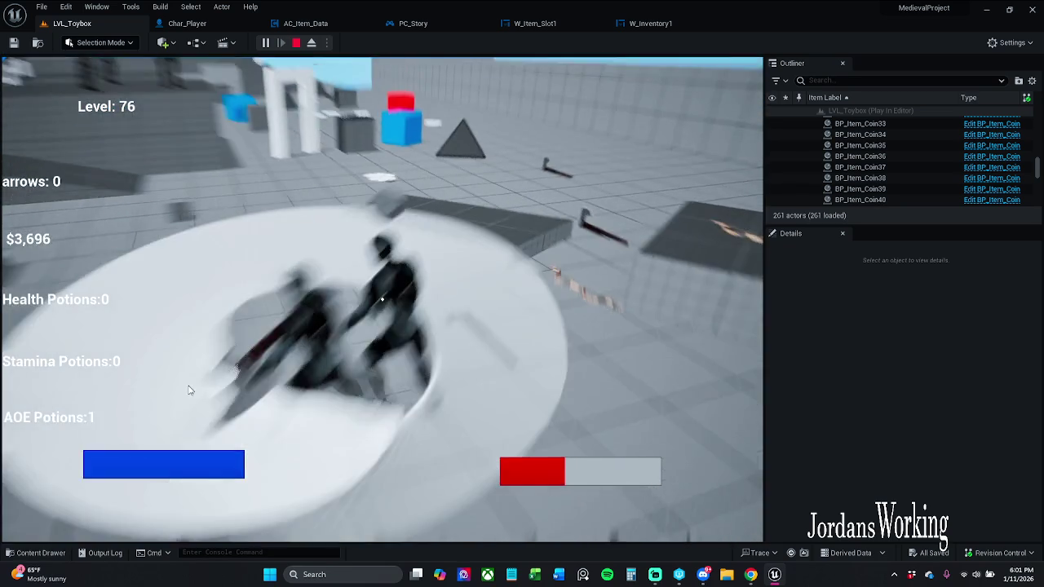
key(Escape)
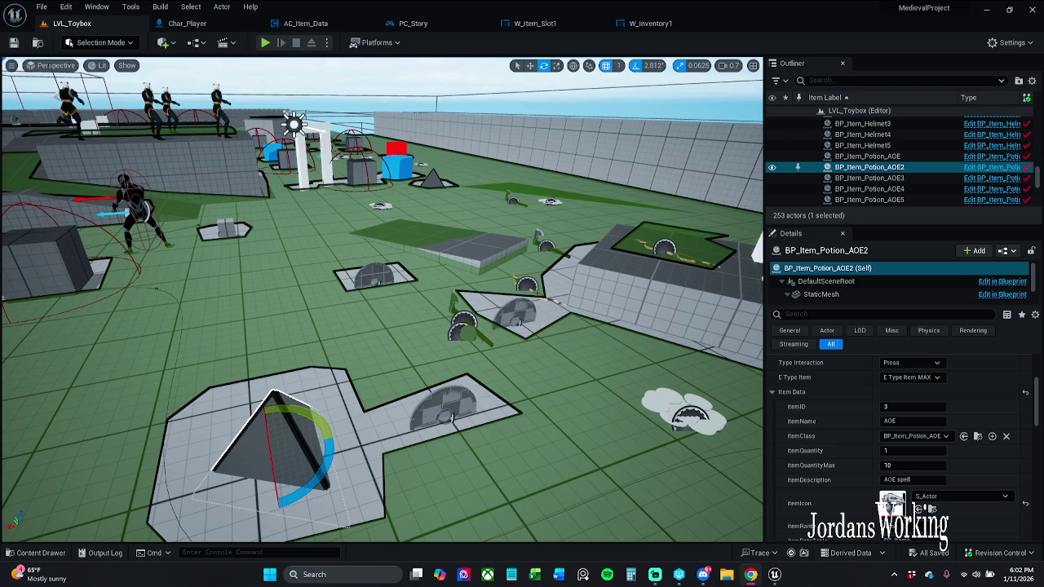
Switch to the Char_Player Event Graph and look over the Toggle Camera nodes.
mouse_move(633, 279)
mouse_down()
mouse_move(628, 245)
mouse_move(587, 221)
mouse_up()
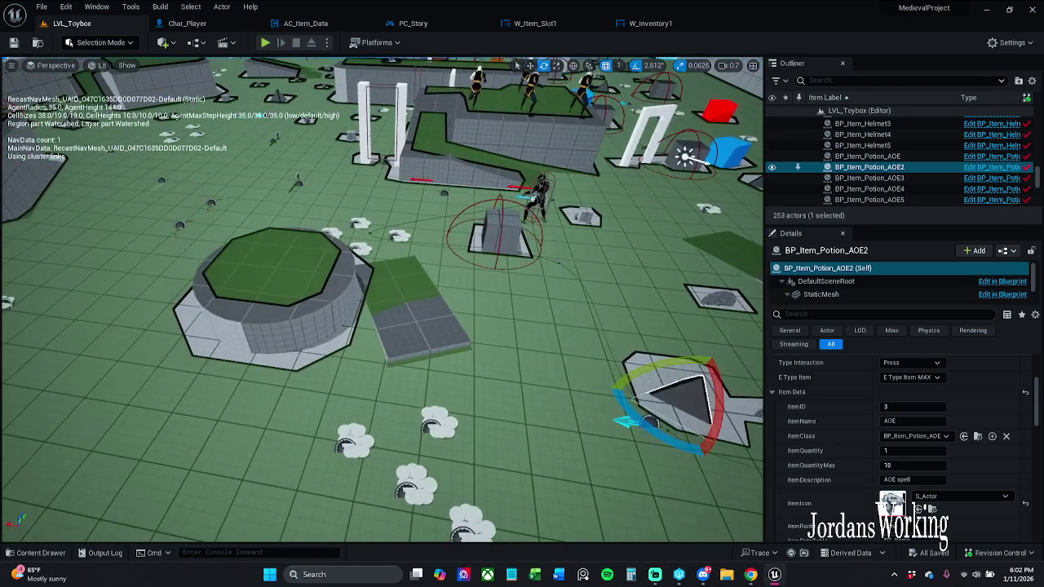
click(187, 23)
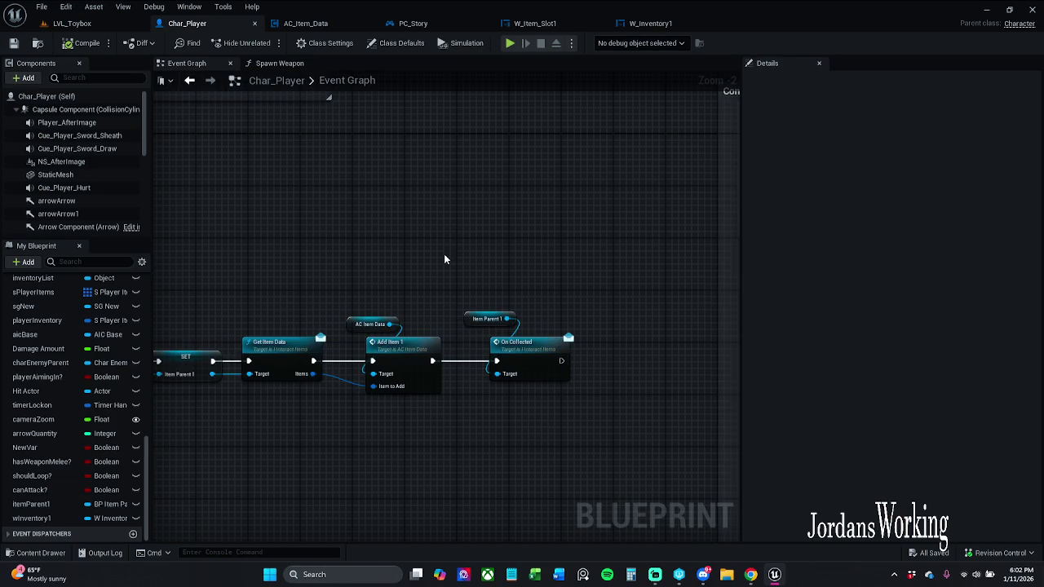
scroll(530, 233, down, 6)
mouse_move(669, 226)
mouse_down()
mouse_move(604, 275)
mouse_move(213, 341)
mouse_up()
scroll(285, 270, up, 6)
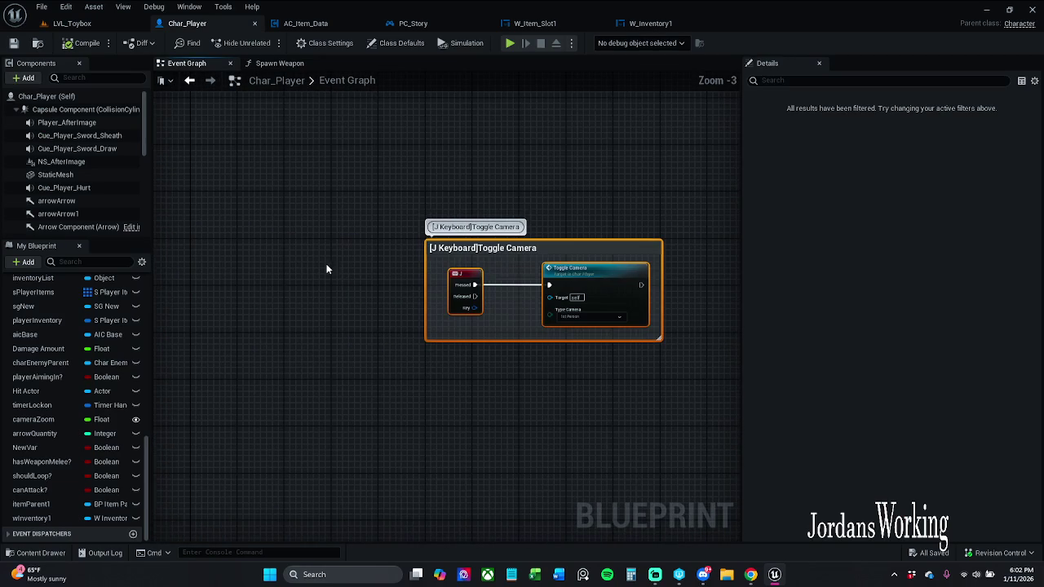
drag(336, 282, 284, 282)
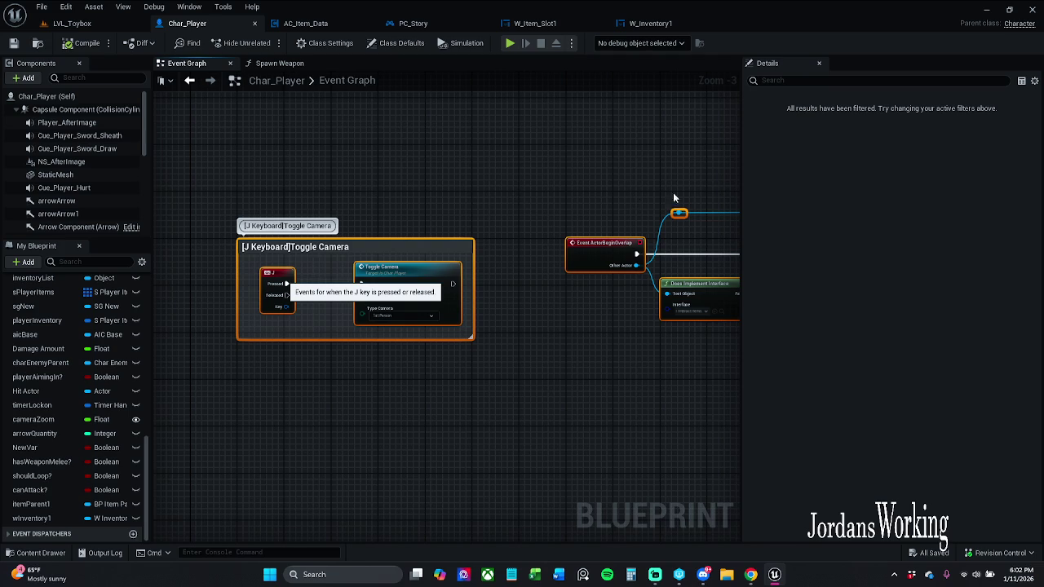
Review the ActorBeginOverlap branch and cast chain, then save Char_Player.
scroll(709, 168, down, 1)
mouse_move(710, 168)
mouse_down()
mouse_move(574, 173)
mouse_move(408, 145)
mouse_up()
mouse_move(296, 150)
mouse_down()
mouse_move(329, 177)
mouse_move(732, 296)
mouse_move(479, 295)
mouse_move(838, 283)
mouse_up()
drag(408, 198, 420, 195)
click(451, 243)
mouse_move(451, 243)
mouse_down()
mouse_move(245, 228)
mouse_move(657, 274)
mouse_up()
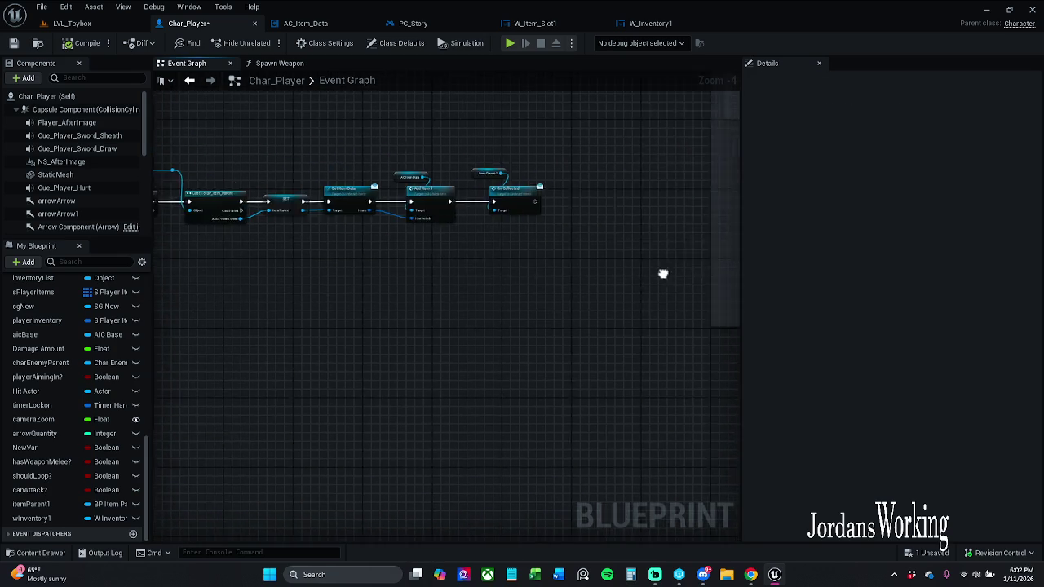
scroll(529, 258, down, 4)
scroll(466, 195, down, 3)
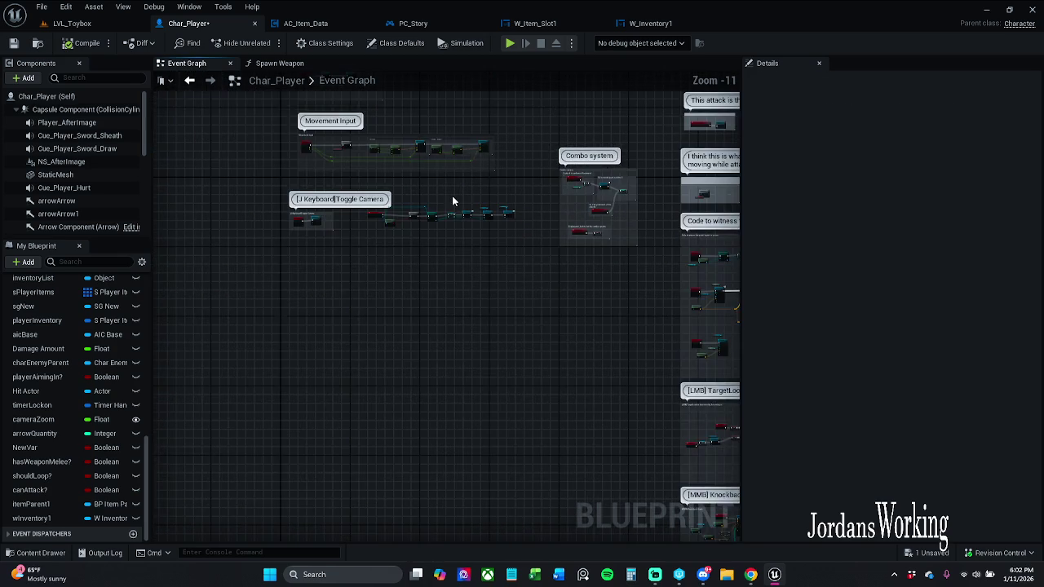
scroll(461, 179, up, 2)
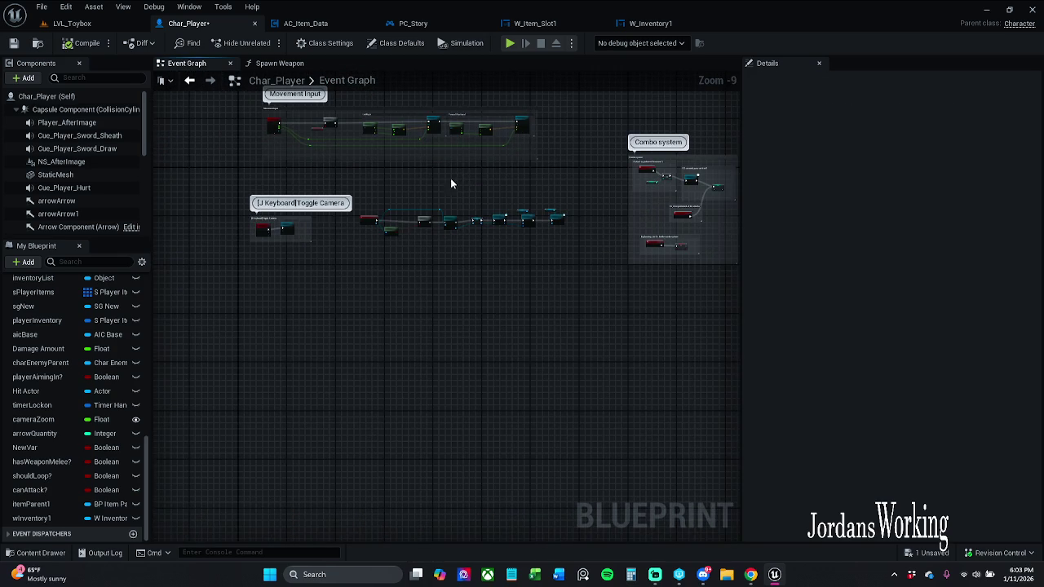
scroll(429, 199, up, 7)
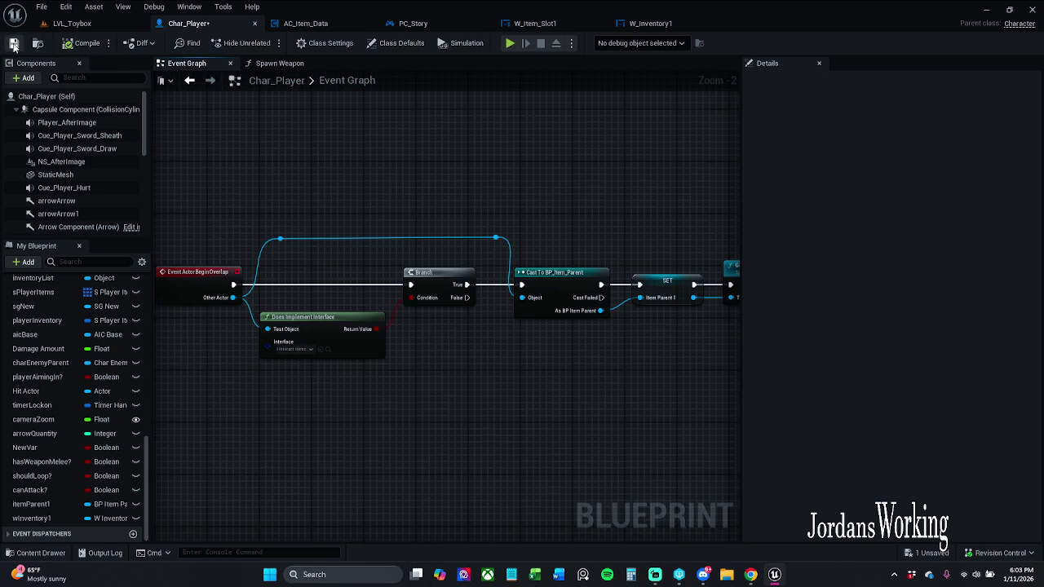
click(13, 43)
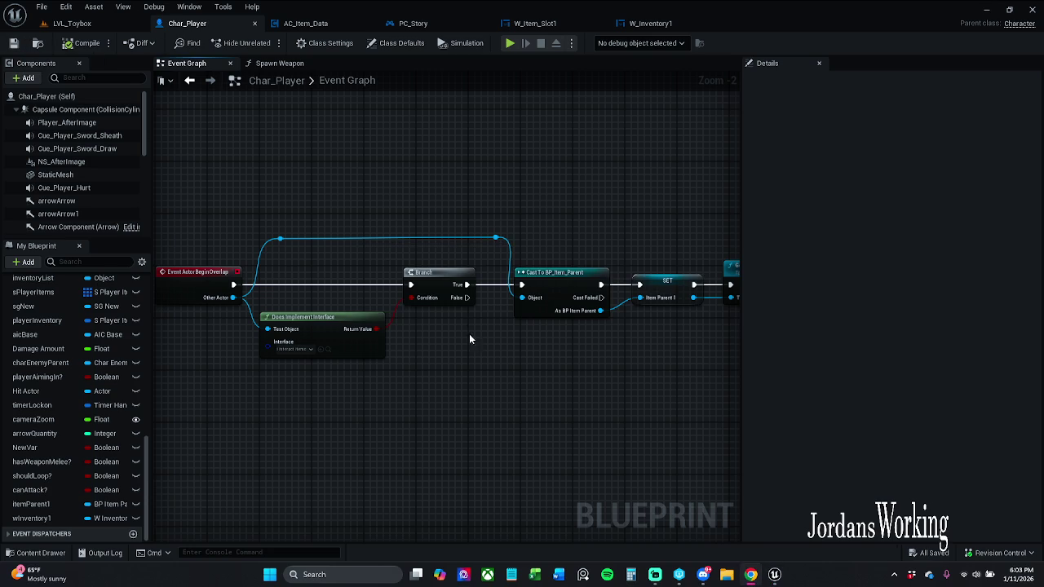
Drag the upper-wire reroute node further left and save Char_Player.
click(280, 238)
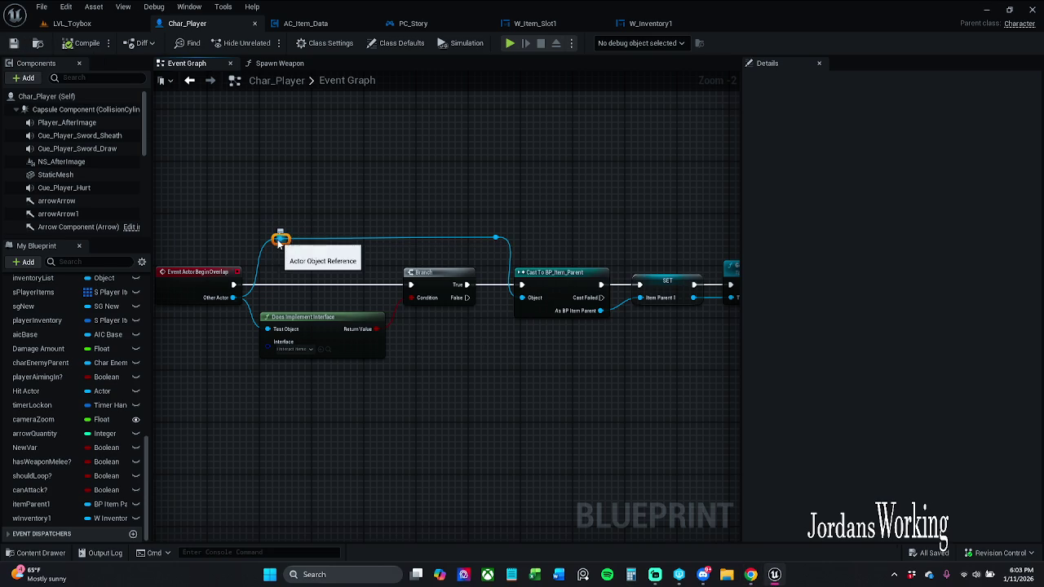
mouse_move(280, 239)
mouse_down()
mouse_move(261, 237)
mouse_move(538, 242)
mouse_move(540, 251)
mouse_up()
click(297, 231)
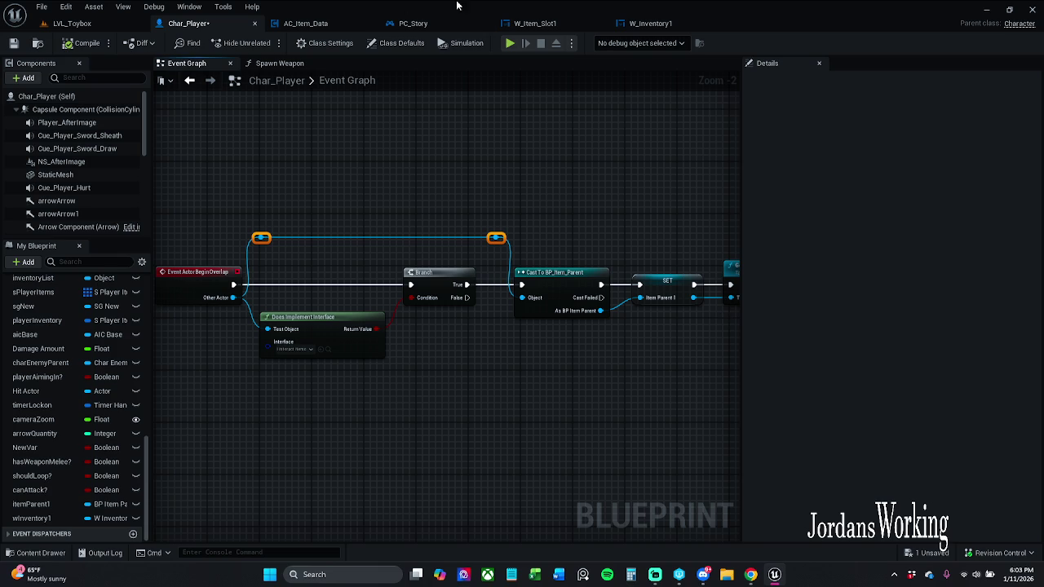
click(14, 43)
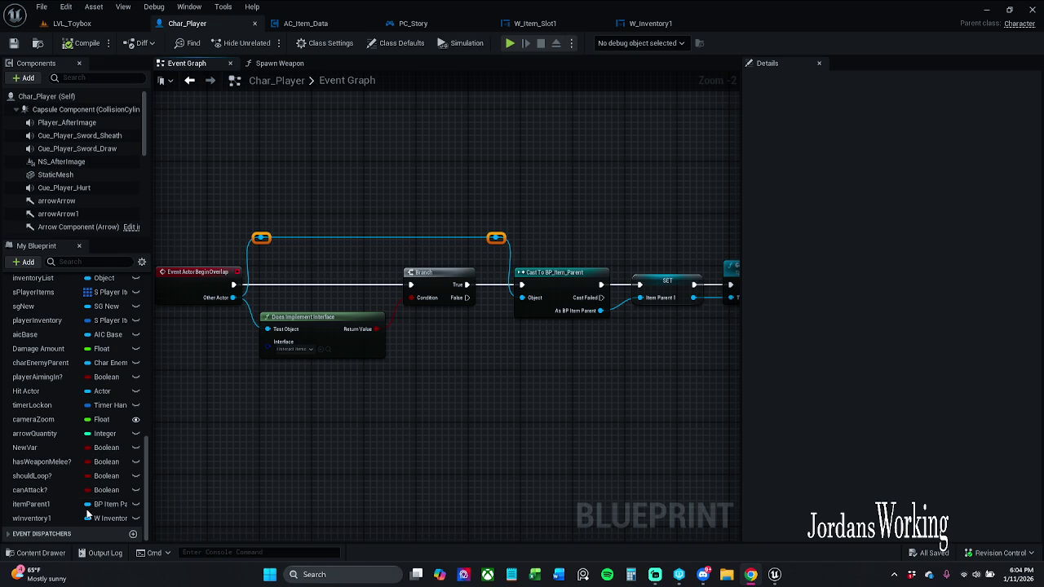
drag(257, 237, 355, 253)
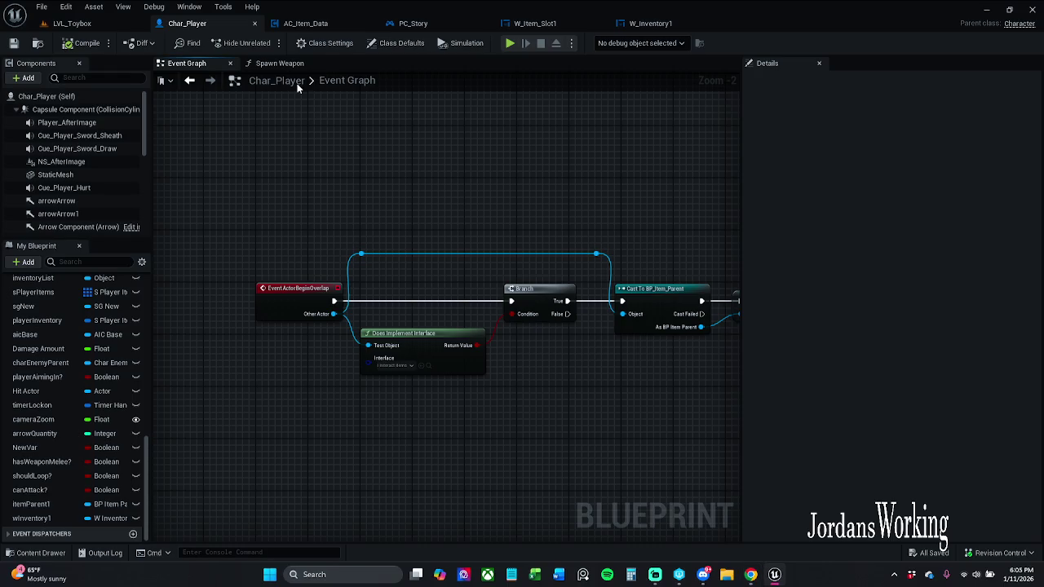
Switch between the Char_Player blueprint and the LVL_Toybox level tabs.
click(281, 63)
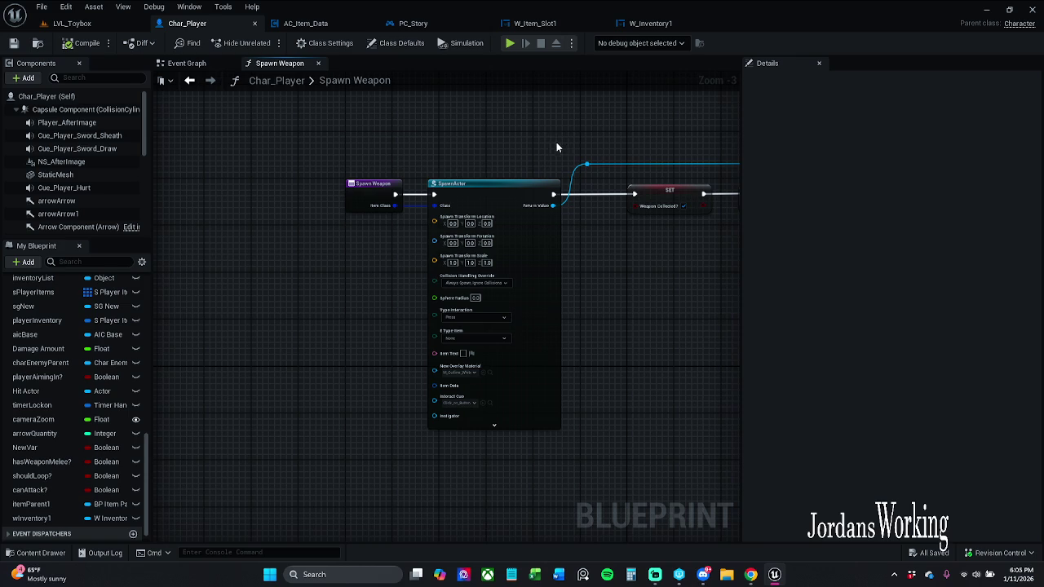
click(72, 23)
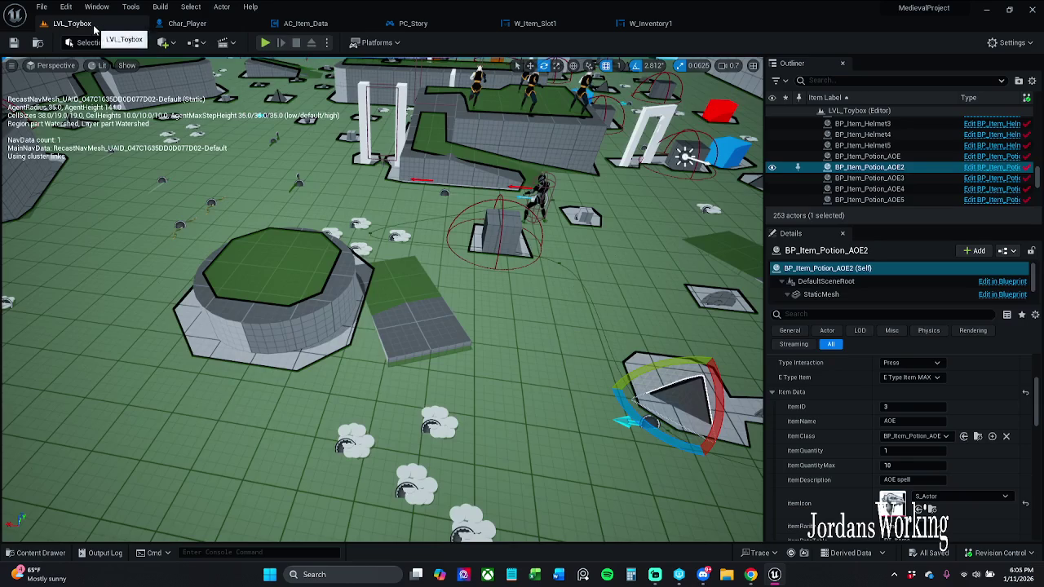
click(240, 26)
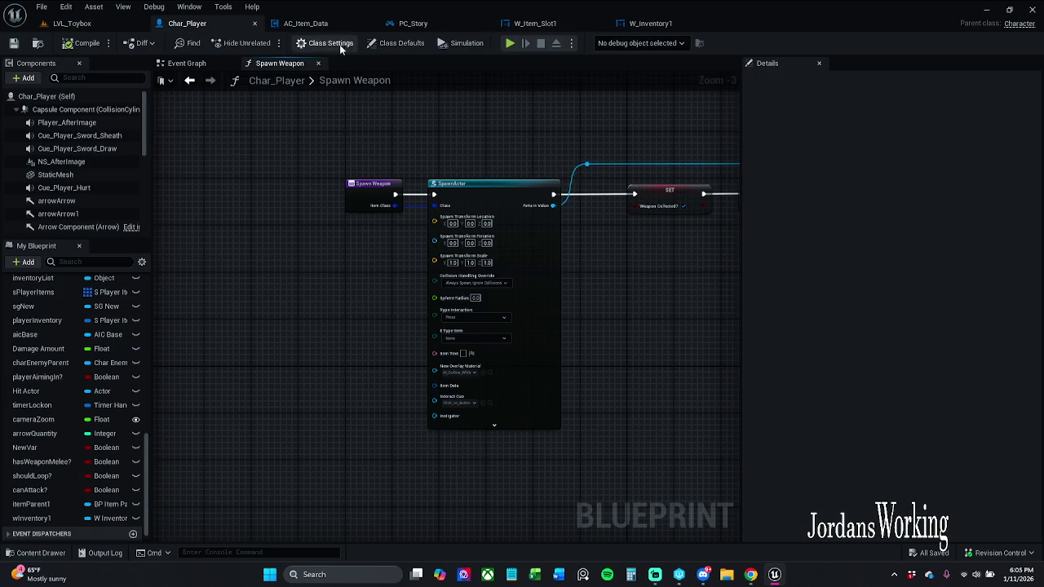
click(72, 23)
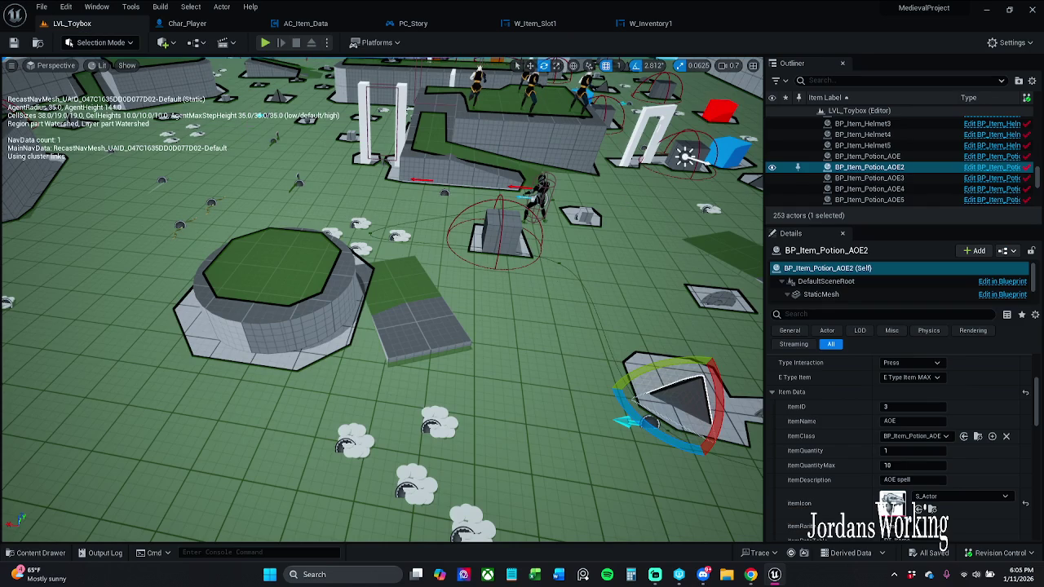
Open Submit Content from revision control and review the changed asset list.
right_click(904, 506)
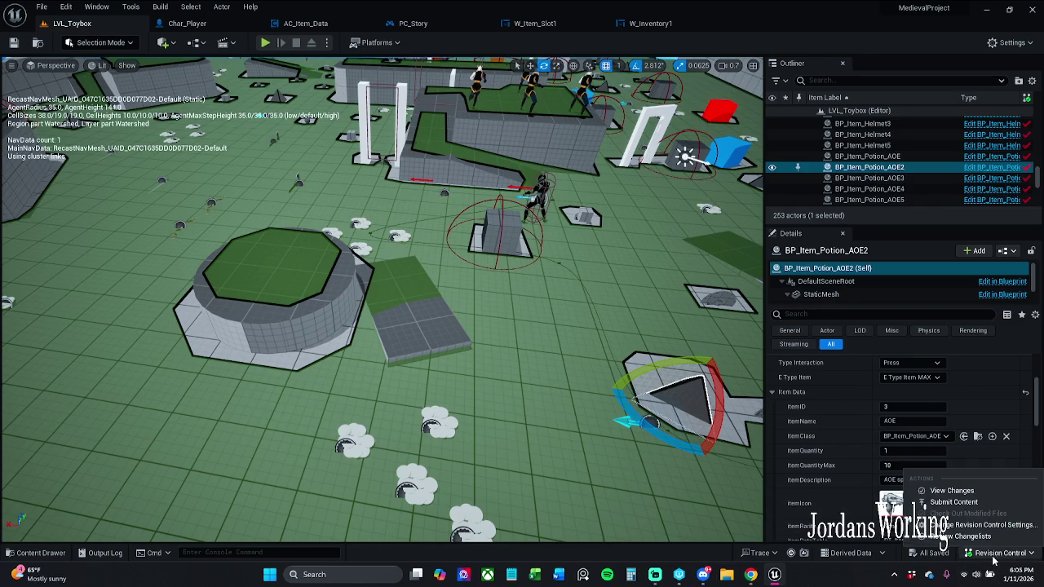
click(980, 509)
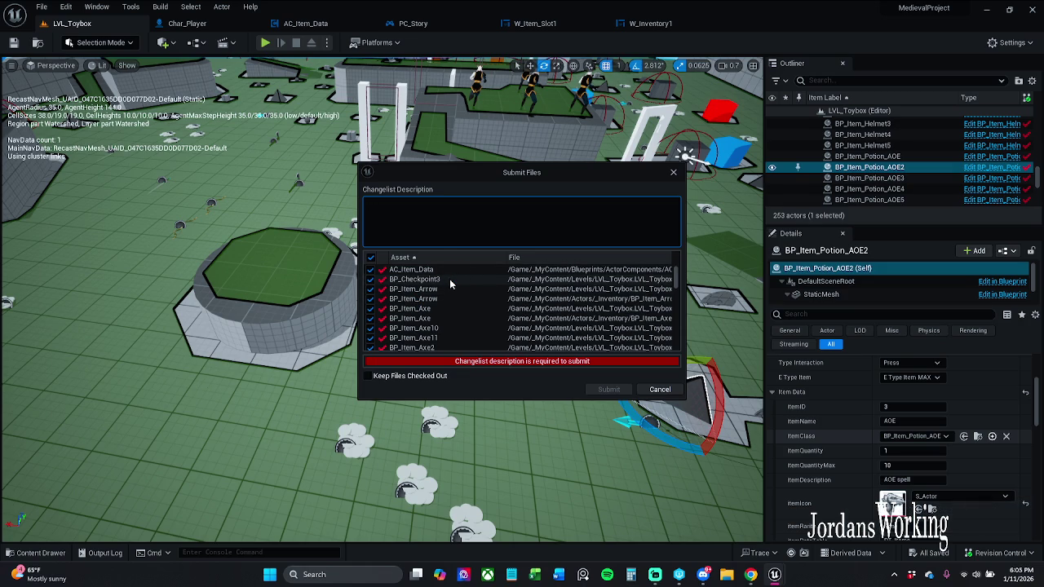
scroll(451, 281, down, 15)
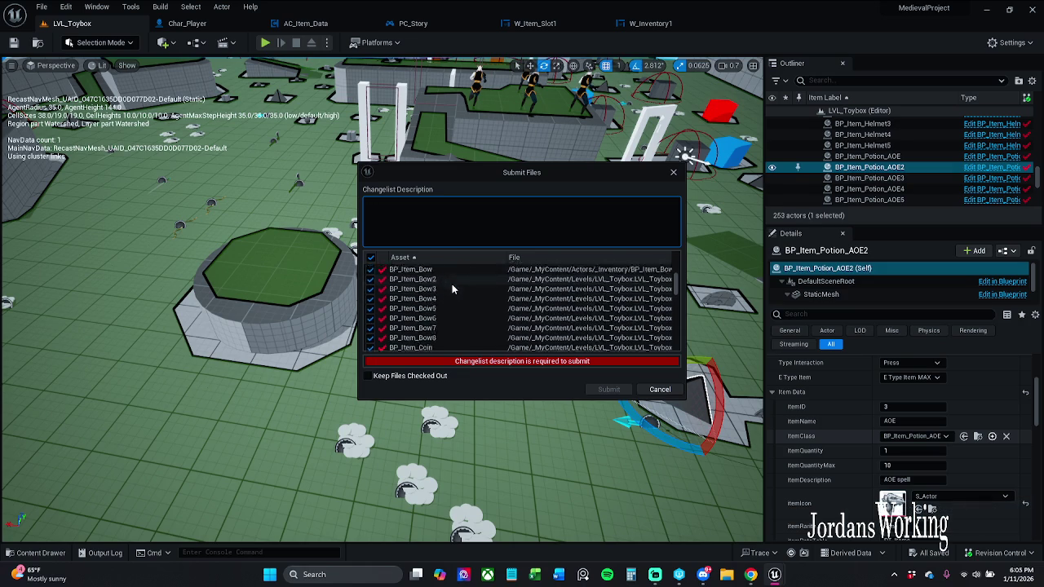
scroll(453, 291, down, 3)
drag(678, 302, 675, 348)
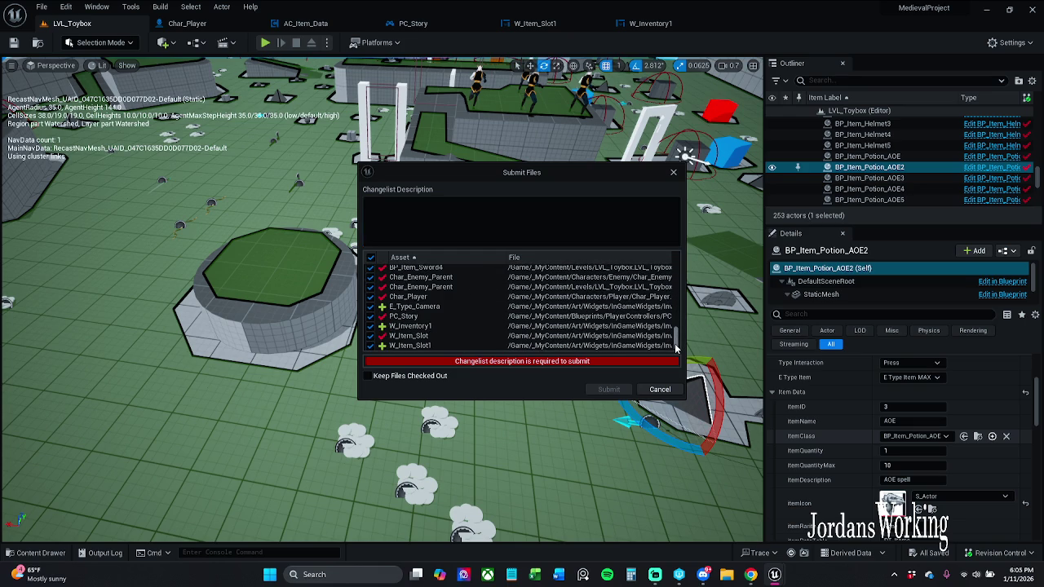
click(510, 220)
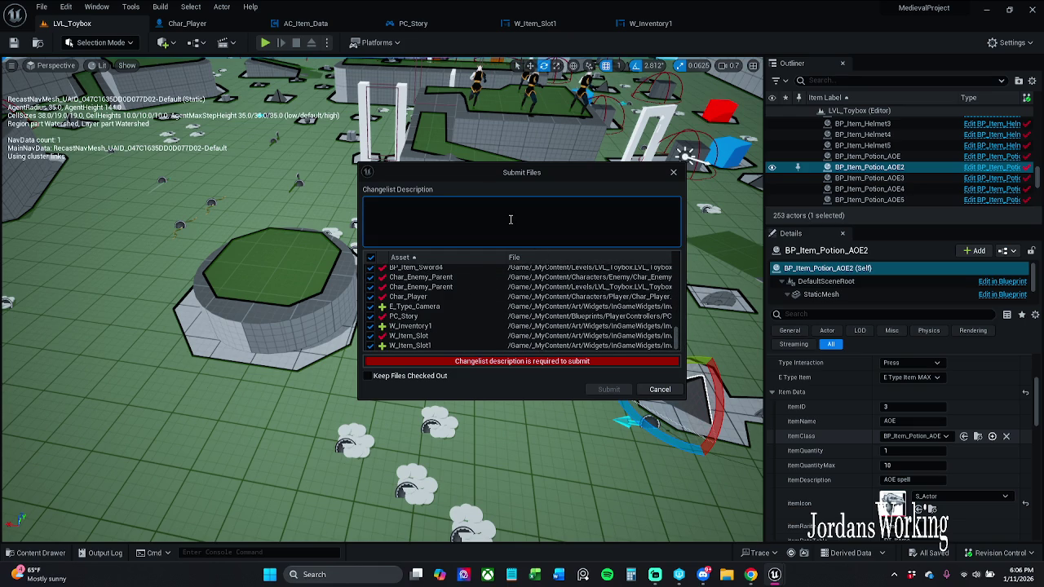
Type 'Fixing the inventory', revising its continuation to 'creating the logic for the player to use'.
text(Fix)
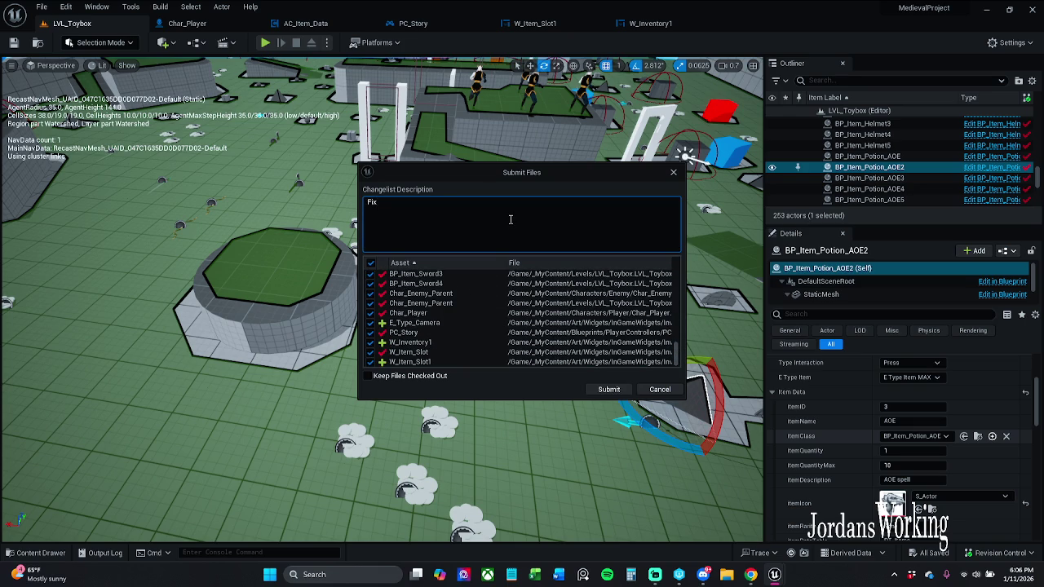
text(ing the inve)
text(ntory,)
text( now )
text(onto spawning)
text( the l)
text(ogic)
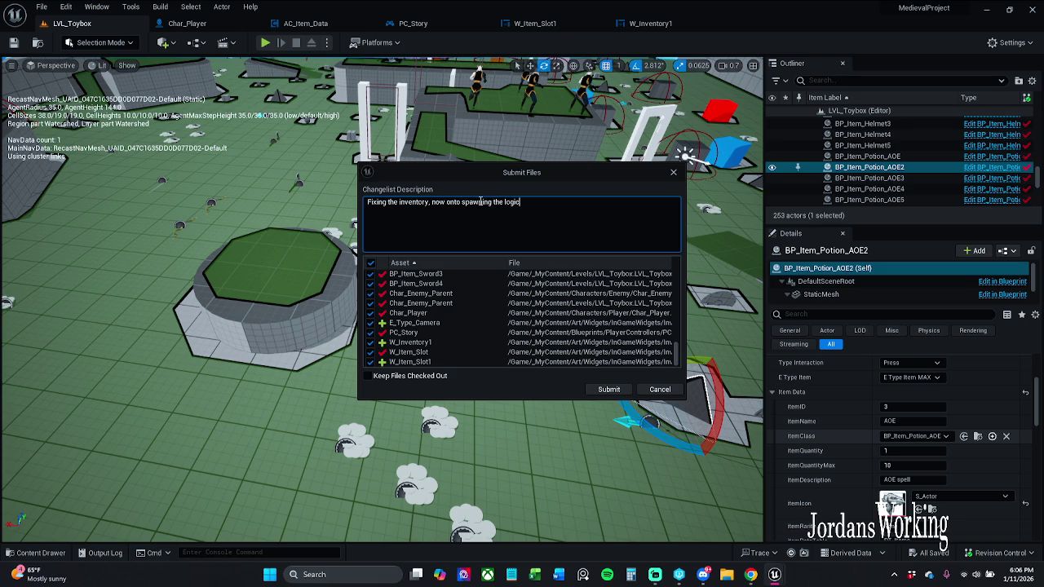
drag(483, 203, 474, 203)
drag(466, 204, 462, 204)
text(creating the l)
text(ogic for the)
text( player to)
text( use)
drag(602, 204, 369, 203)
Add 'items are being tracked in AC_Item_Data' to the description, tidy wording, and submit.
click(448, 200)
text(items a)
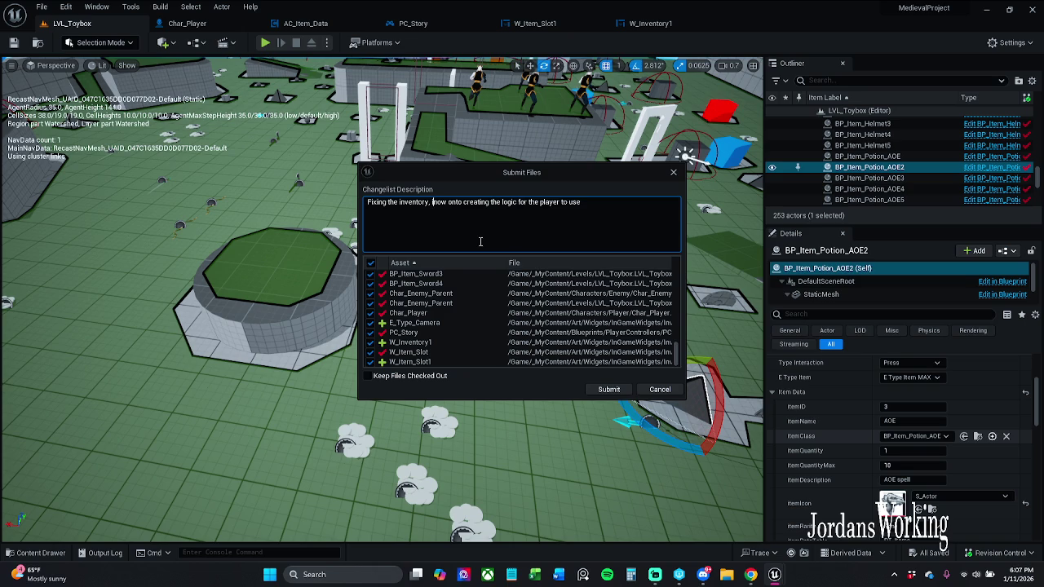
text(re being )
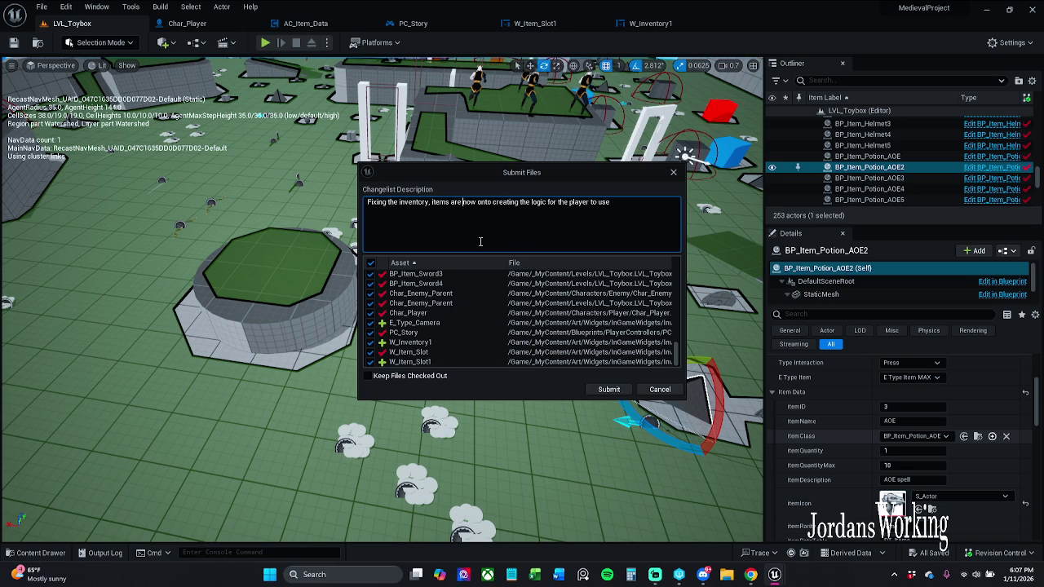
text(tracked)
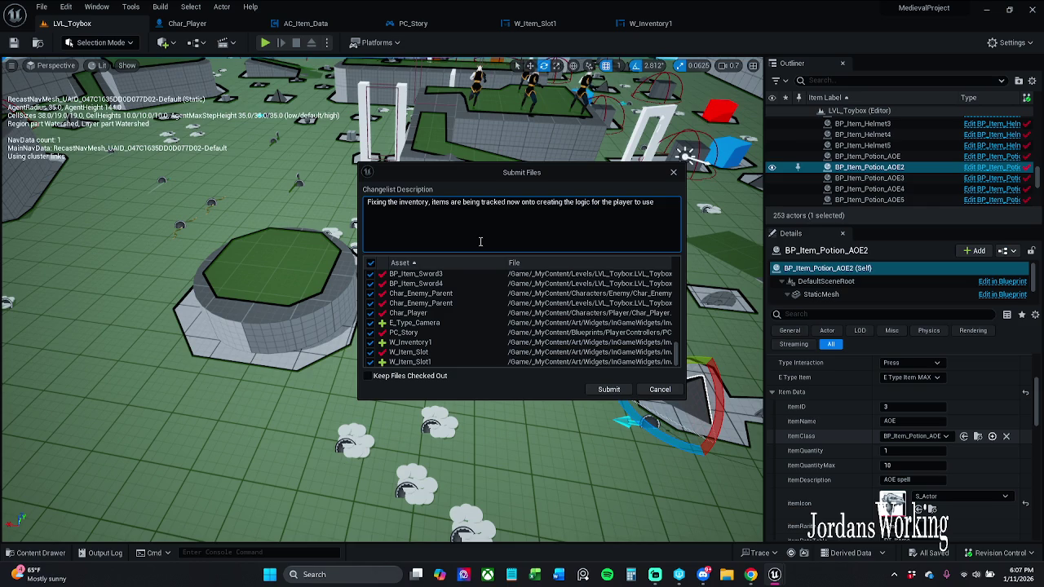
text(in )
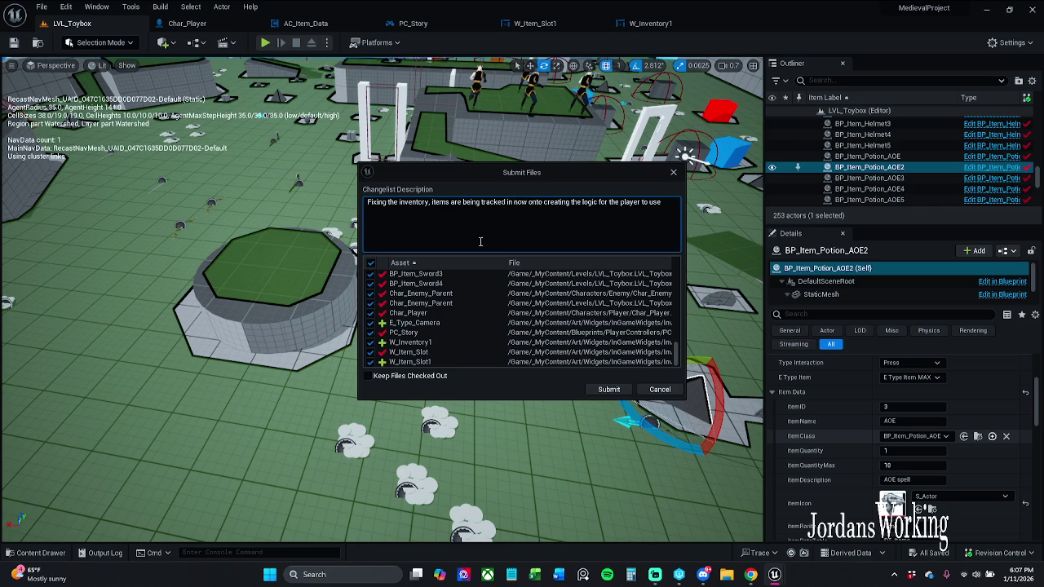
text(AC_Item)
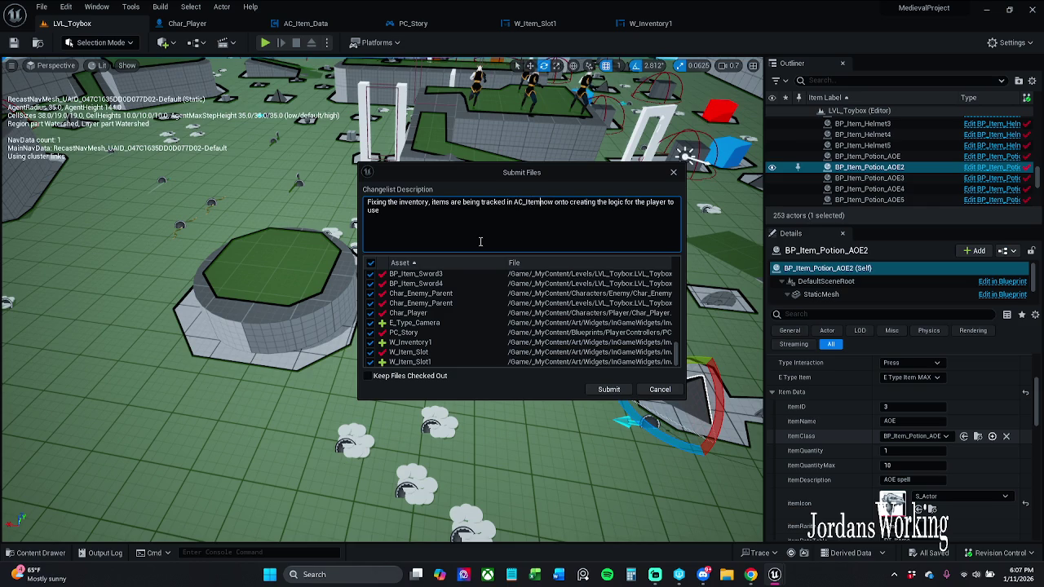
text(_Data |)
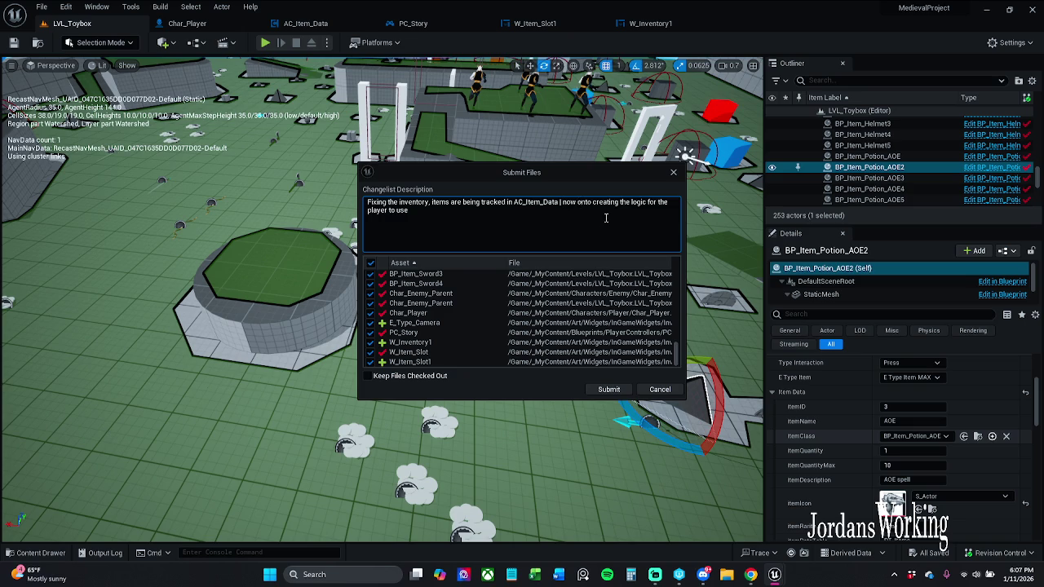
text(ia==)
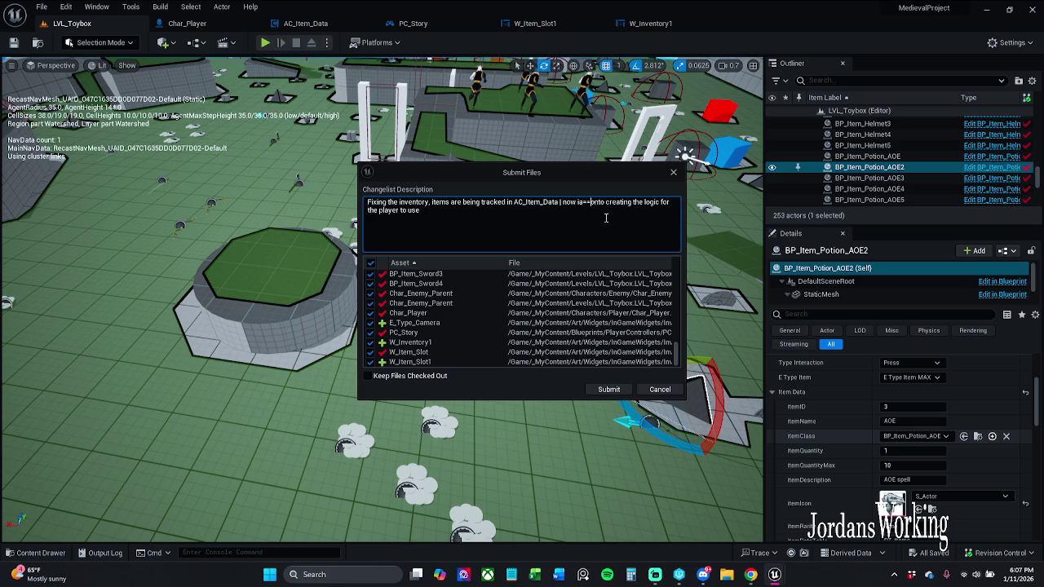
key(BackSpace)
key(BackSpace)
key(BackSpace)
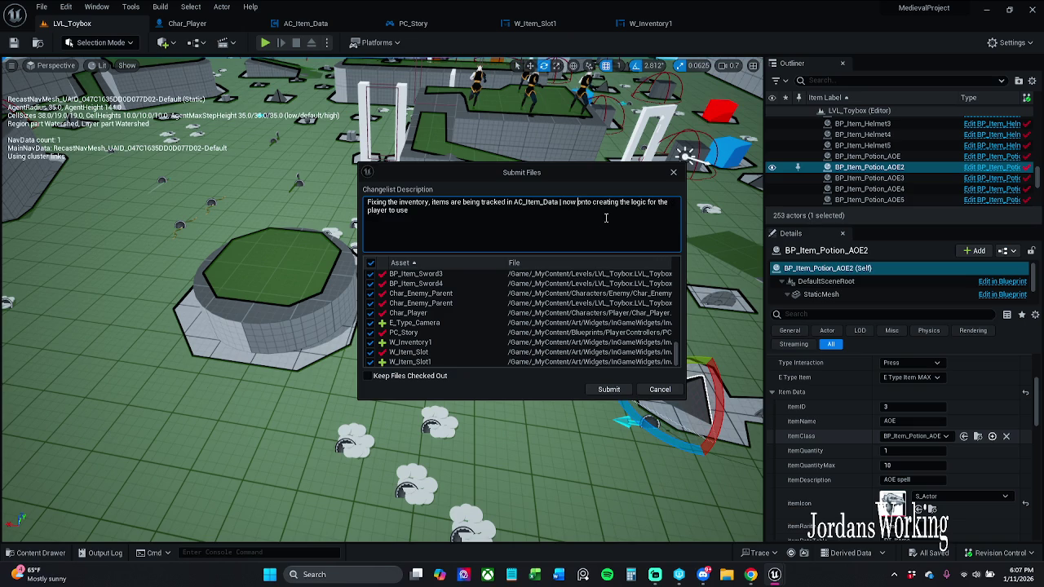
text(I am )
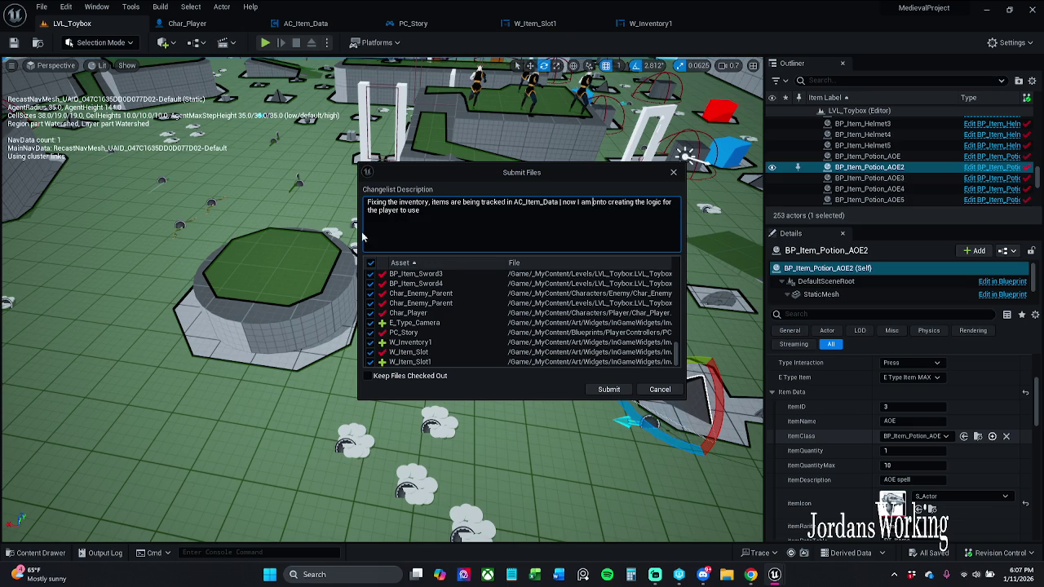
text( items)
text(spawn a)
text(nd)
key(Delete)
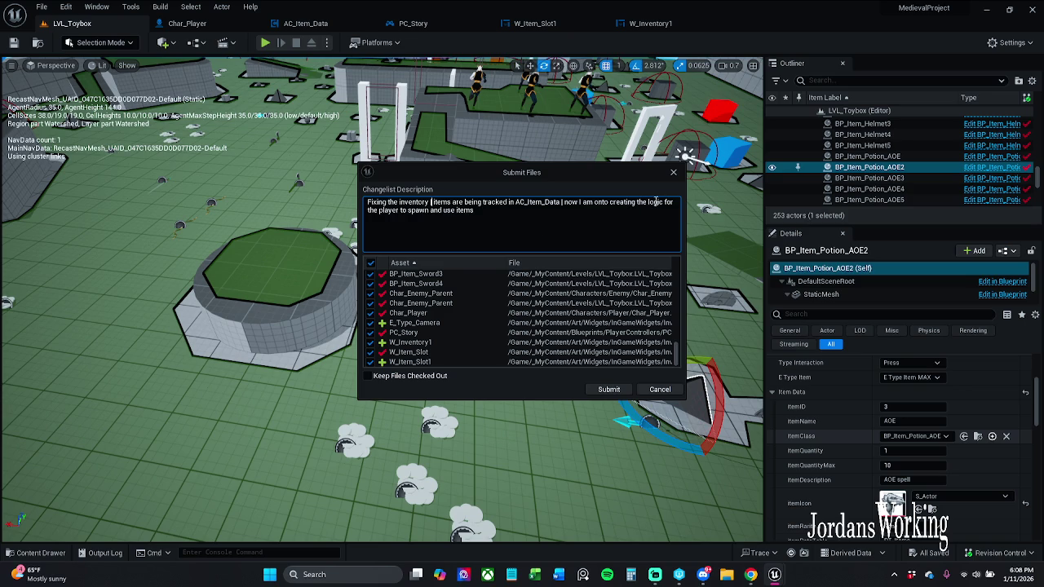
click(617, 390)
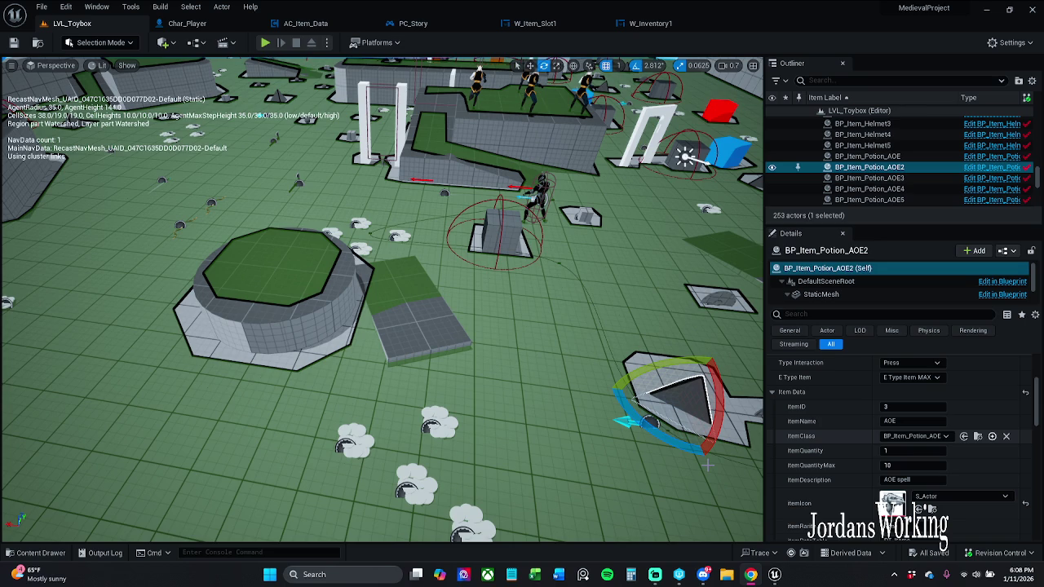
Select SM_Cube, turn the camera, and switch to W_Inventory1's Event Graph.
right_click(709, 154)
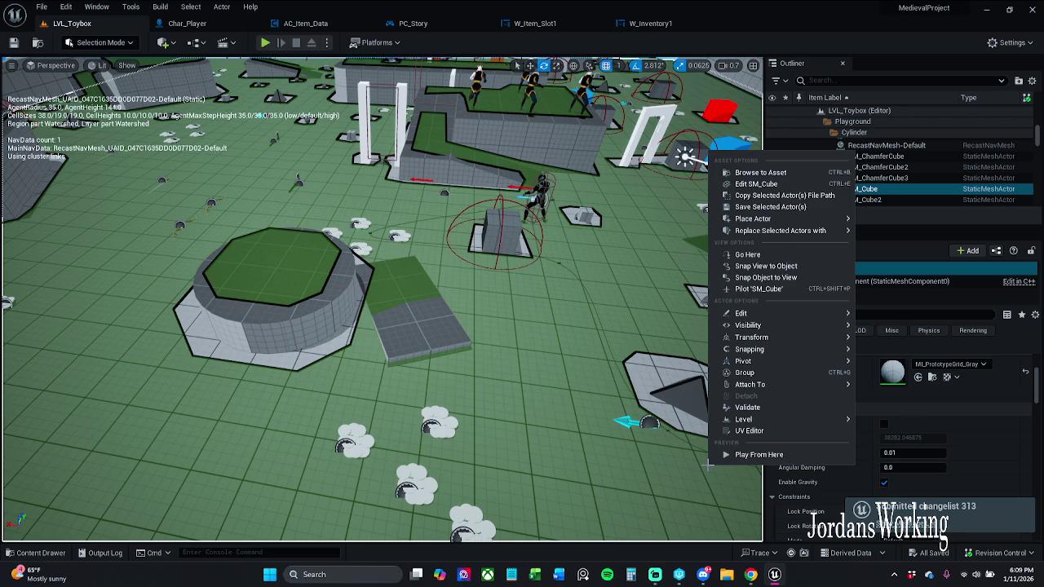
drag(653, 343, 587, 342)
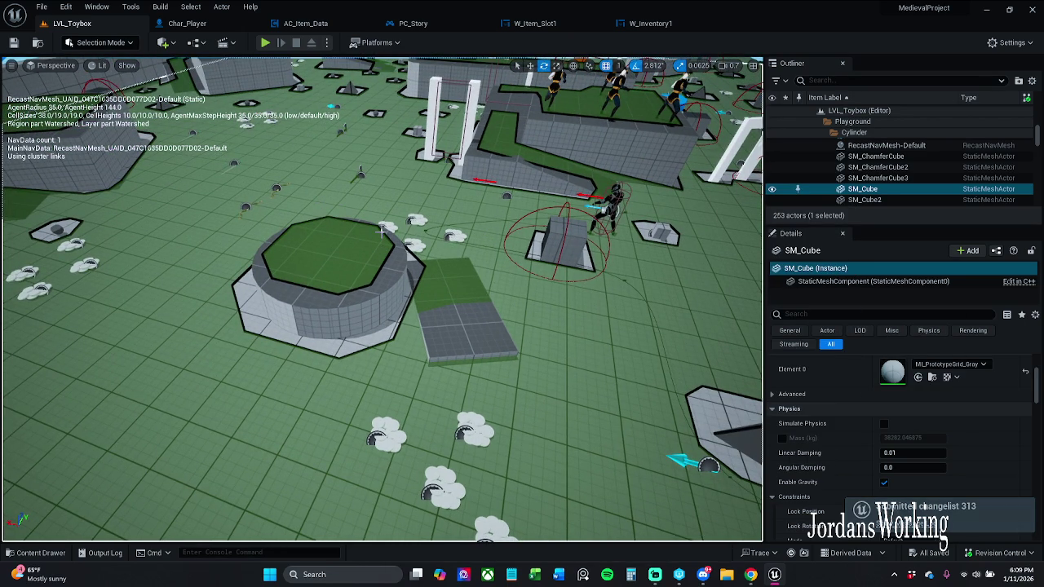
click(653, 23)
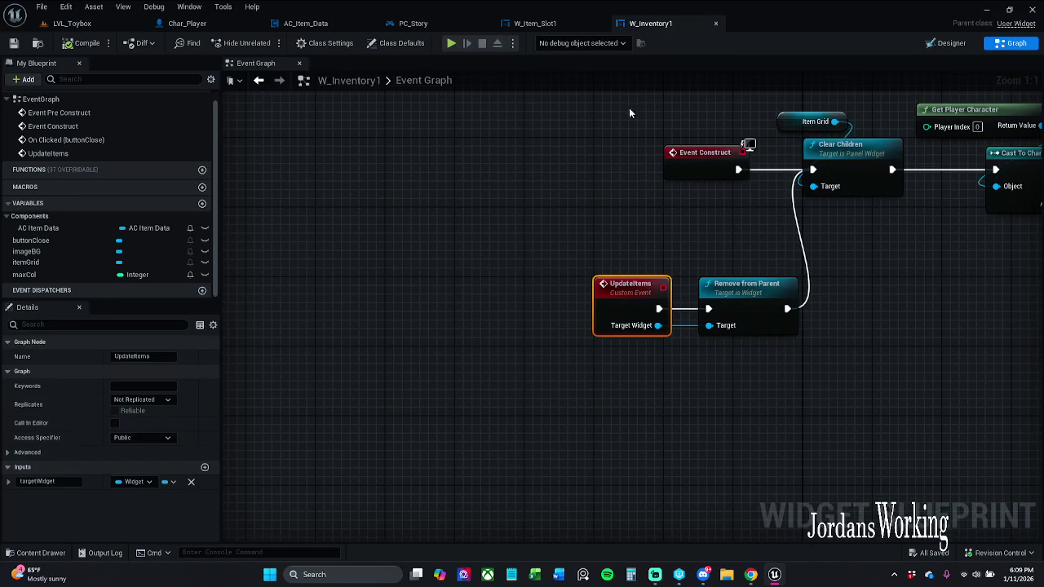
Switch between W_Item_Slot1 and W_Inventory1 and pan across the inventory graph.
drag(630, 175, 562, 167)
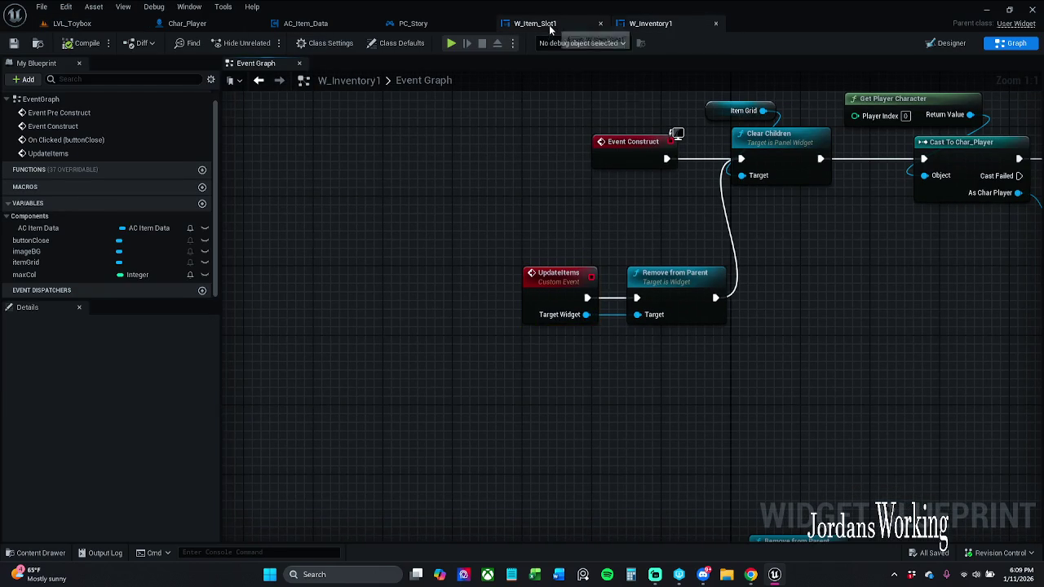
click(534, 23)
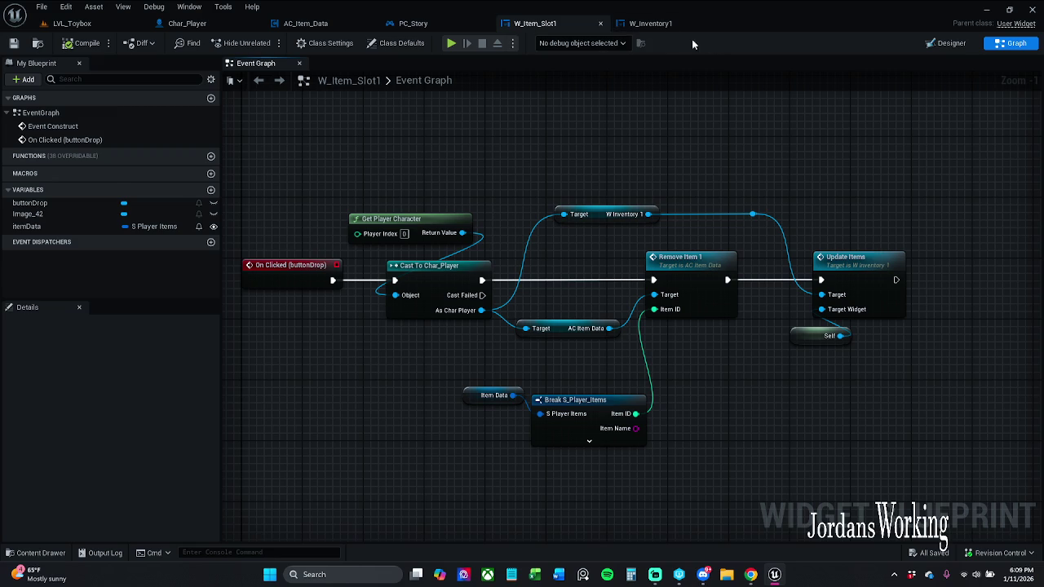
click(659, 29)
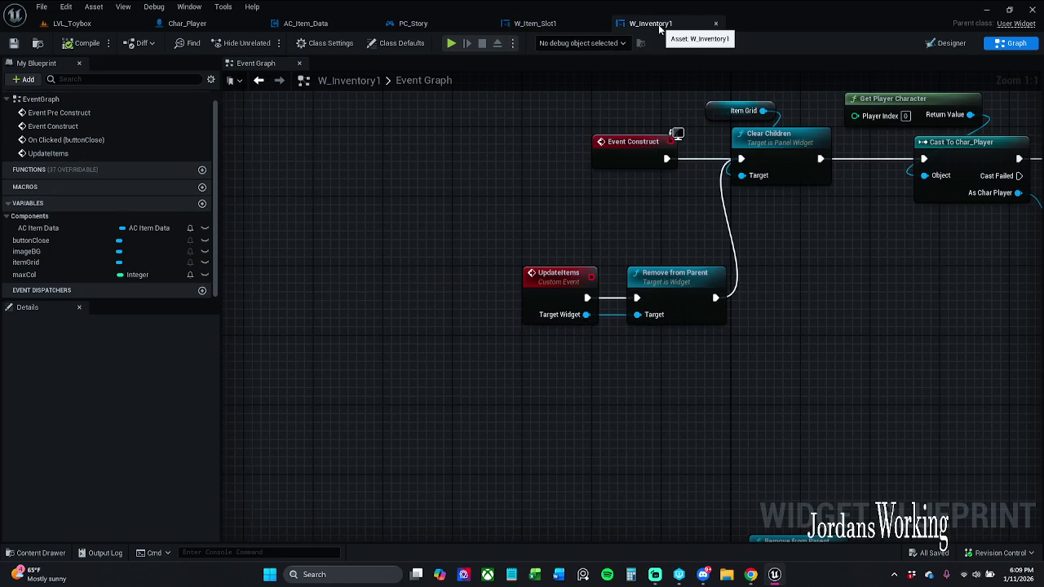
drag(627, 103, 522, 138)
scroll(522, 138, down, 2)
mouse_move(634, 125)
mouse_down()
mouse_move(461, 134)
mouse_move(502, 123)
mouse_up()
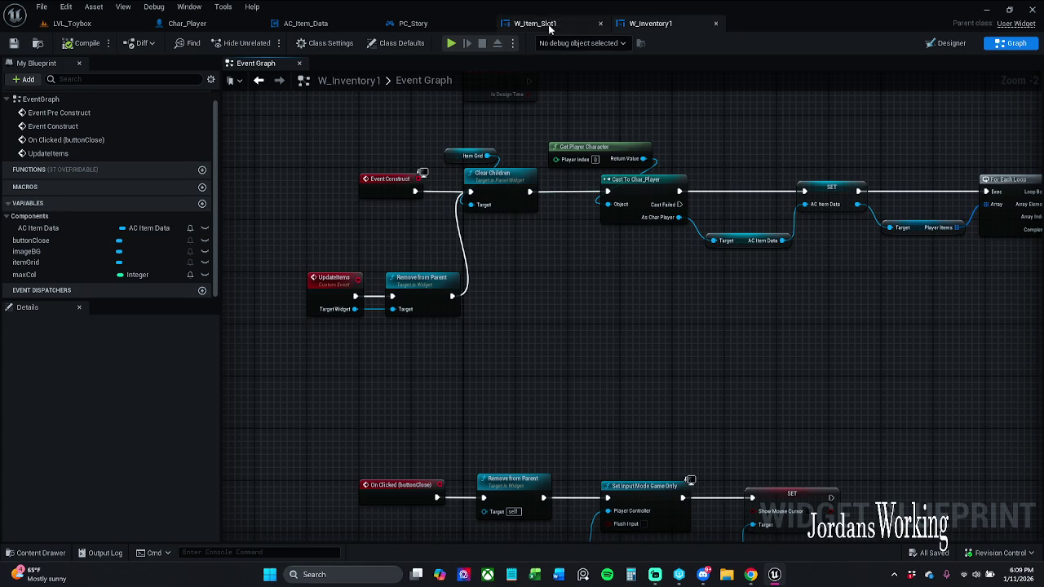
Return to W_Item_Slot1's drop logic and jump to W_Inventory1's UpdateItems event.
click(535, 23)
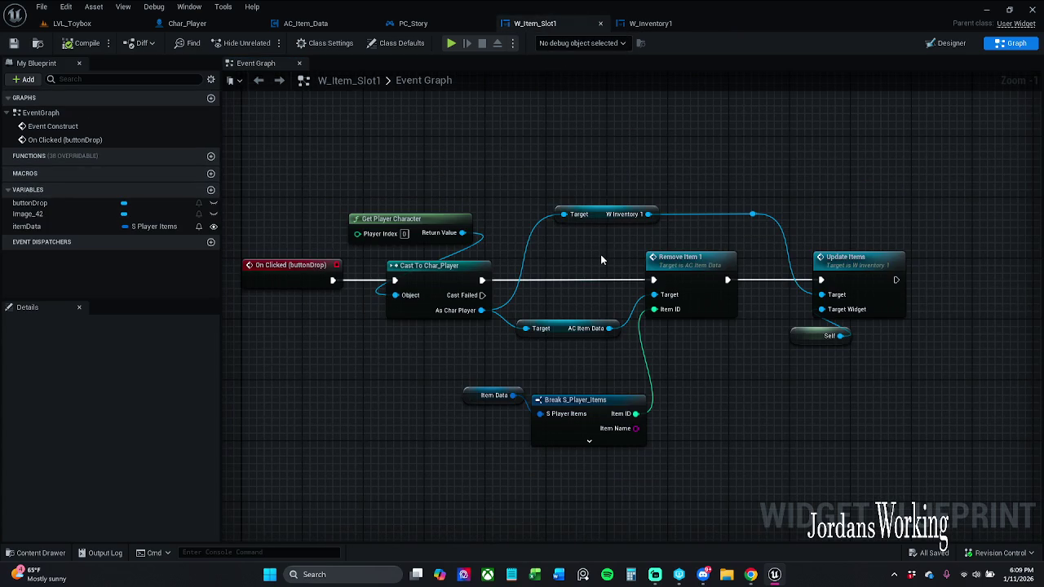
drag(775, 366, 674, 323)
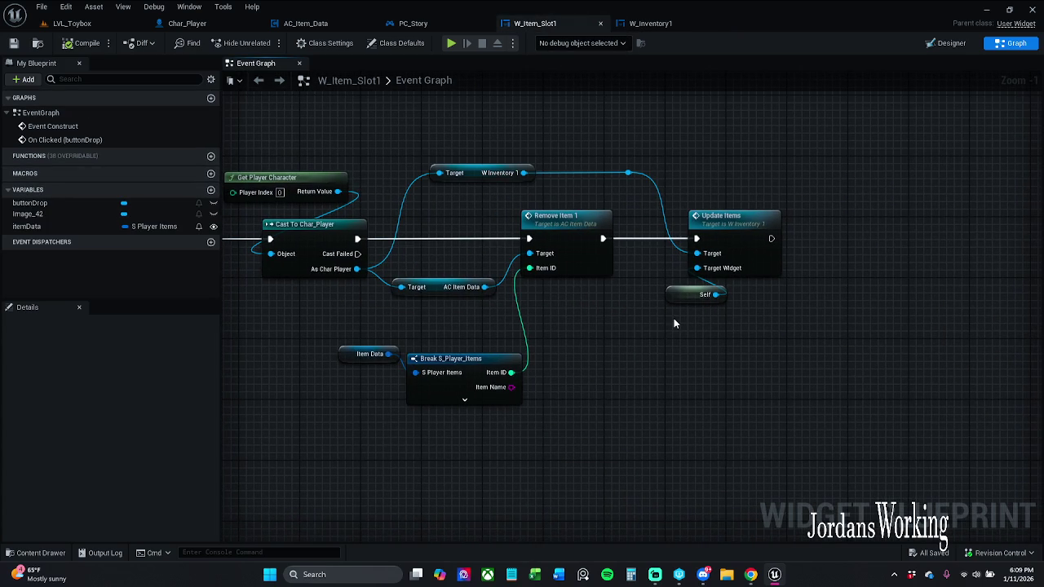
double_click(719, 238)
drag(815, 265, 678, 276)
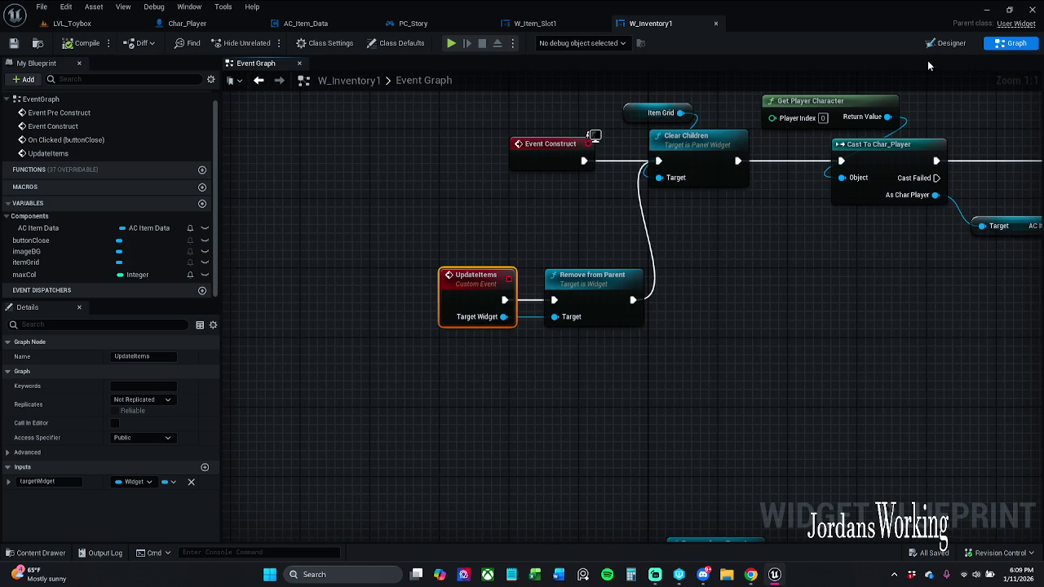
Check W_Inventory1's Designer, return to W_Item_Slot1's graph, and open the Content Drawer.
click(946, 43)
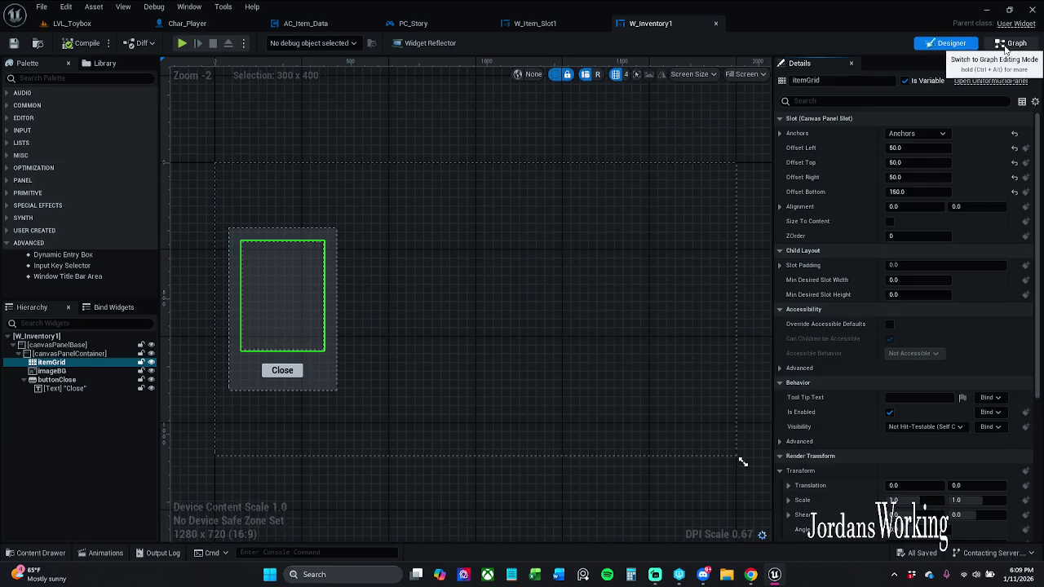
click(1014, 42)
click(535, 23)
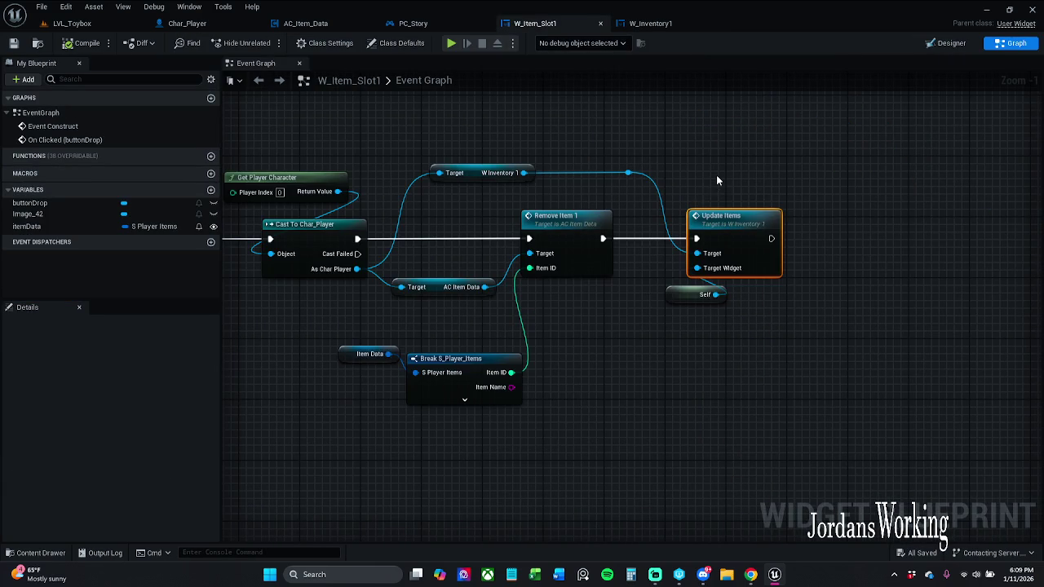
drag(724, 170, 775, 159)
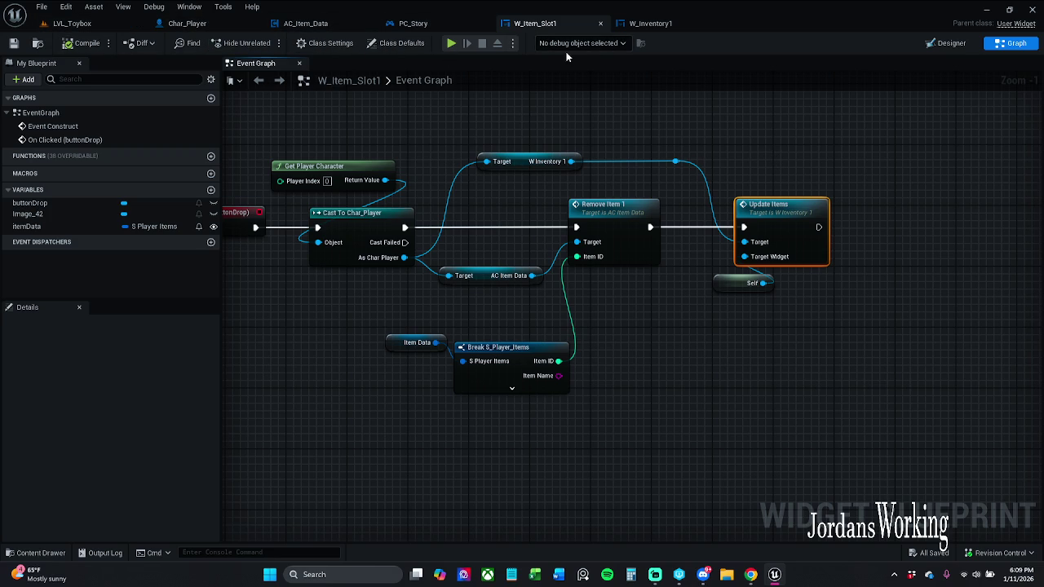
click(37, 553)
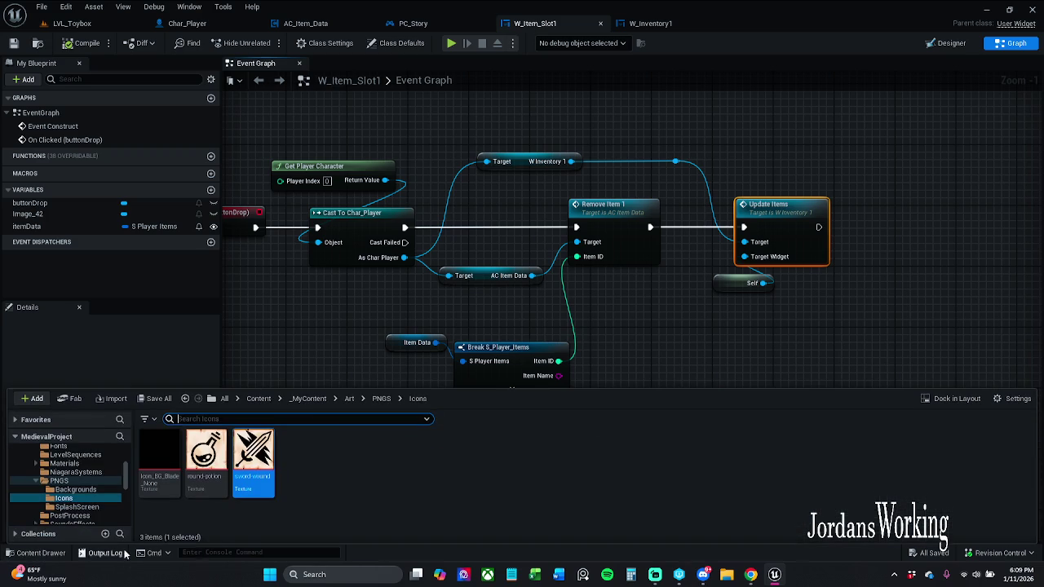
Browse to _MyContent/Actors/_Inventory and open the BP_Item_Axe blueprint.
click(318, 399)
click(162, 464)
double_click(162, 464)
double_click(162, 462)
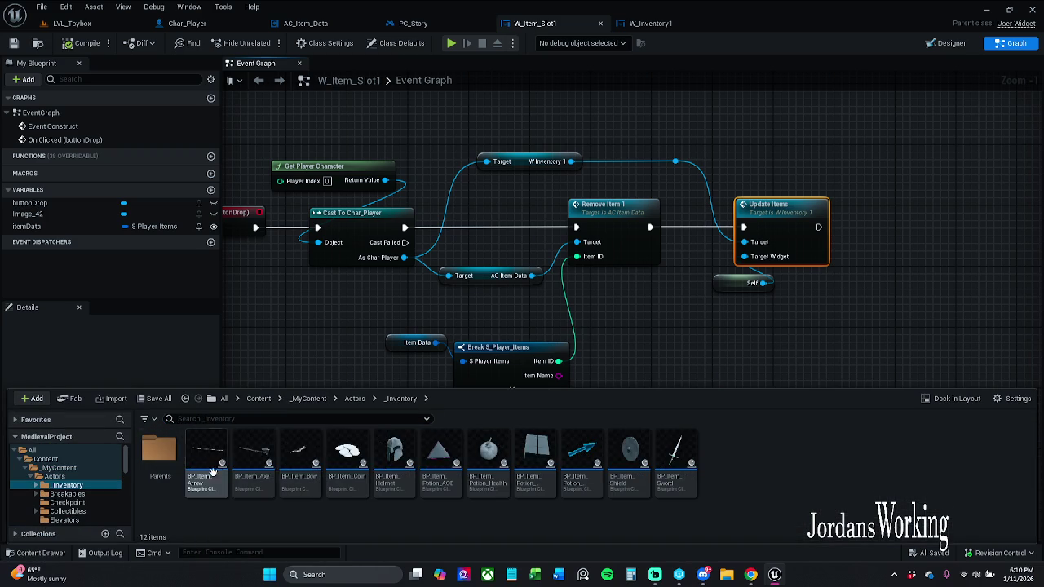
click(254, 454)
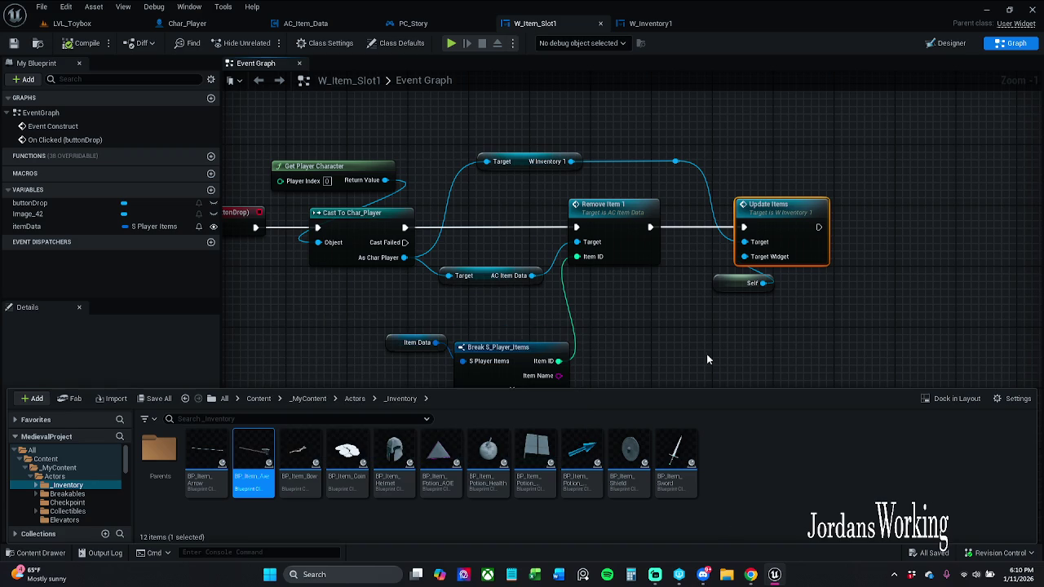
Shift Event On Collected left and drag Event Interact down below it.
scroll(521, 319, up, 5)
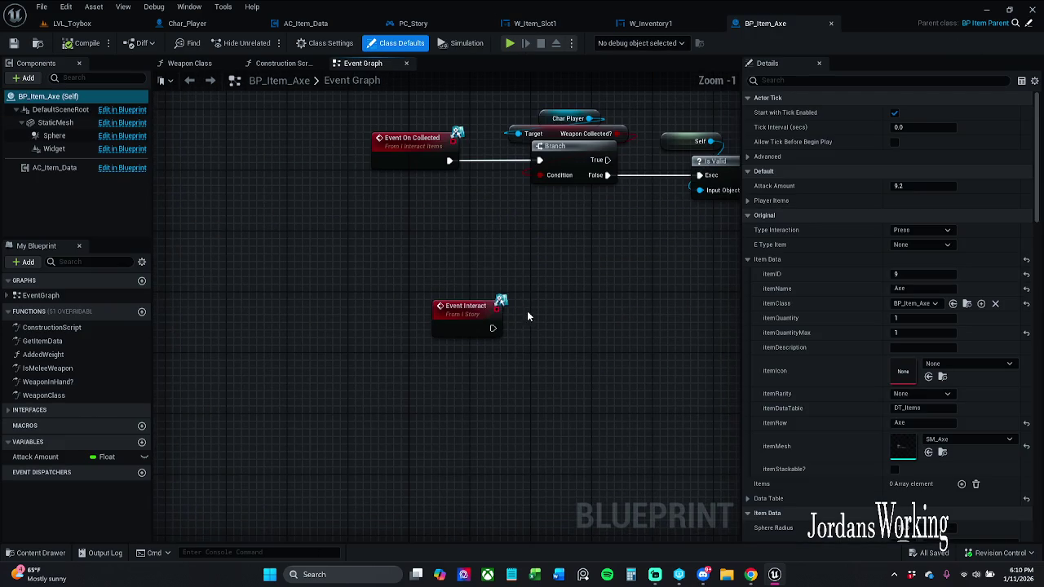
mouse_move(468, 315)
mouse_down()
mouse_move(441, 330)
mouse_move(390, 331)
mouse_up()
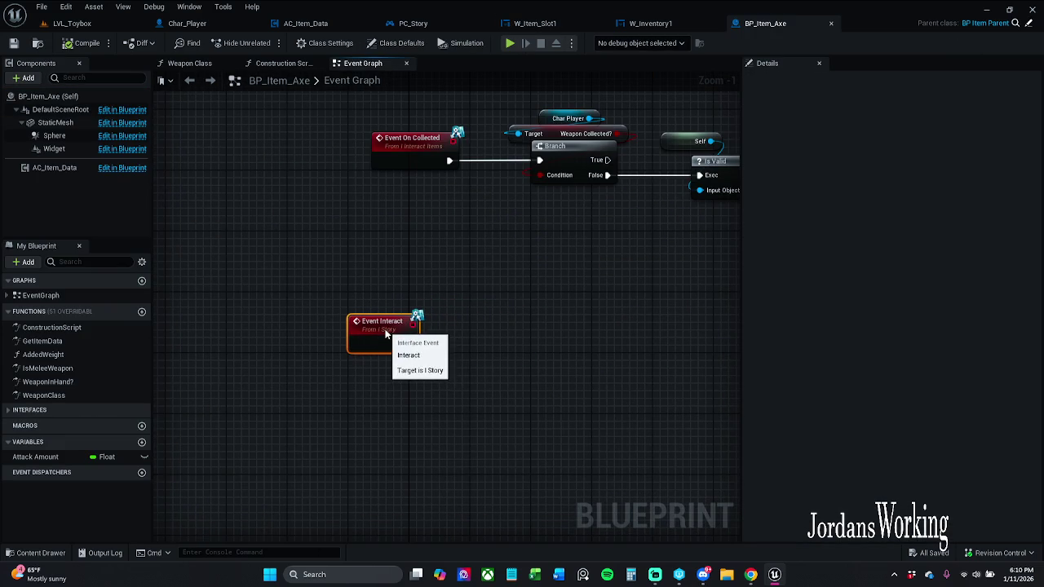
click(526, 301)
drag(395, 168, 373, 167)
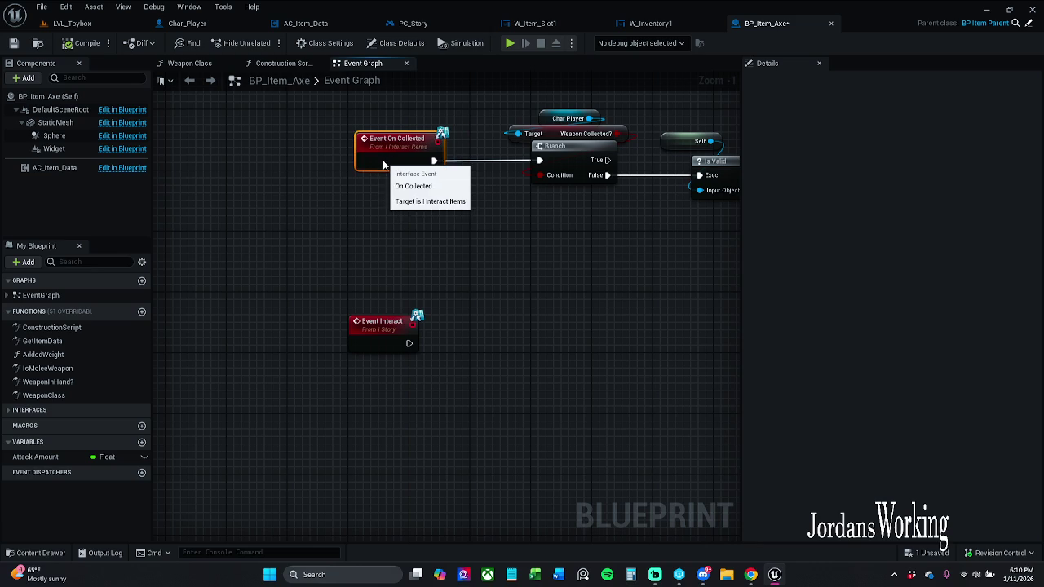
click(490, 241)
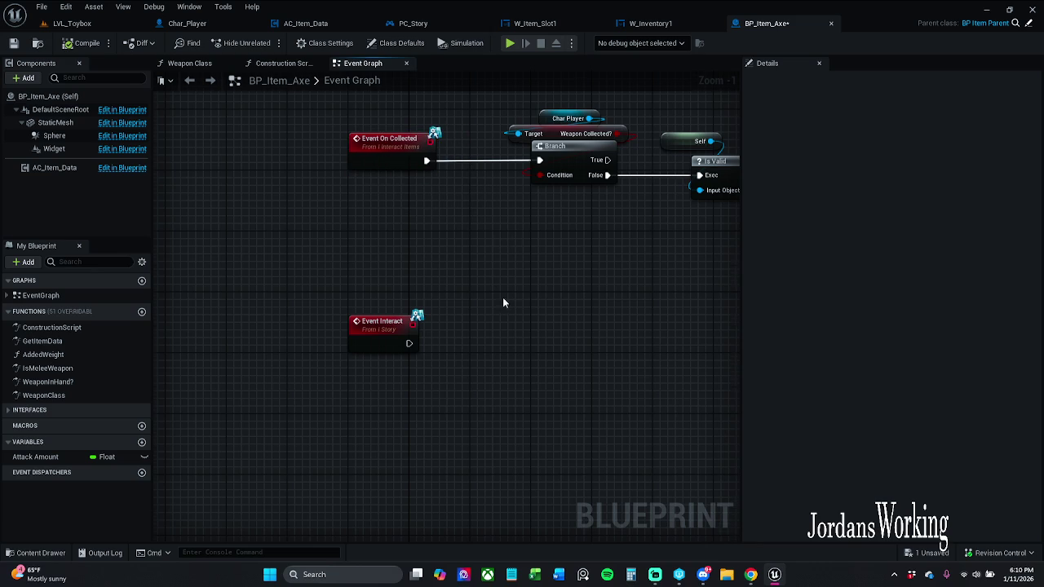
drag(367, 285, 362, 383)
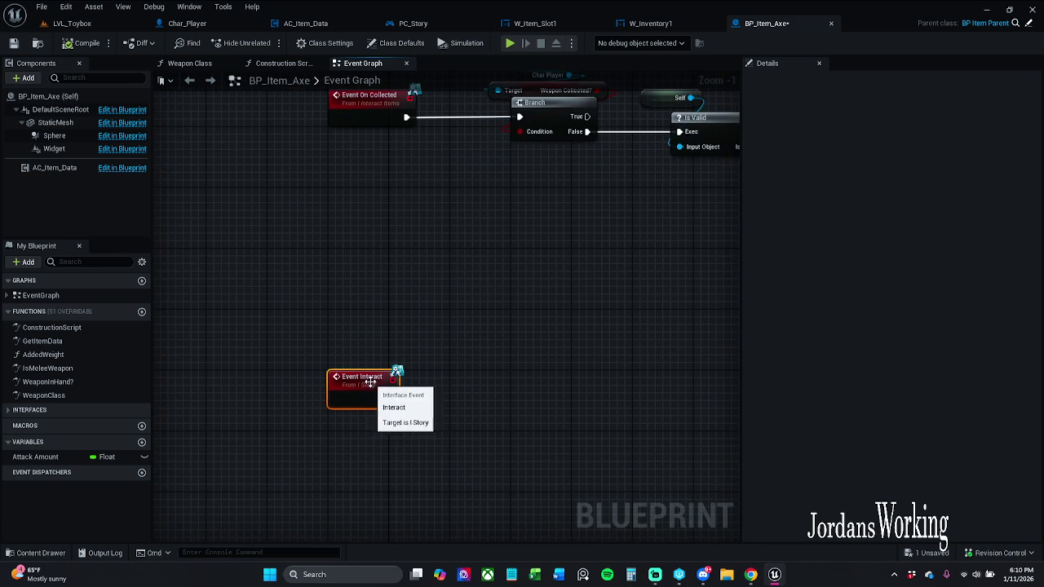
Zoom out and pan the graph to frame both event nodes.
mouse_move(523, 324)
mouse_down()
mouse_move(428, 319)
mouse_move(294, 272)
mouse_up()
scroll(431, 315, down, 1)
mouse_move(440, 296)
mouse_down()
mouse_move(181, 282)
mouse_move(183, 224)
mouse_up()
scroll(325, 253, down, 4)
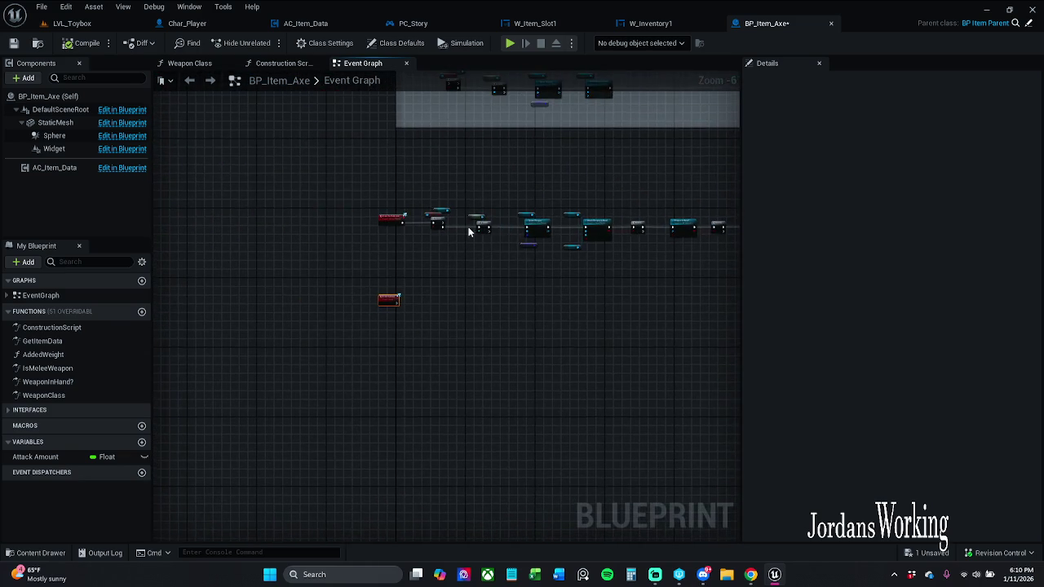
scroll(476, 230, up, 2)
drag(457, 261, 416, 249)
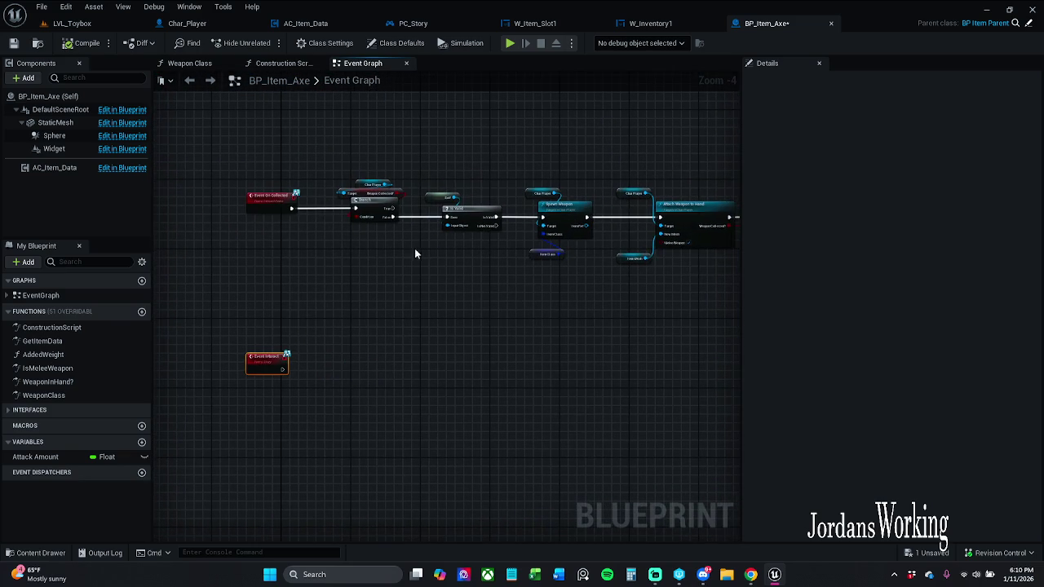
scroll(417, 241, down, 1)
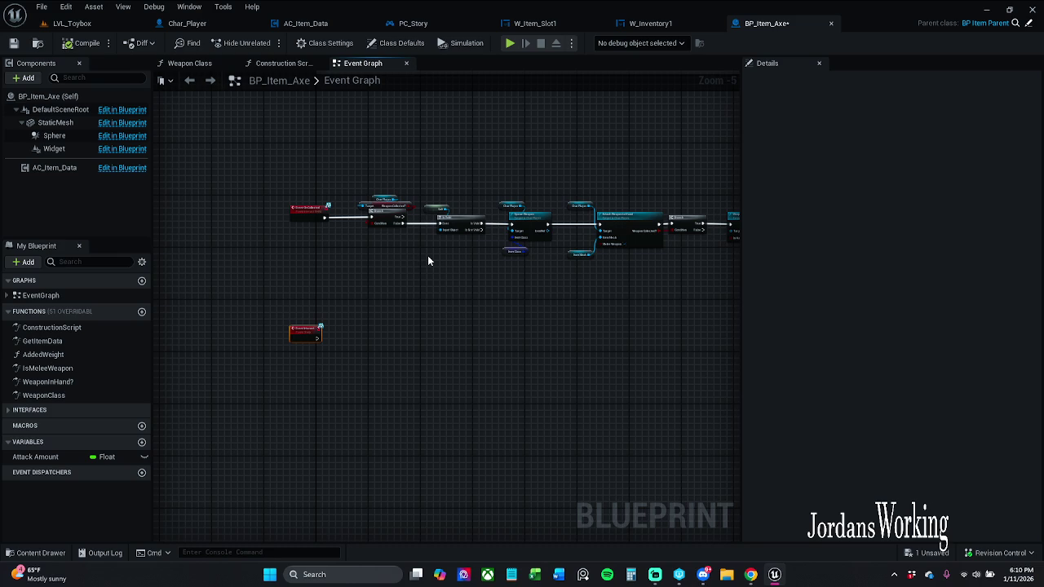
scroll(428, 255, up, 2)
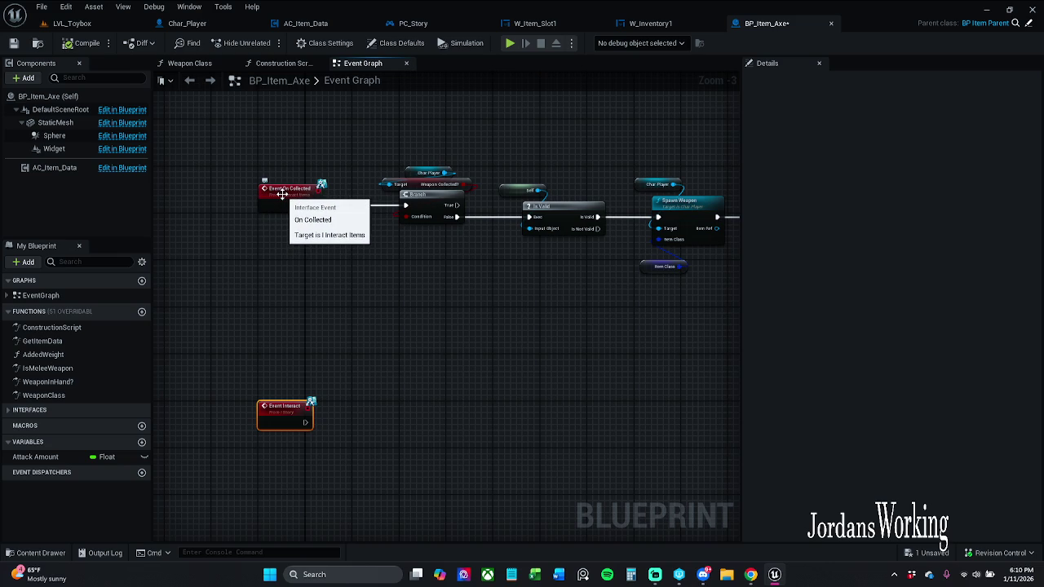
mouse_move(389, 285)
mouse_down()
mouse_move(340, 269)
mouse_move(220, 375)
mouse_up()
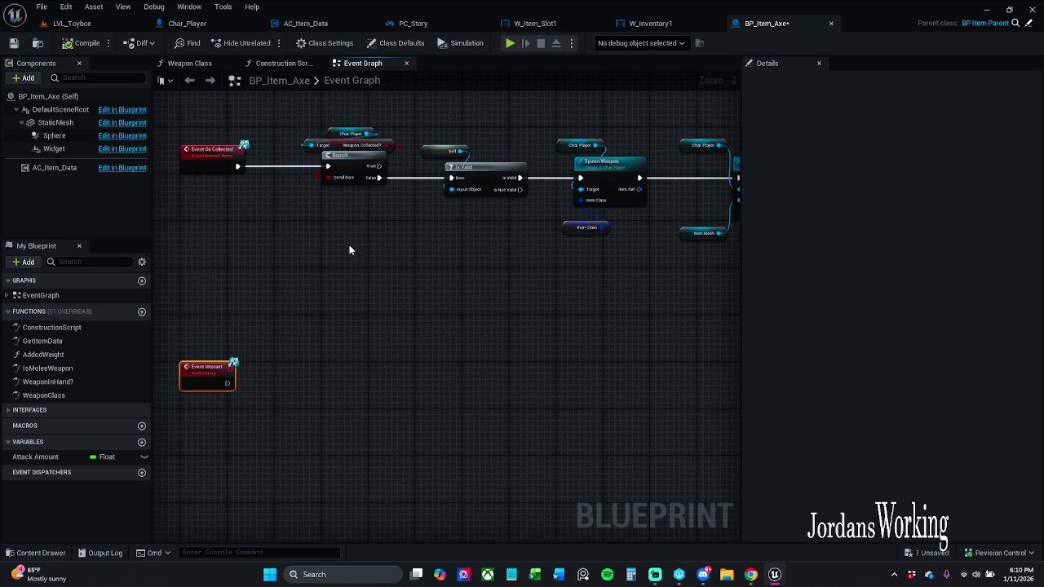
Reconnect the weapon chain to Event Interact and delete the existing Destroy Actor node.
right_click(239, 167)
key(Escape)
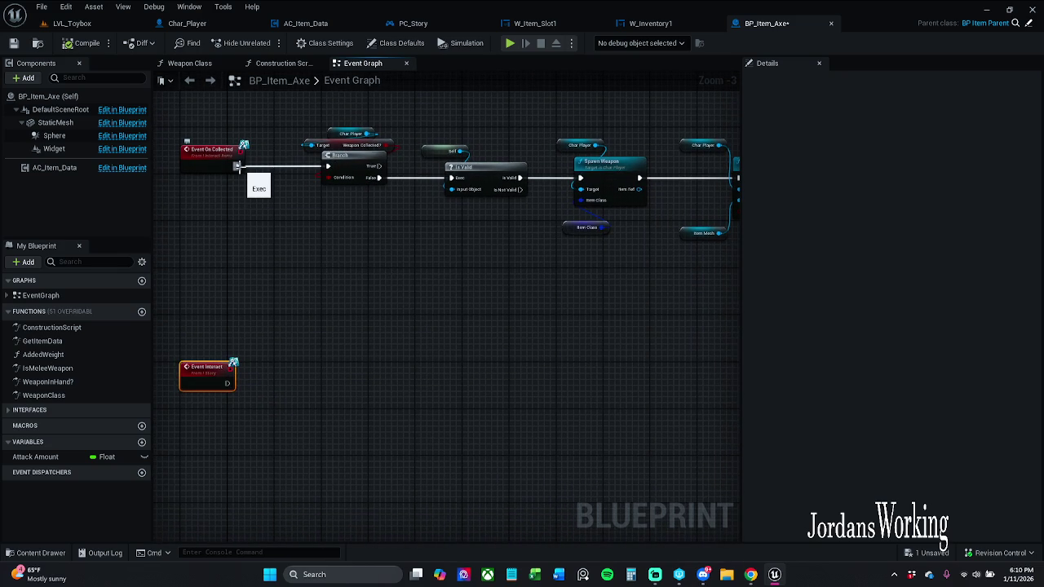
mouse_move(239, 167)
mouse_down()
mouse_move(245, 372)
mouse_move(226, 384)
mouse_up()
mouse_move(509, 356)
mouse_down()
mouse_move(263, 367)
mouse_move(291, 347)
mouse_move(157, 344)
mouse_up()
drag(445, 335, 276, 317)
drag(588, 111, 625, 200)
key(Delete)
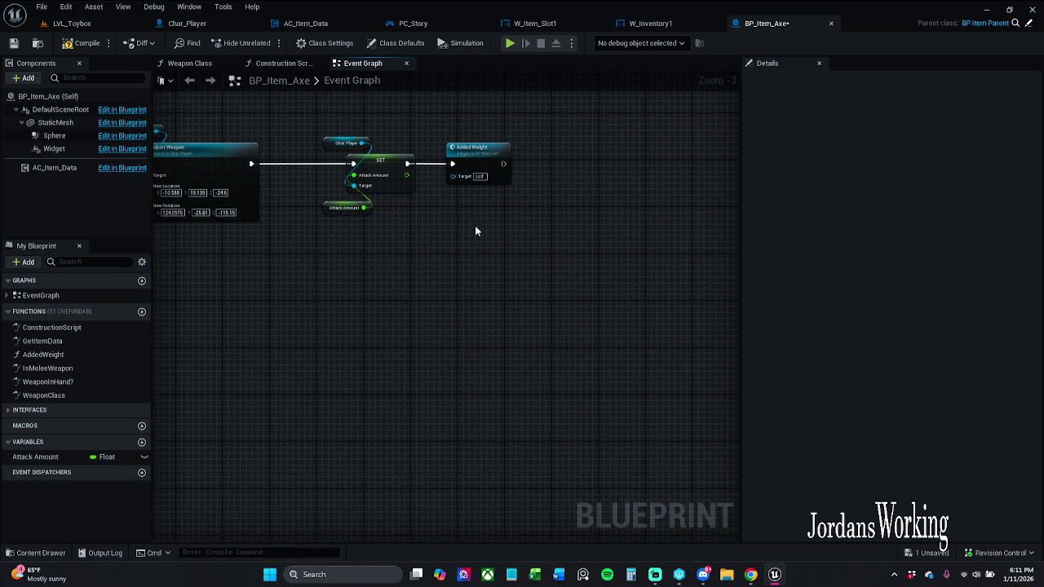
Shift the SET Attack Amount node group to the left.
drag(484, 234, 569, 237)
drag(514, 137, 454, 234)
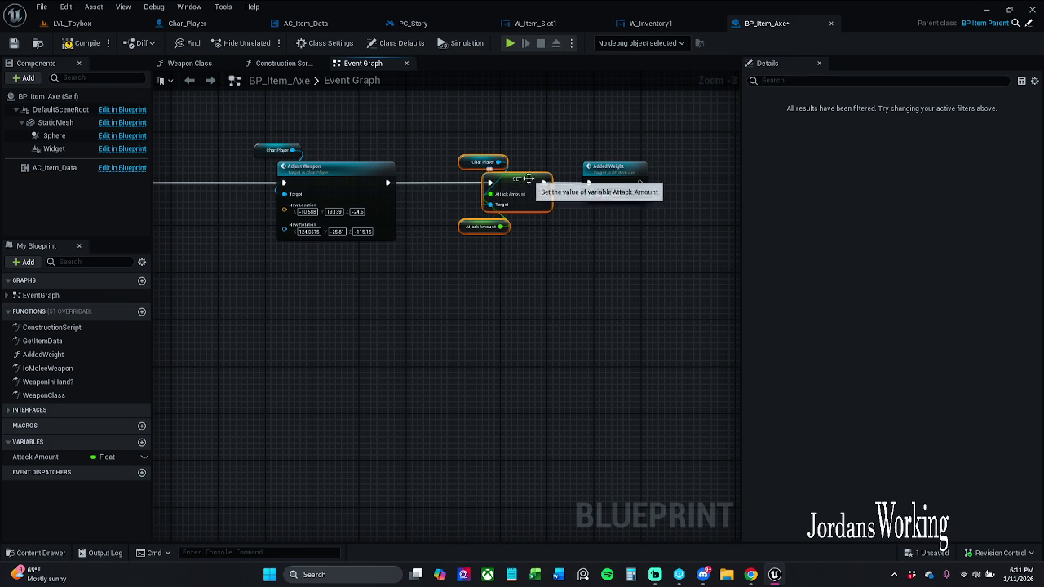
drag(530, 185, 510, 184)
click(470, 290)
mouse_move(457, 292)
mouse_down()
mouse_move(477, 291)
mouse_move(474, 272)
mouse_up()
Move the Branch and following nodes lower and paste a Destroy Actor node.
click(482, 187)
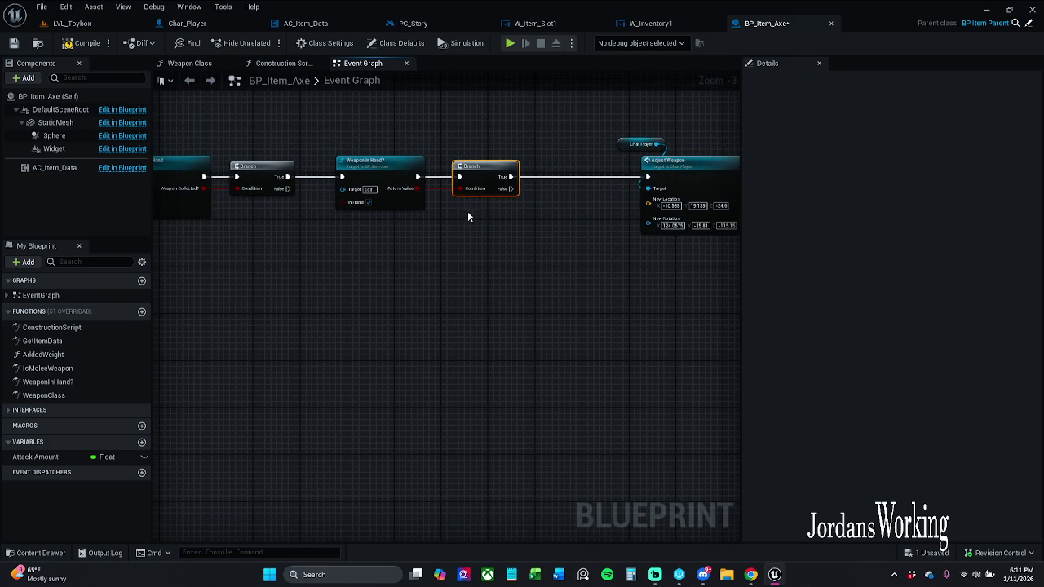
scroll(512, 253, down, 5)
mouse_move(455, 231)
mouse_down()
mouse_move(524, 281)
mouse_move(768, 329)
mouse_up()
scroll(545, 263, up, 6)
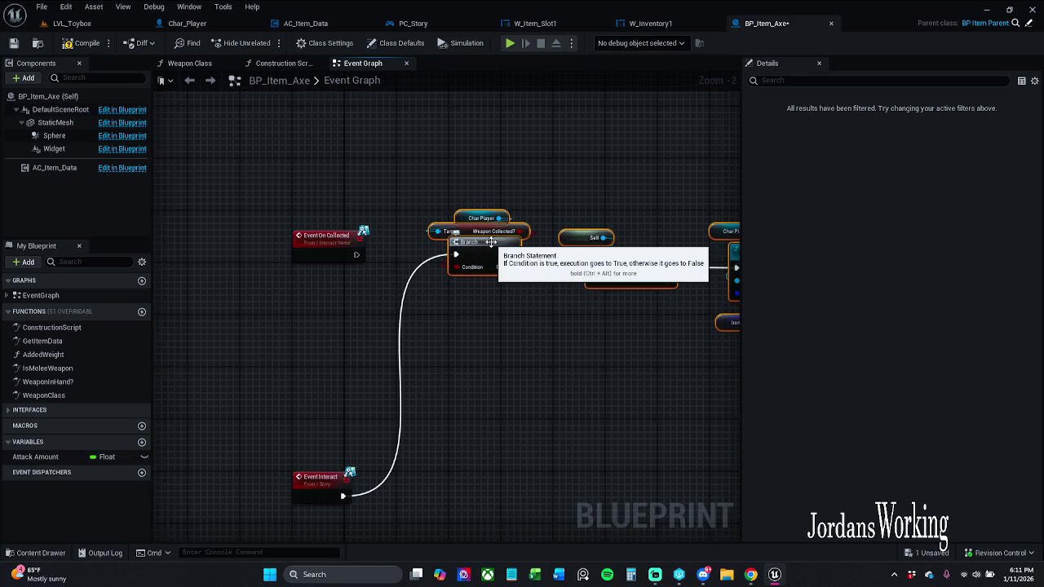
drag(490, 266, 430, 487)
click(497, 339)
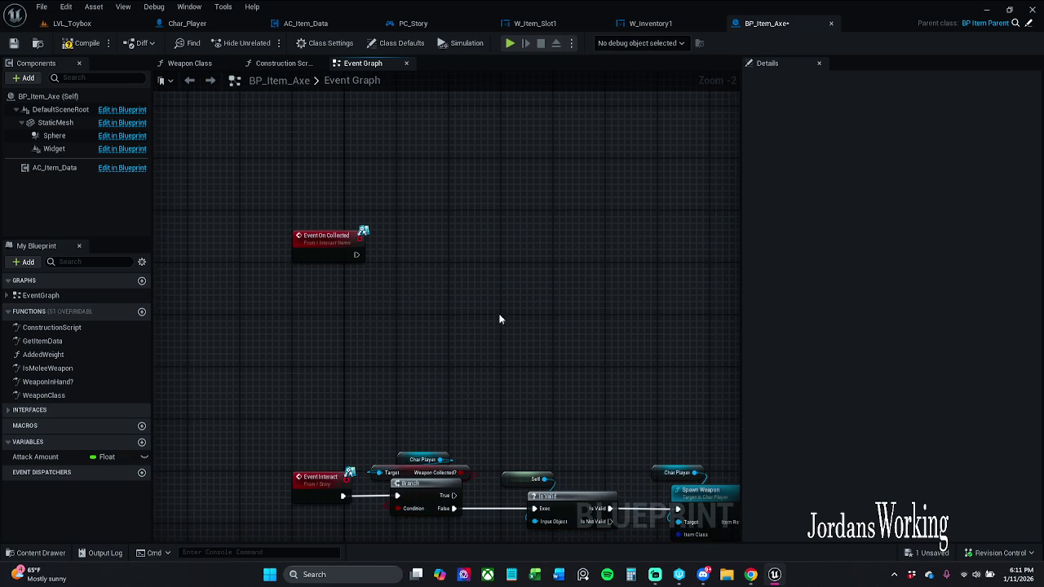
key(ctrl+v)
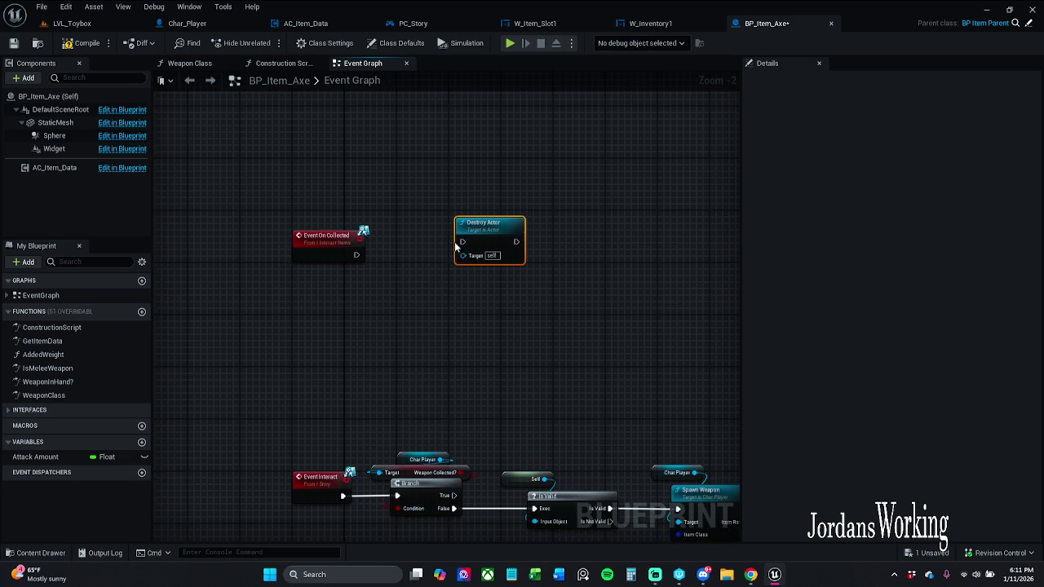
Wire Event On Collected to Destroy Actor and align the pair above the Event Interact chain.
drag(468, 248, 357, 254)
mouse_move(508, 234)
mouse_down()
mouse_move(456, 247)
mouse_move(451, 239)
mouse_up()
drag(291, 208, 476, 305)
drag(317, 250, 317, 231)
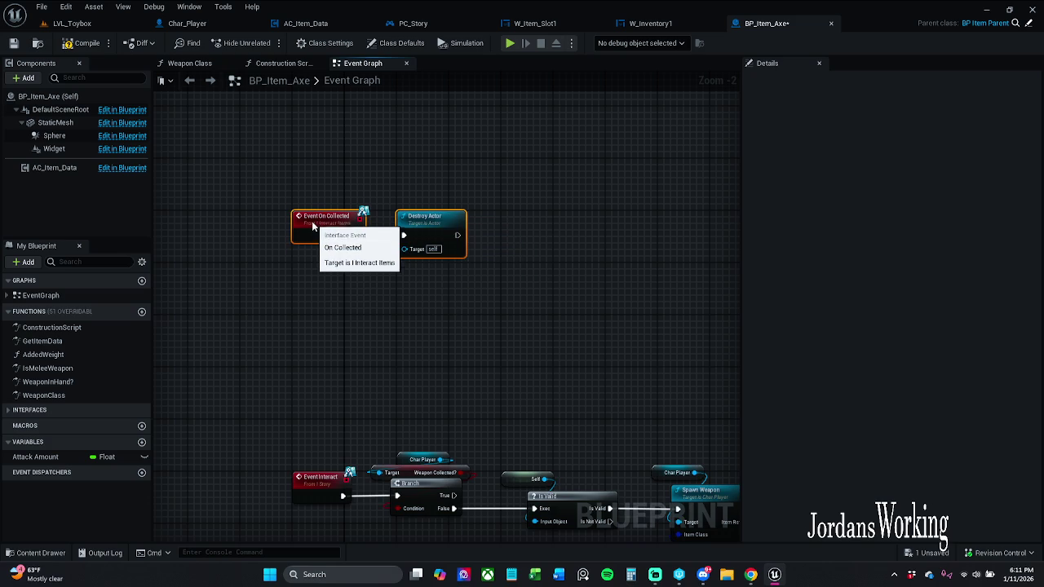
drag(299, 182, 434, 286)
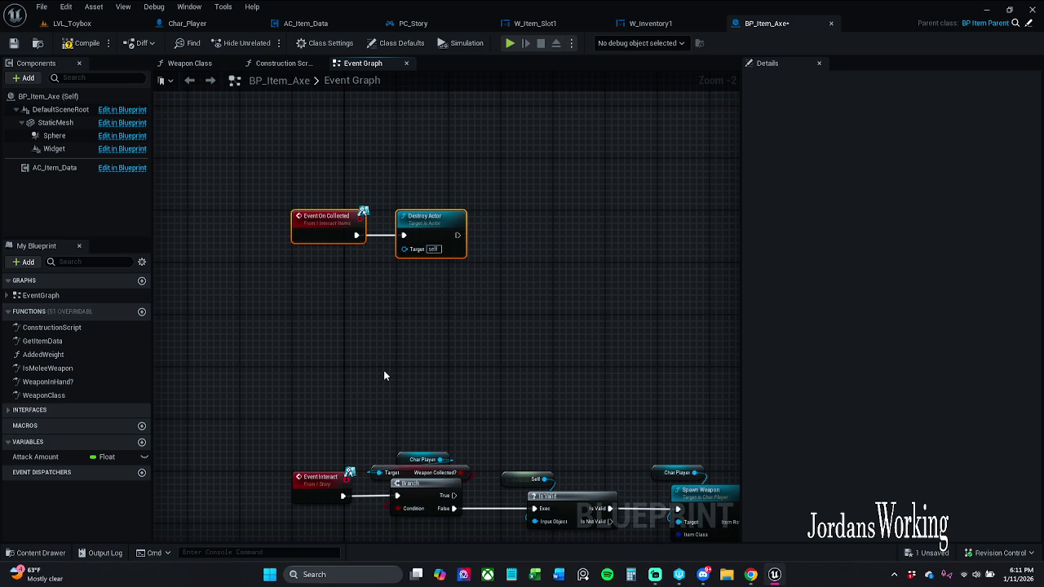
drag(392, 374, 388, 256)
click(314, 363)
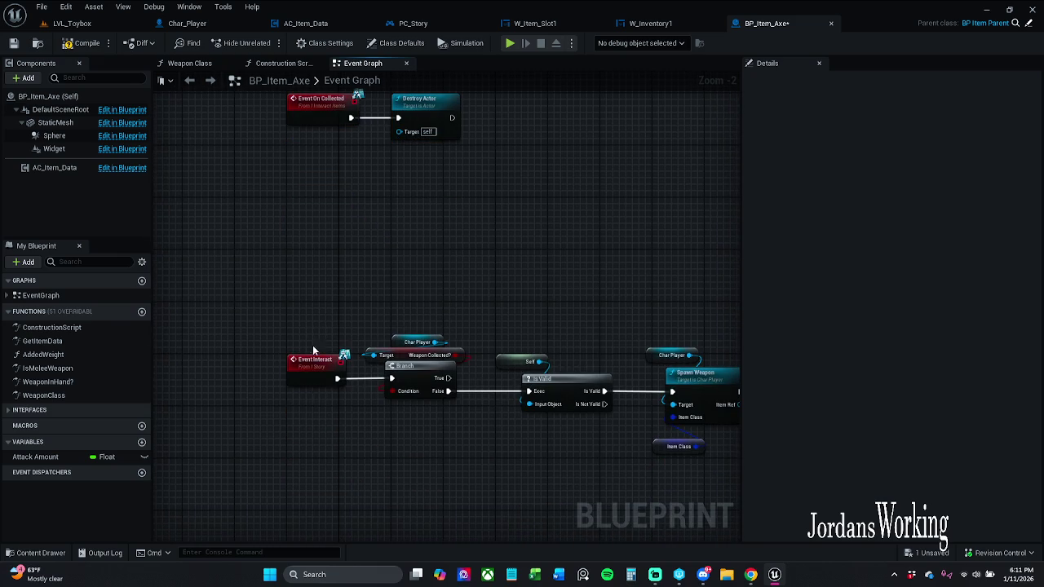
ctrl+click(404, 371)
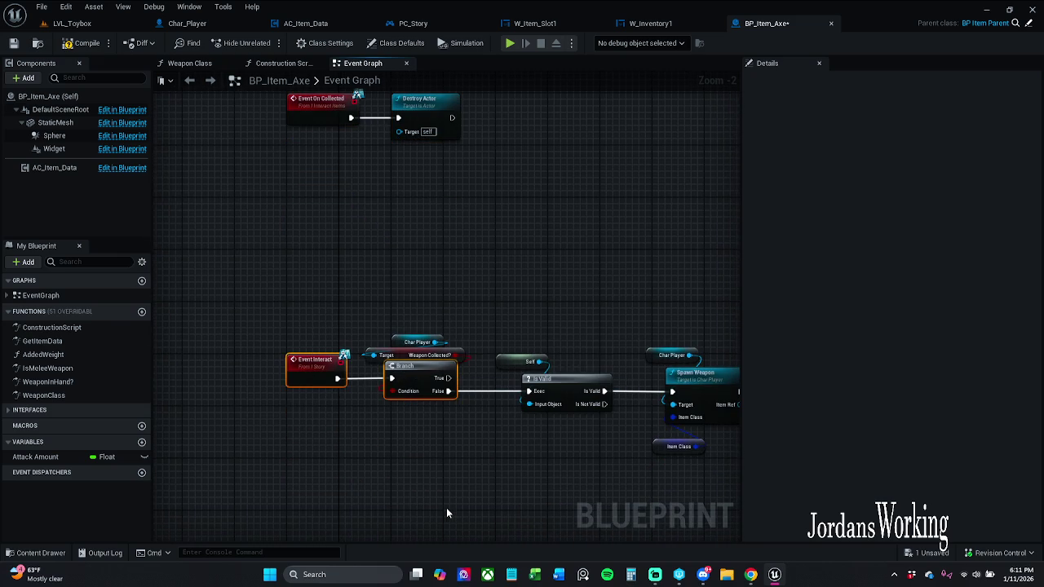
click(466, 343)
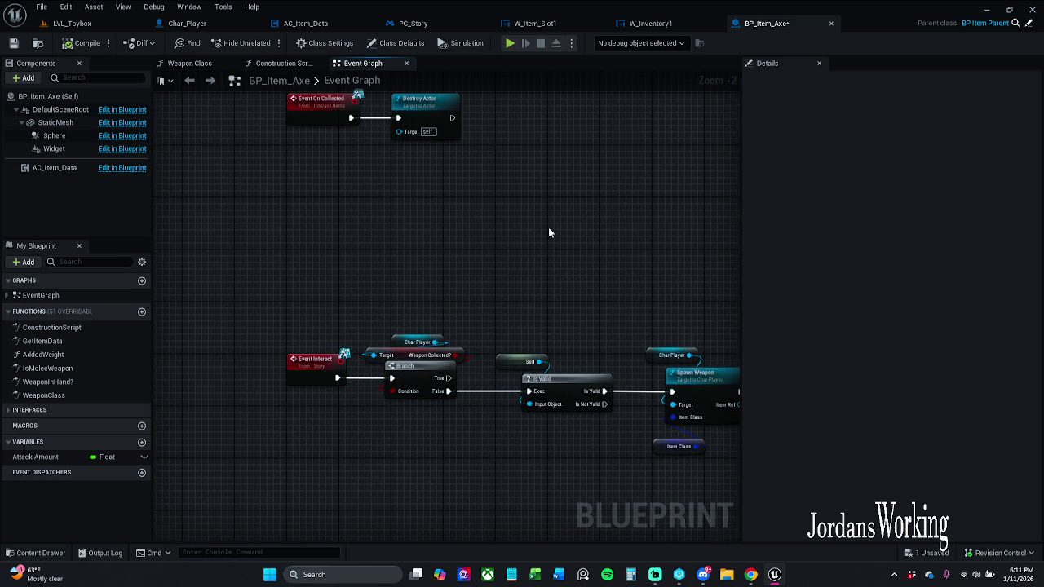
drag(550, 234, 396, 256)
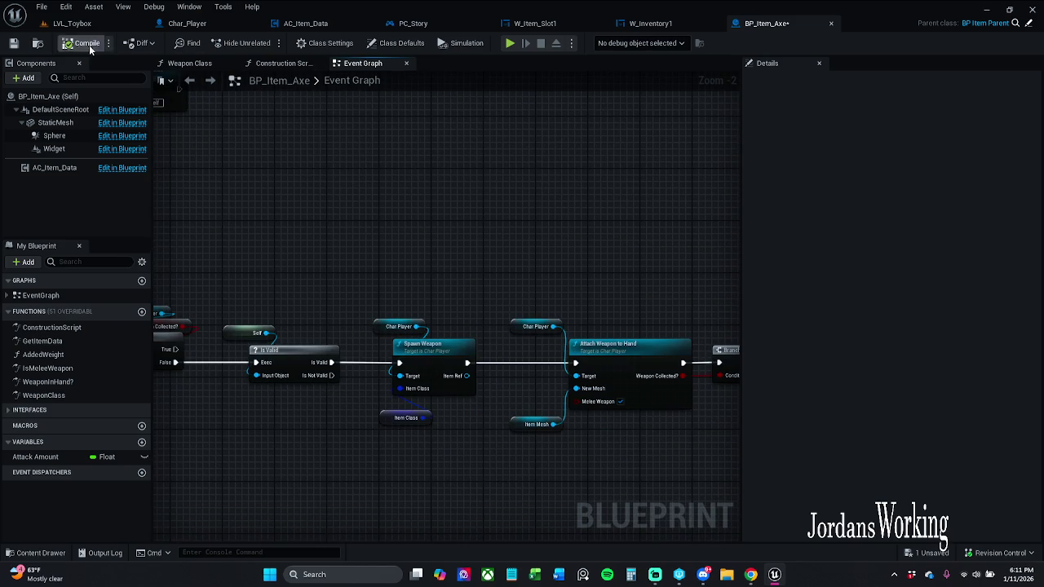
Save BP_Item_Axe, checking out the asset, then switch to W_Inventory1's graph.
click(13, 42)
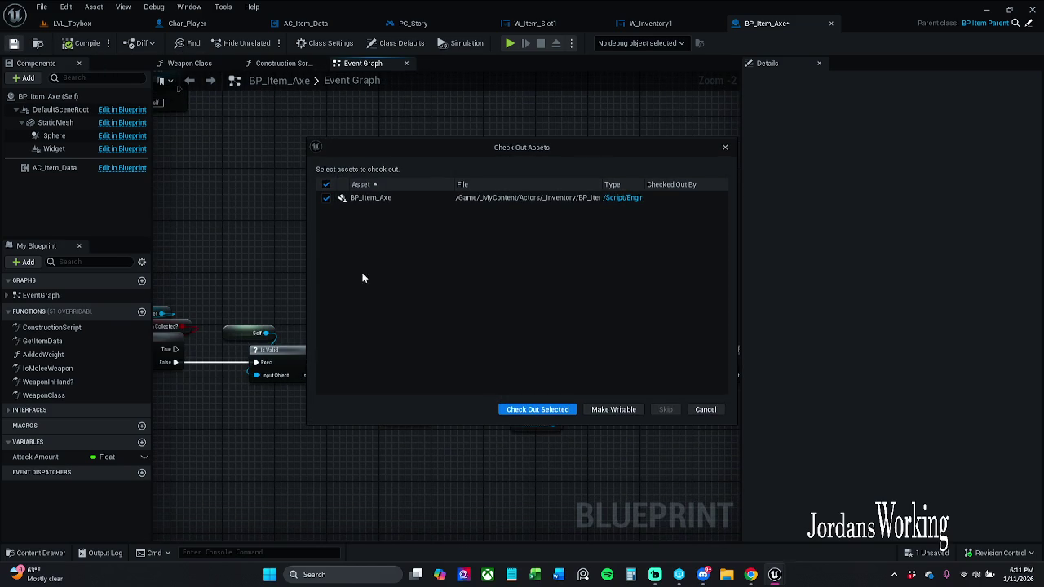
click(538, 410)
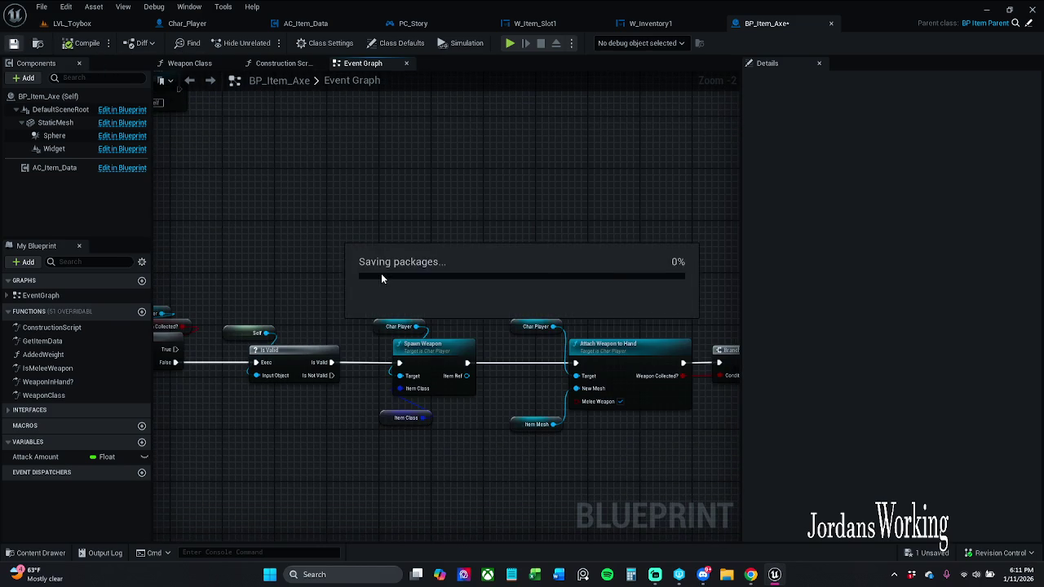
mouse_move(381, 279)
mouse_down()
mouse_move(566, 263)
mouse_move(490, 259)
mouse_move(550, 334)
mouse_move(566, 308)
mouse_up()
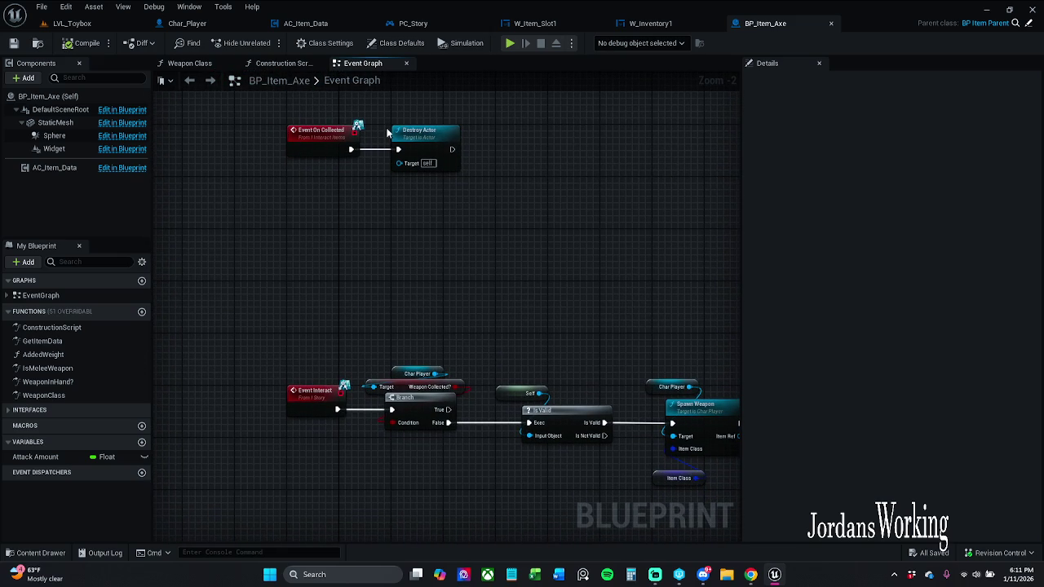
click(656, 24)
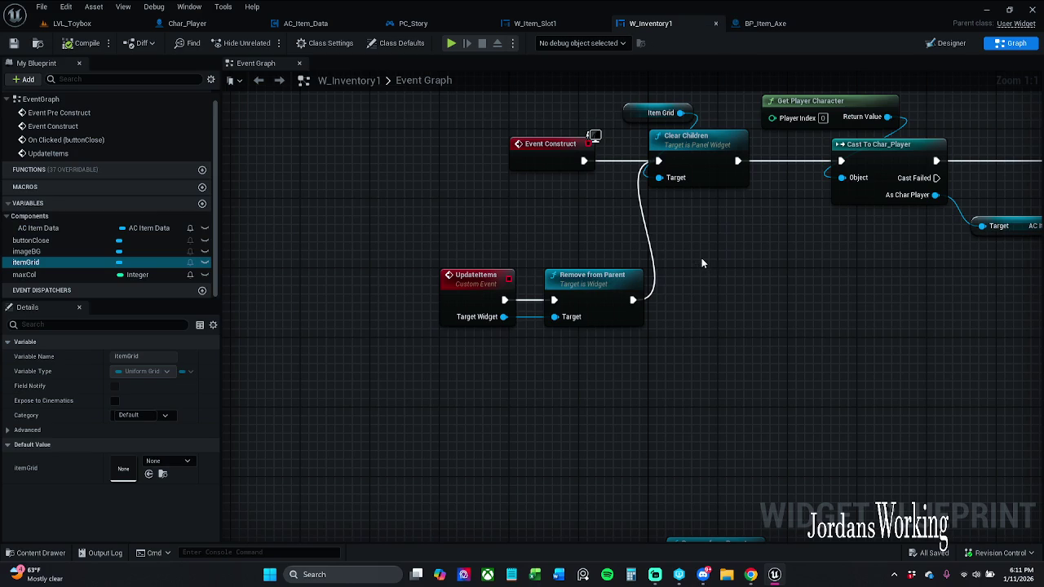
Play-test LVL_Toybox, running around to collect items until AOE Potions reach 8, then return to BP_Item_Axe.
click(72, 23)
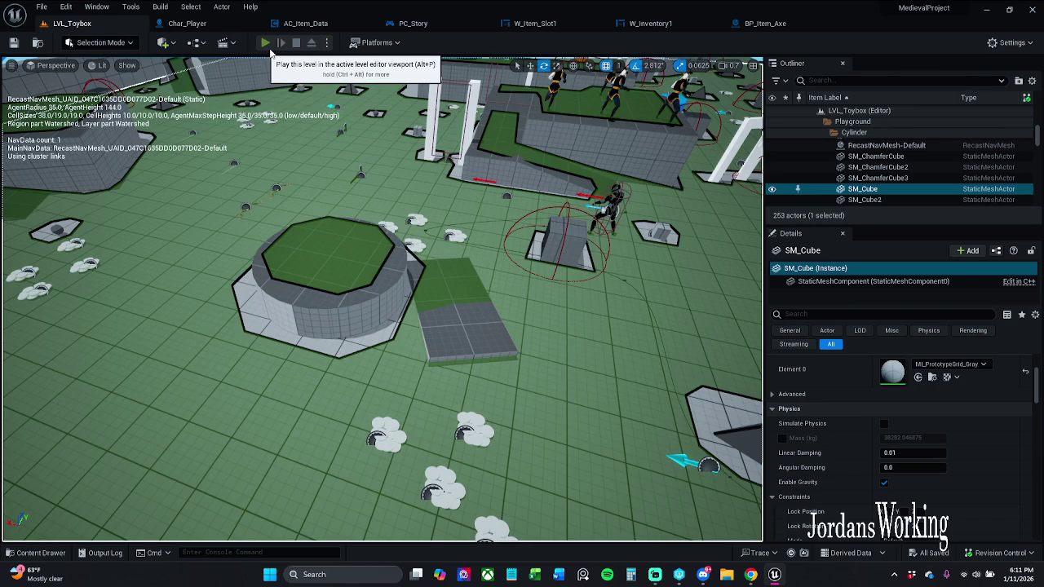
click(268, 44)
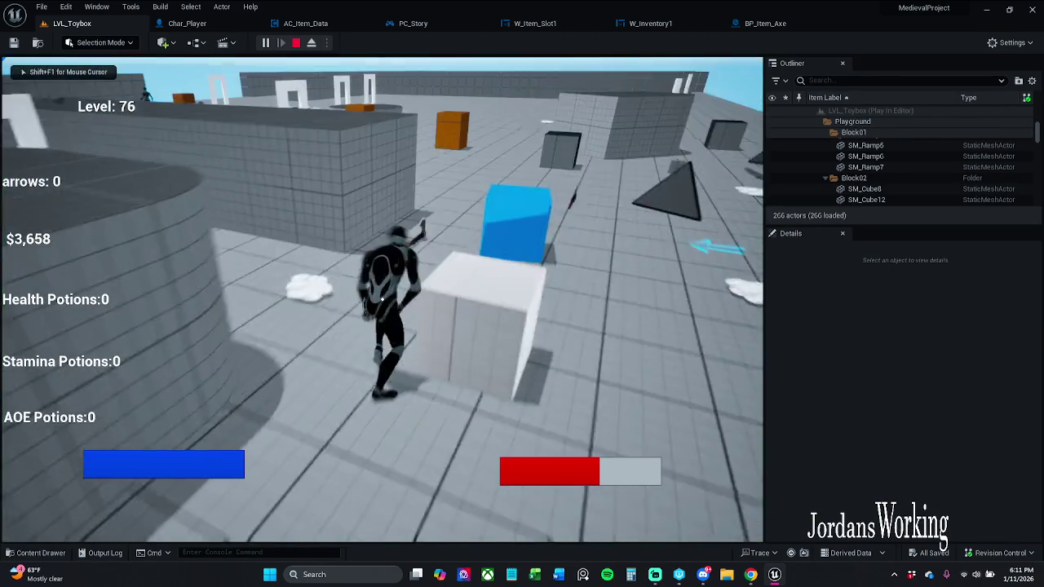
key(w)
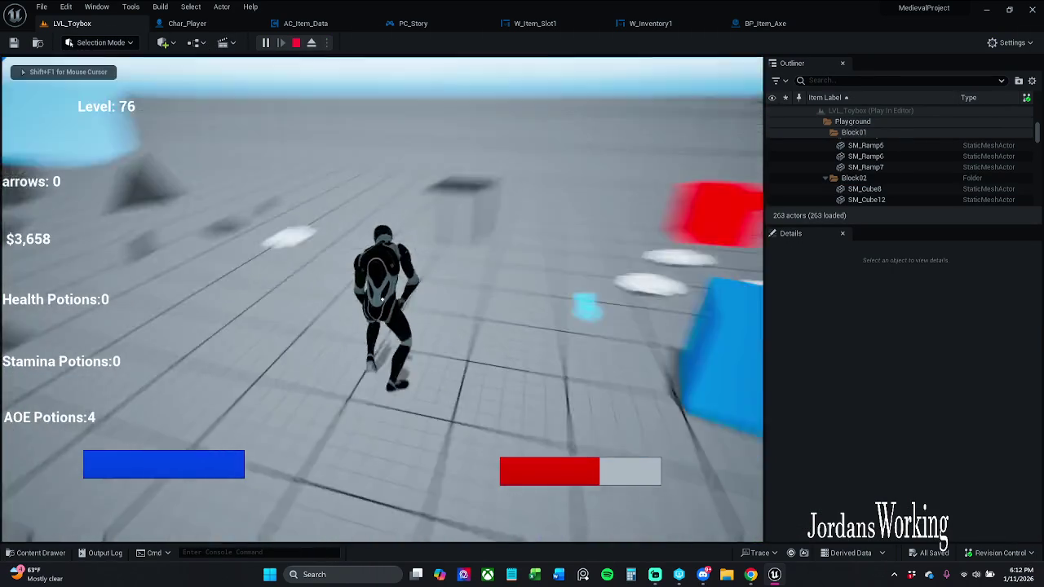
key(w)
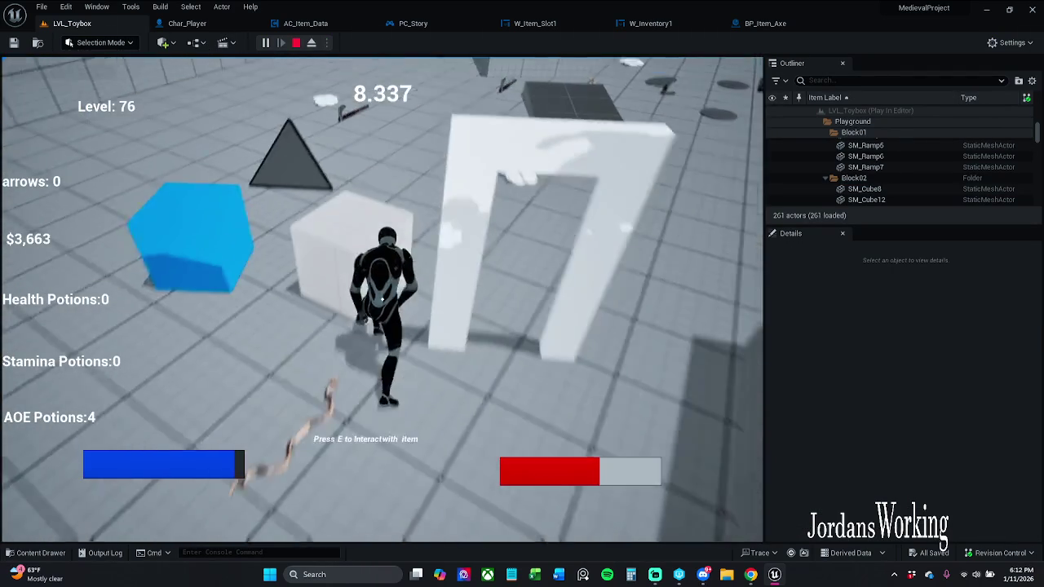
key(w)
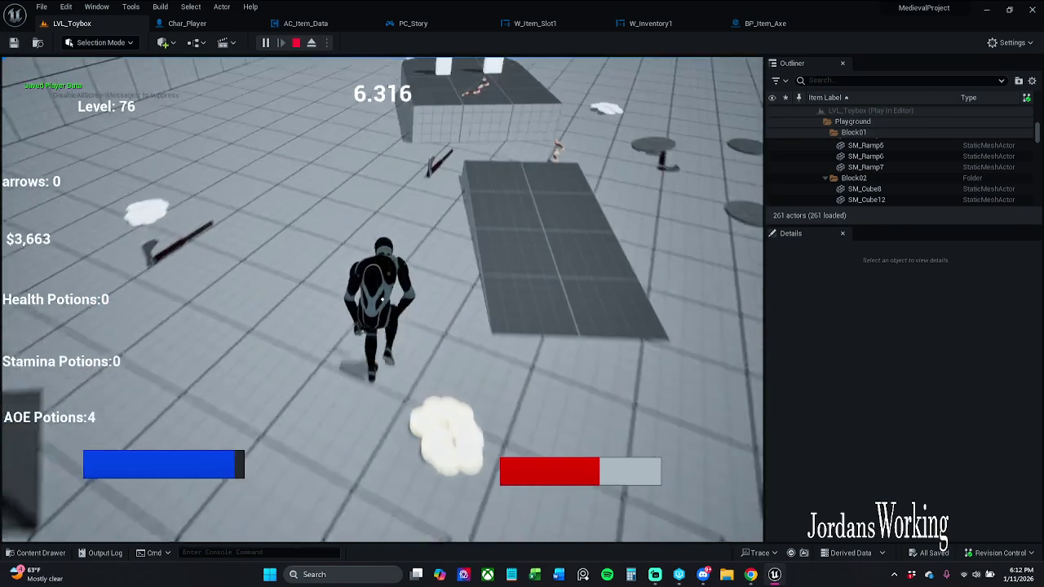
key(w)
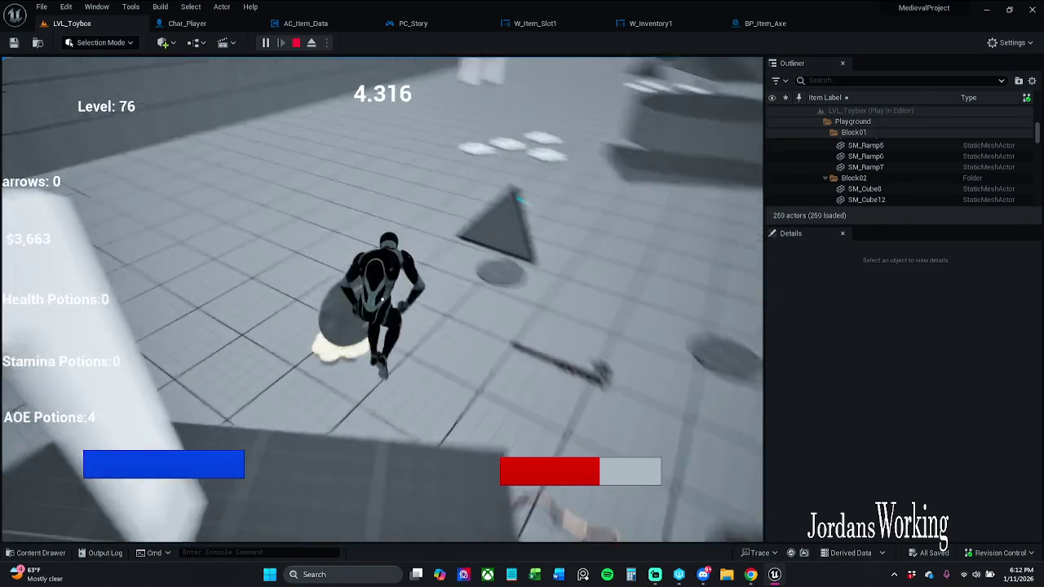
key(w)
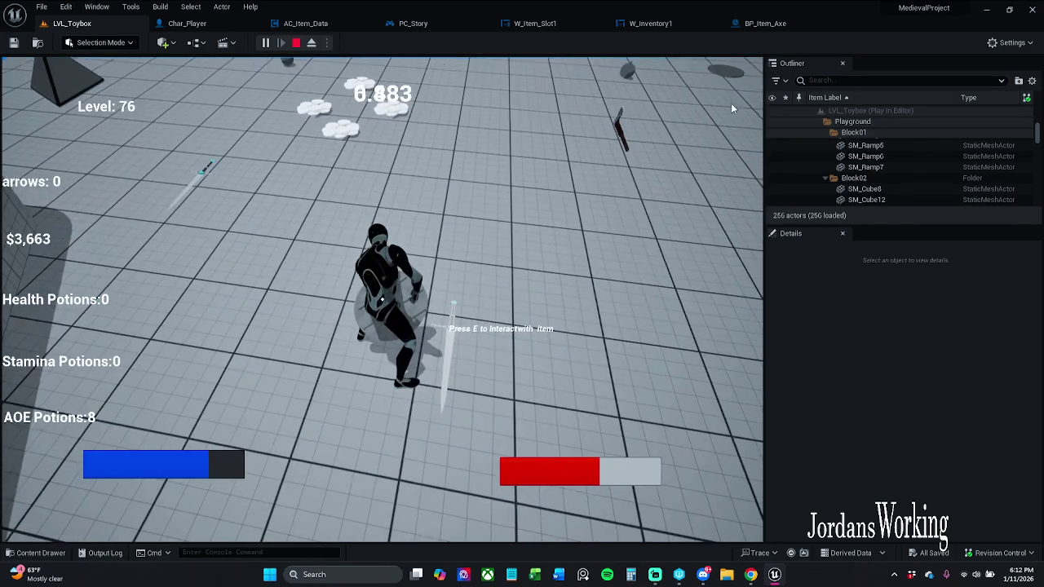
key(Escape)
click(797, 26)
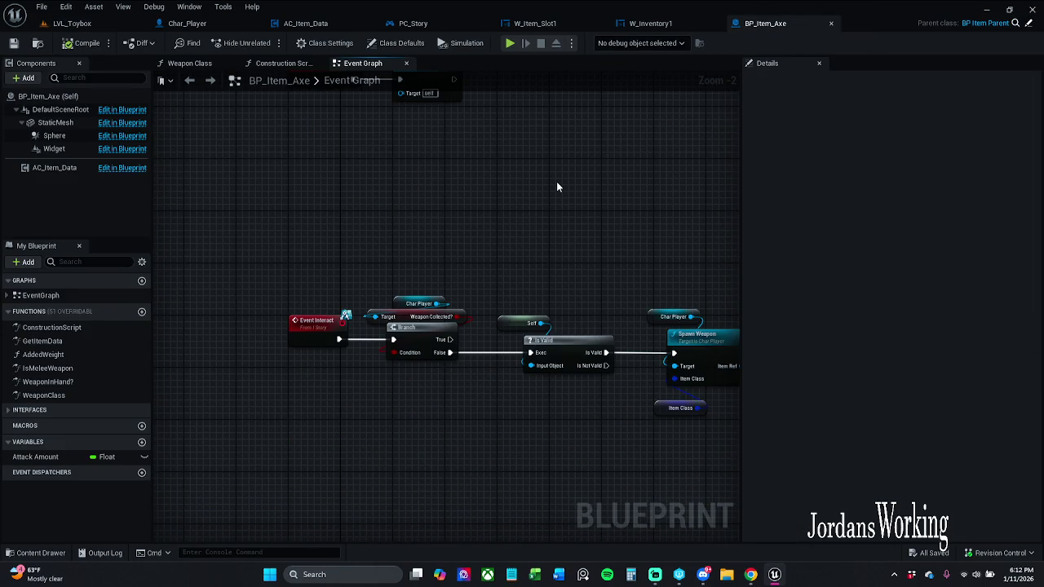
Check W_Inventory1's UpdateItems event, then frame W_Item_Slot1's drop-button logic around Update Items.
click(561, 24)
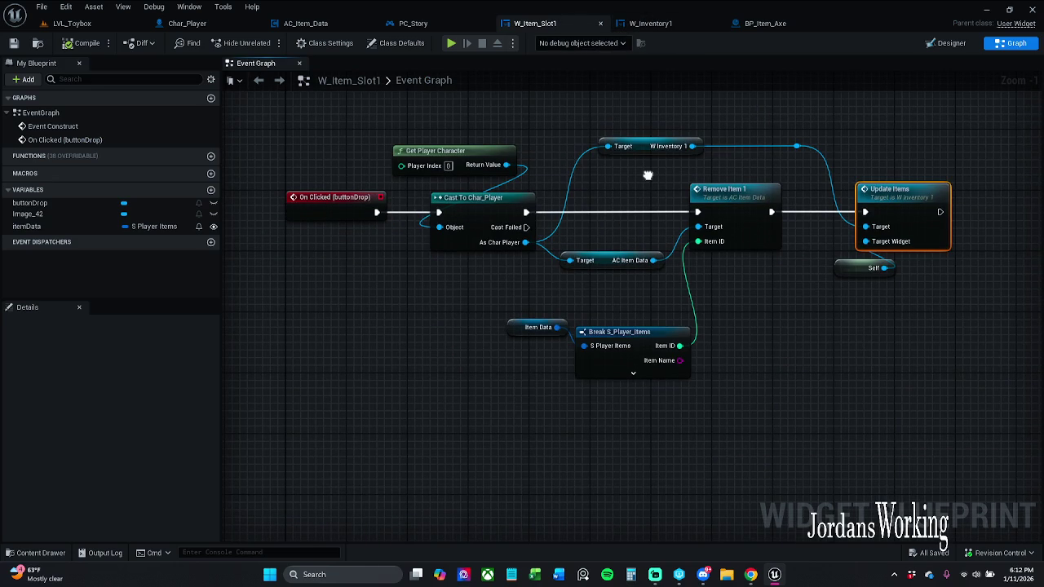
mouse_move(648, 176)
mouse_down()
mouse_move(655, 196)
mouse_move(601, 217)
mouse_move(623, 228)
mouse_up()
key(Escape)
click(651, 23)
mouse_move(734, 343)
mouse_down()
mouse_move(400, 342)
mouse_move(269, 384)
mouse_move(572, 245)
mouse_move(613, 280)
mouse_up()
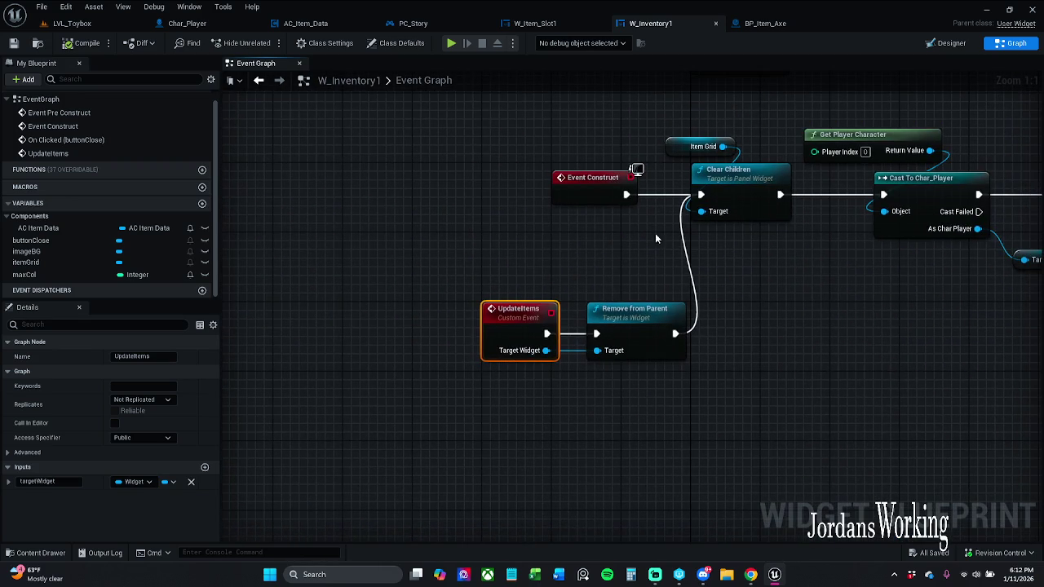
click(765, 23)
click(539, 23)
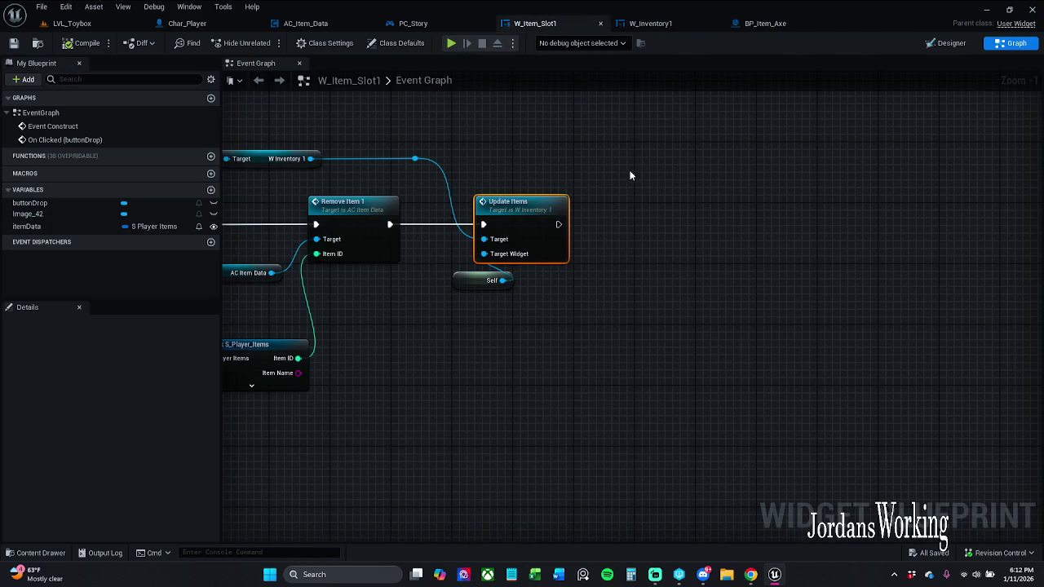
click(610, 244)
mouse_move(528, 222)
mouse_down()
mouse_move(847, 222)
mouse_move(653, 229)
mouse_move(744, 235)
mouse_up()
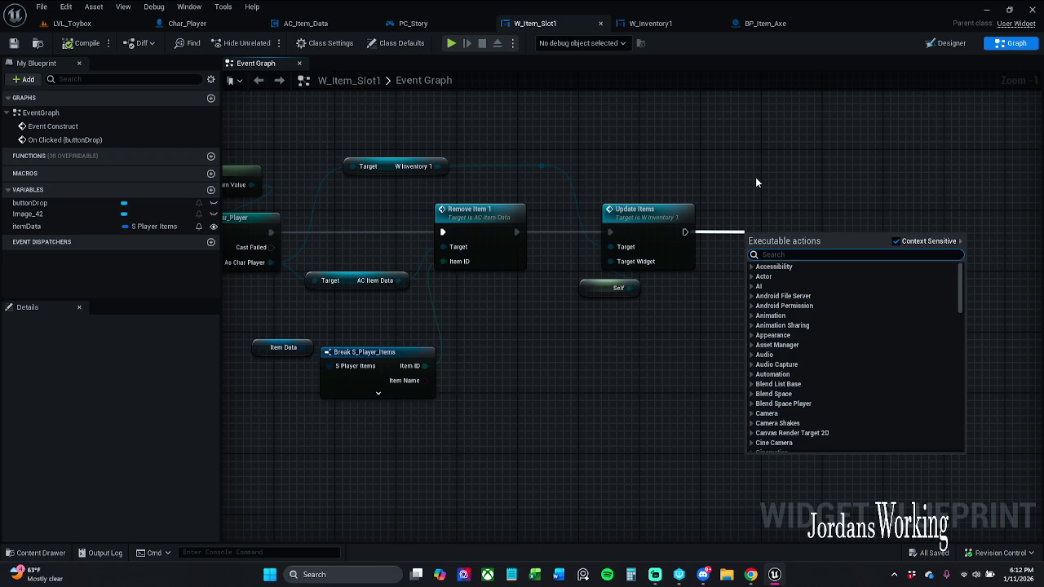
Add an Interact message node after Update Items and compare it with BP_Item_Axe's Interact event.
text(Inter)
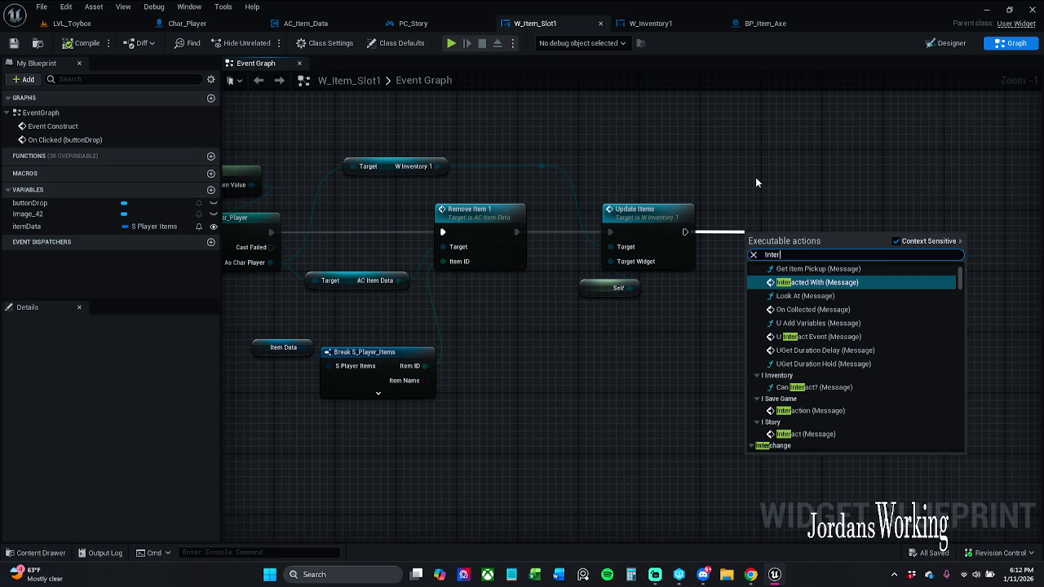
key(Escape)
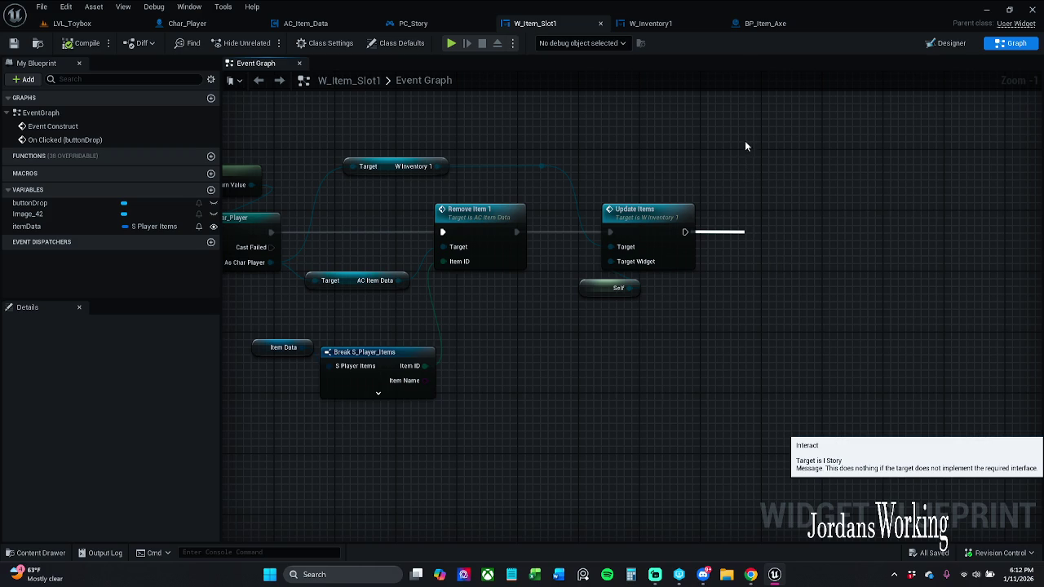
click(766, 22)
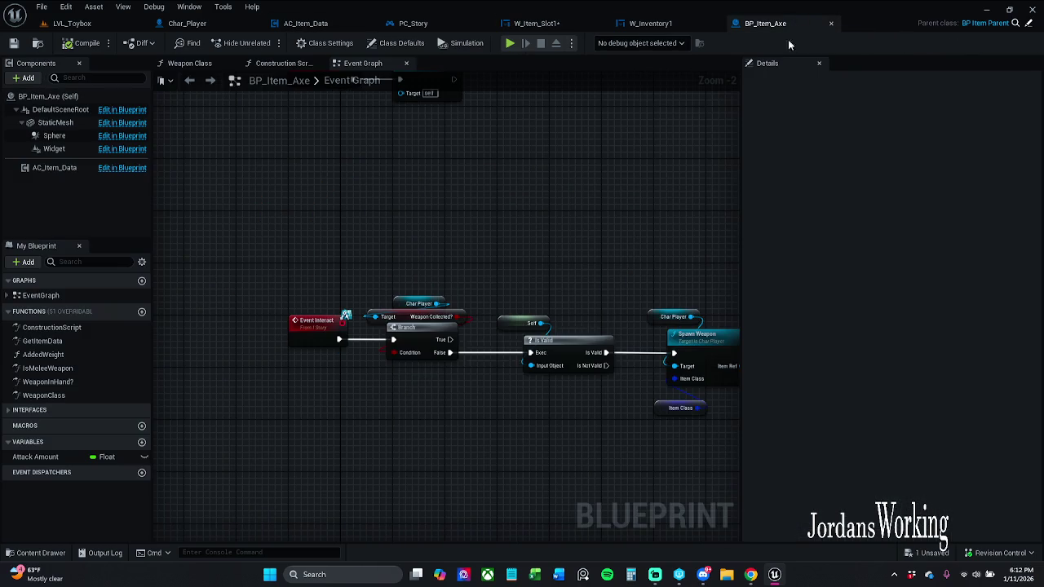
scroll(327, 327, up, 2)
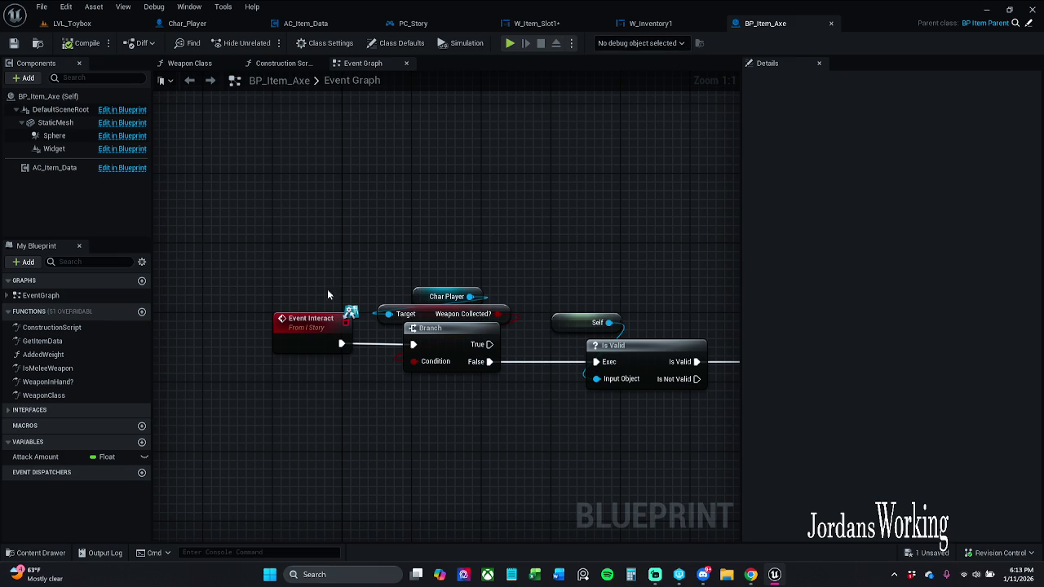
click(536, 23)
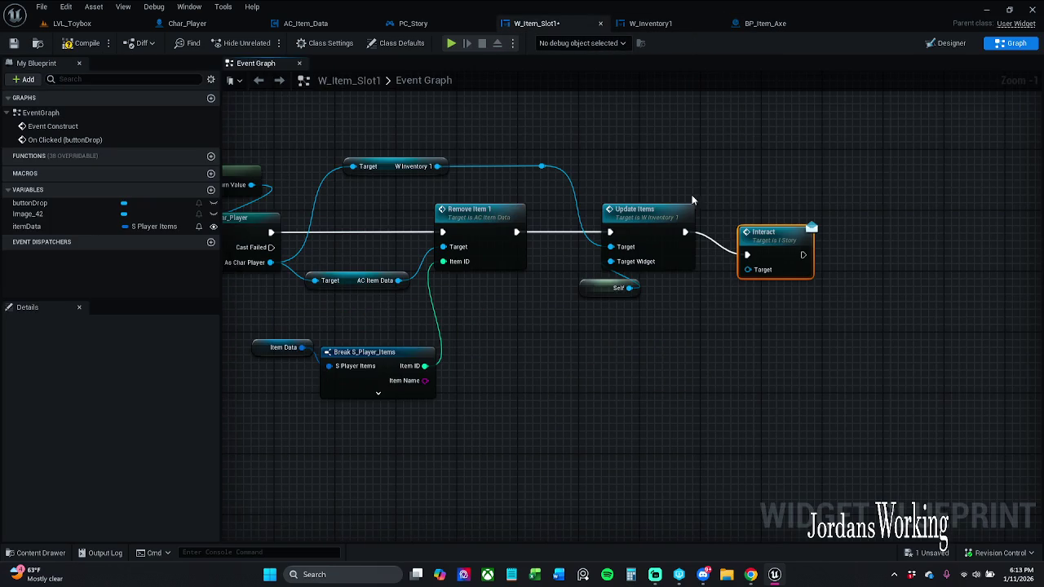
Line the Interact node up with Update Items and wire it from AC Item Data.
drag(705, 253, 726, 233)
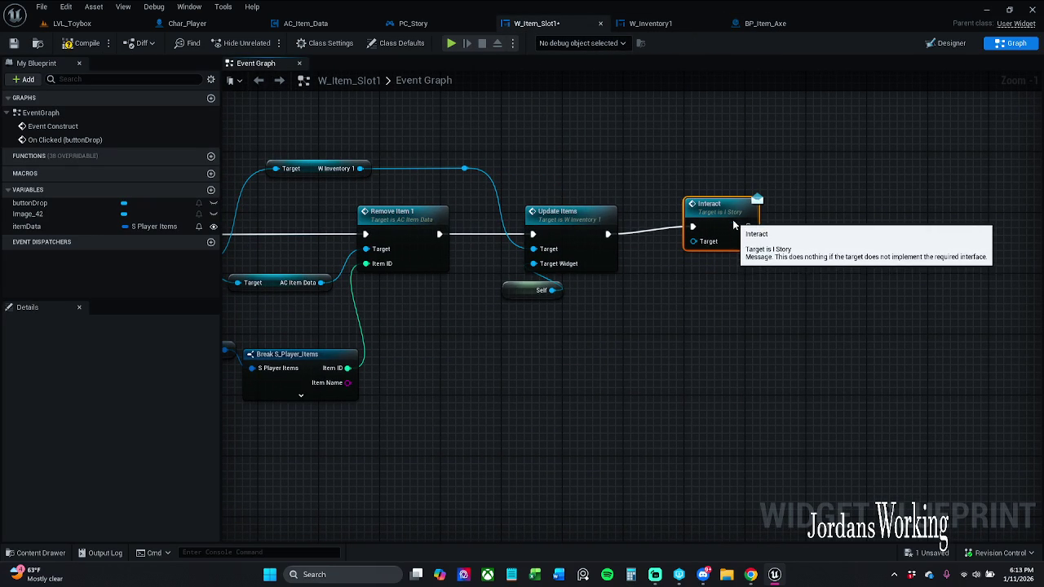
mouse_move(464, 169)
mouse_down()
mouse_move(630, 169)
mouse_move(762, 188)
mouse_up()
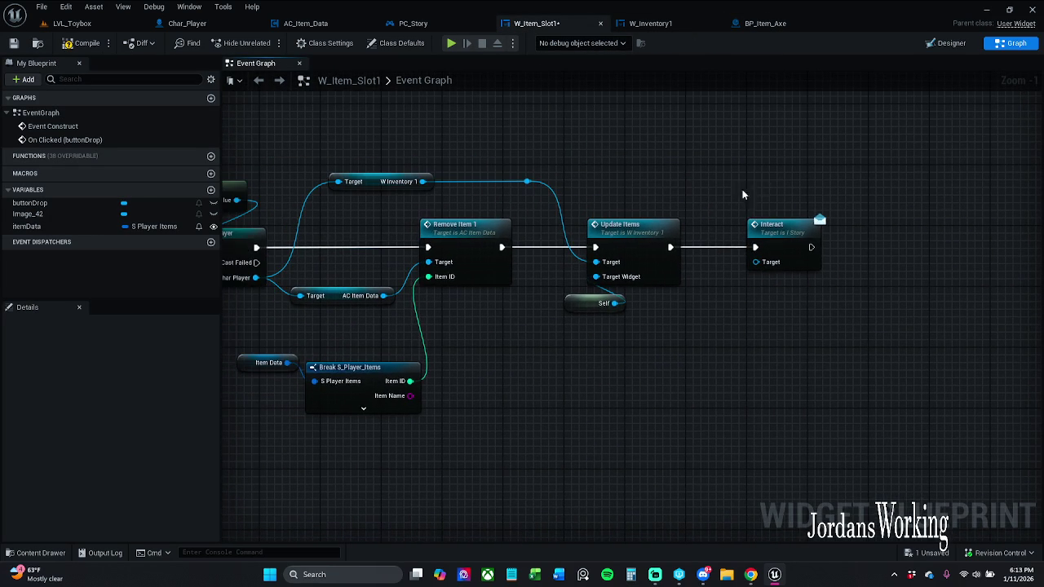
mouse_move(384, 296)
mouse_down()
mouse_move(513, 368)
mouse_move(631, 400)
mouse_up()
scroll(658, 192, down, 2)
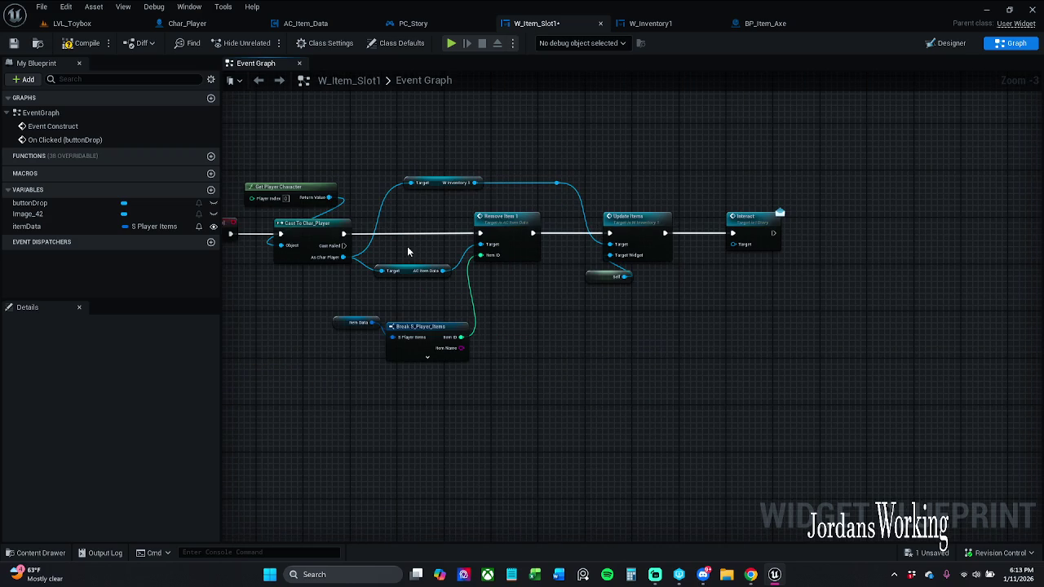
click(763, 23)
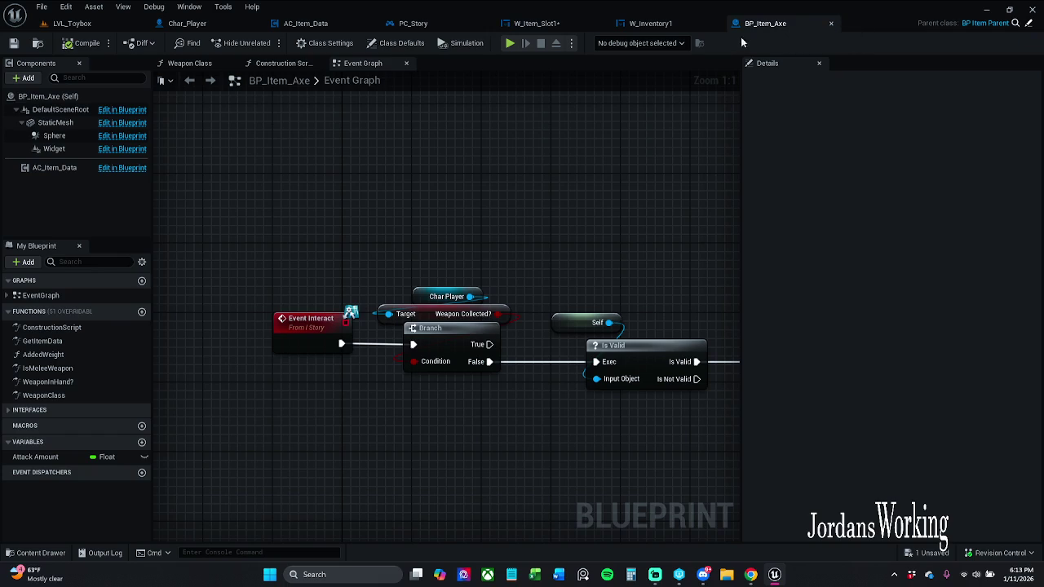
Look through AC_Item_Data and PC_Story's X key drop-item group near Weapon Class.
click(650, 23)
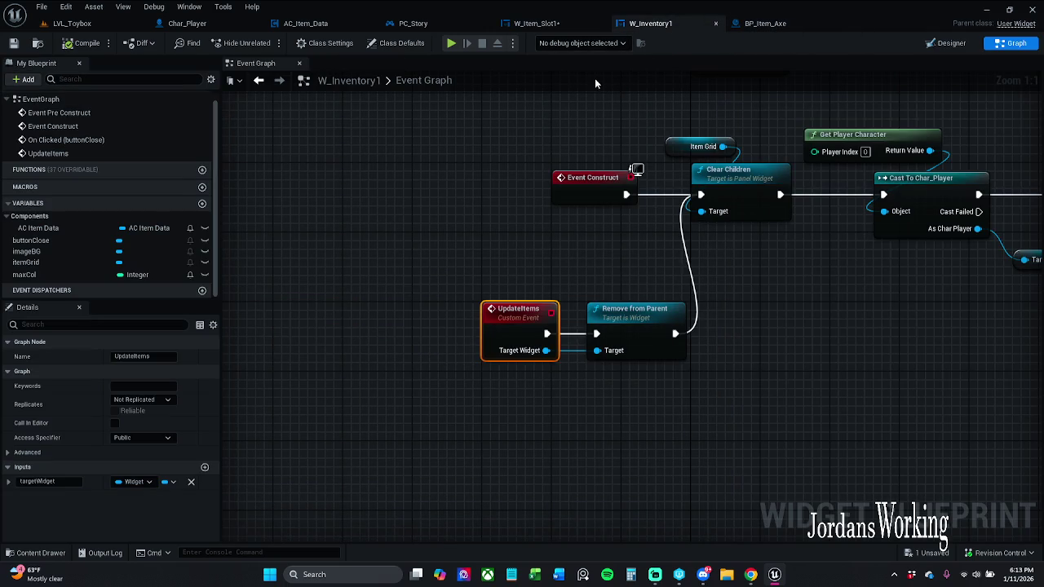
click(560, 23)
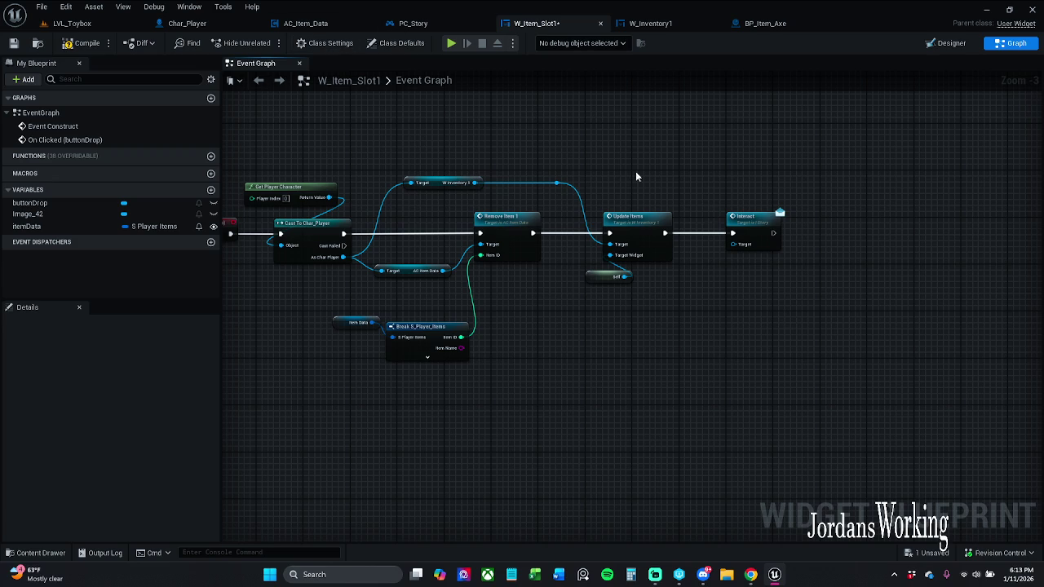
click(307, 24)
click(420, 23)
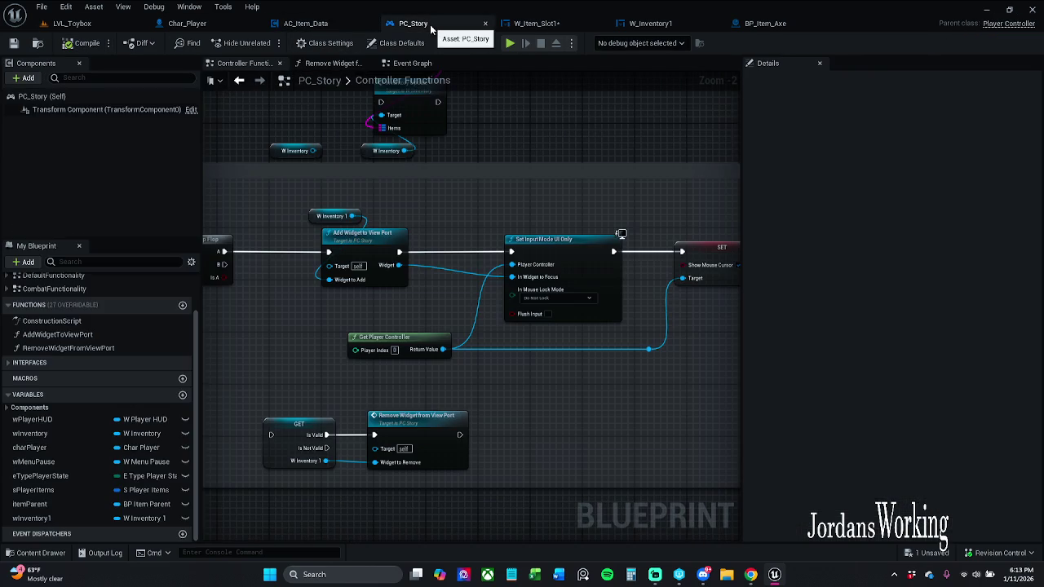
scroll(545, 249, down, 4)
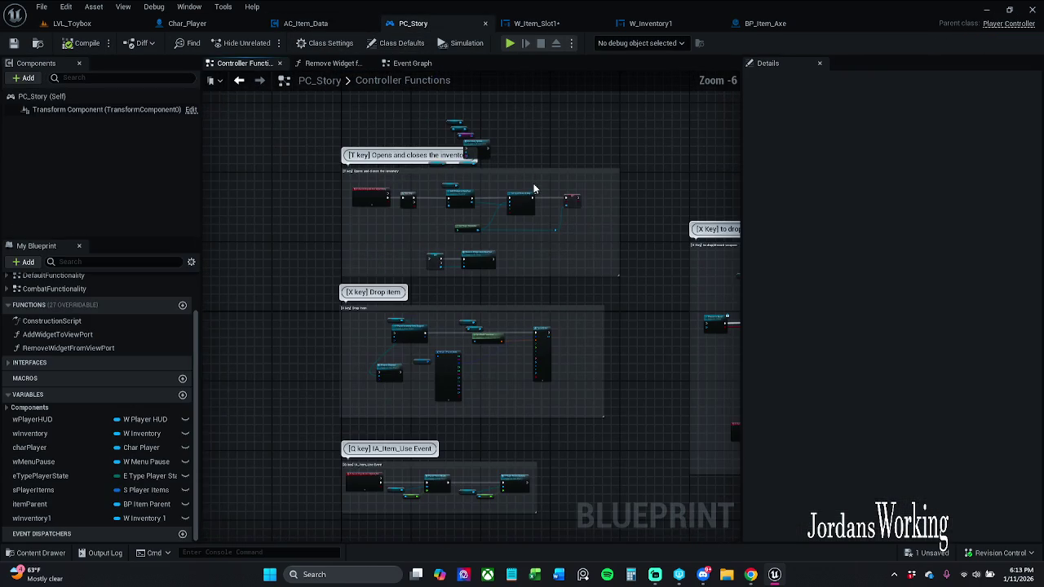
drag(551, 244, 73, 237)
scroll(445, 271, up, 7)
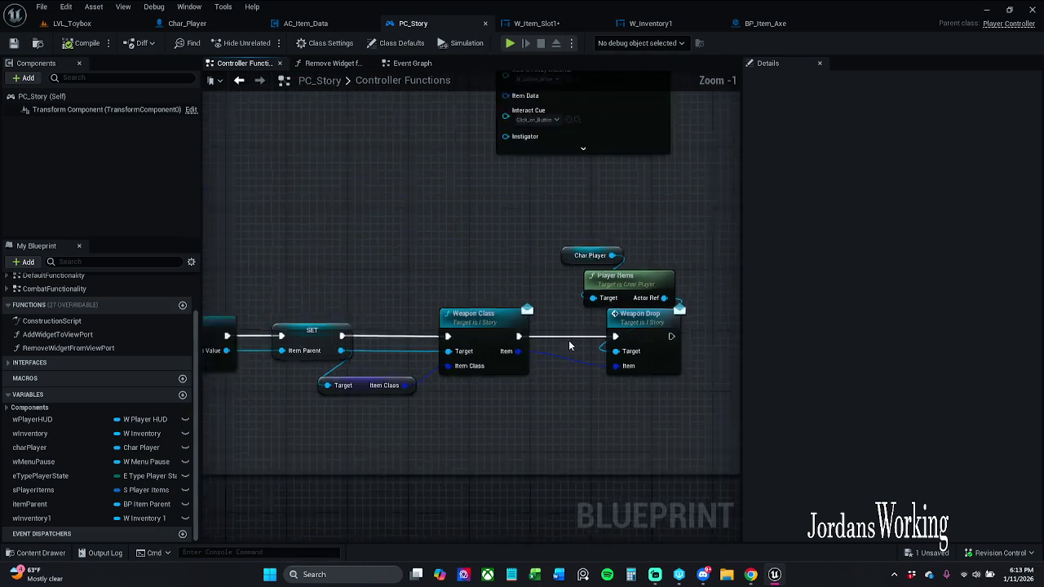
mouse_move(538, 258)
mouse_down()
mouse_move(760, 235)
mouse_move(1037, 233)
mouse_move(417, 203)
mouse_up()
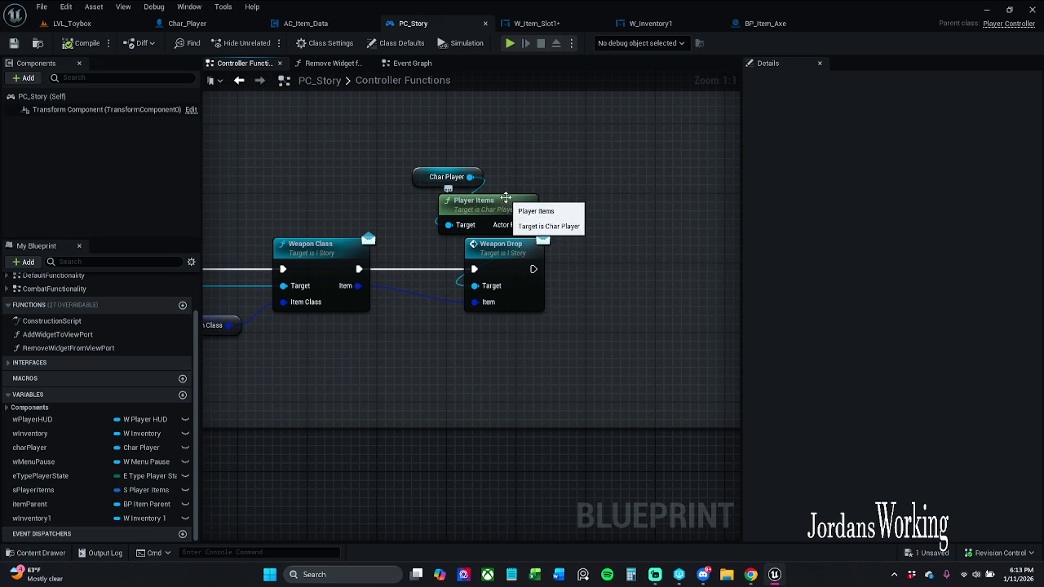
Compile W_Item_Slot1 and refresh the Interact node to clear its error.
click(536, 23)
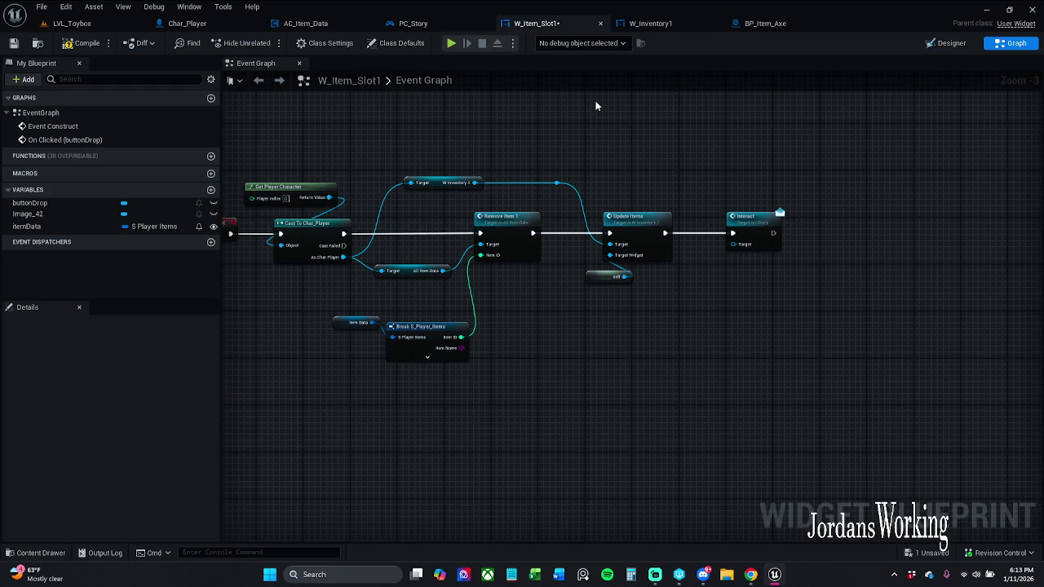
click(82, 43)
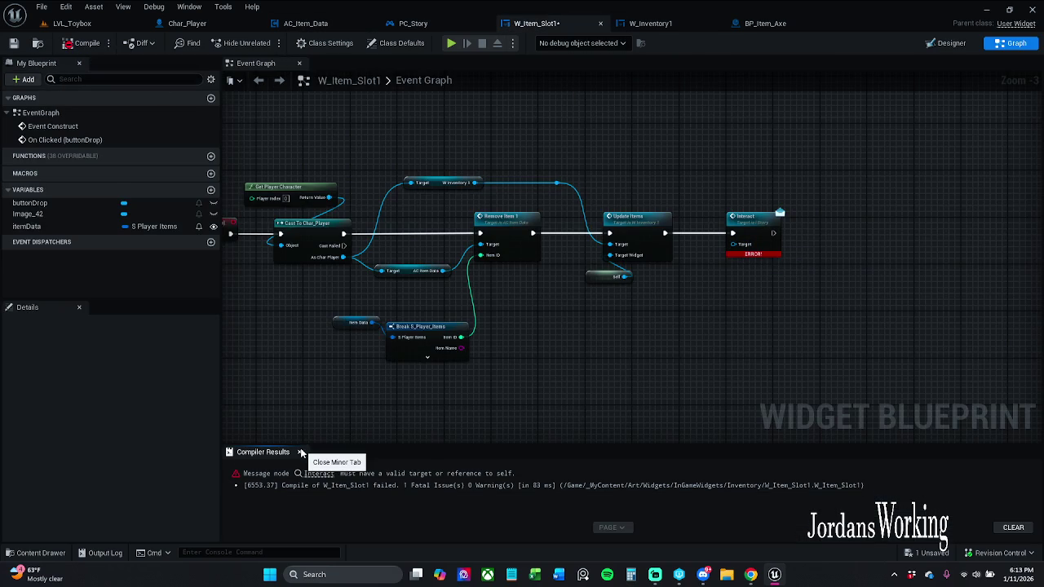
click(302, 453)
right_click(748, 218)
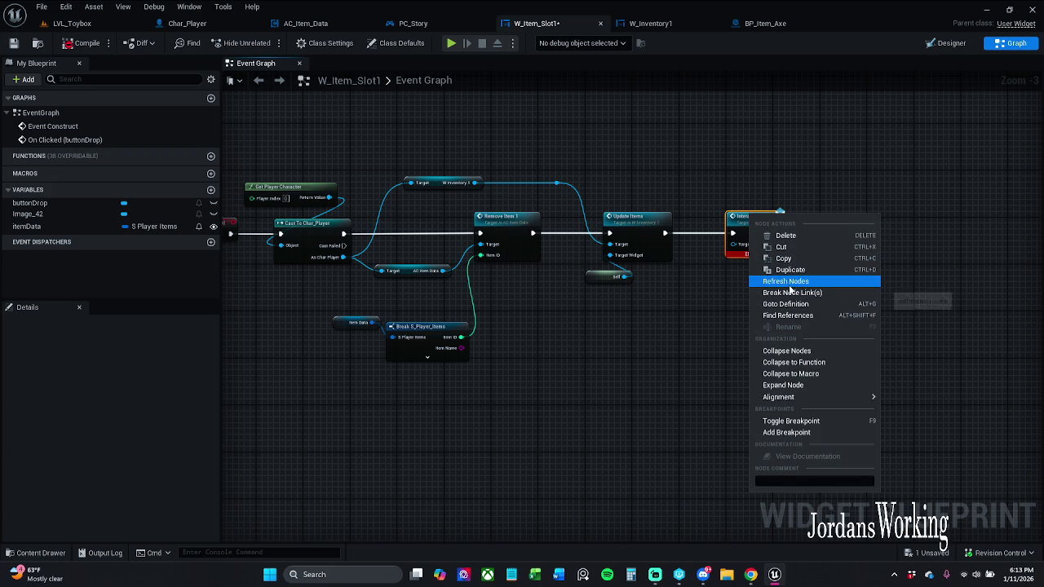
click(787, 283)
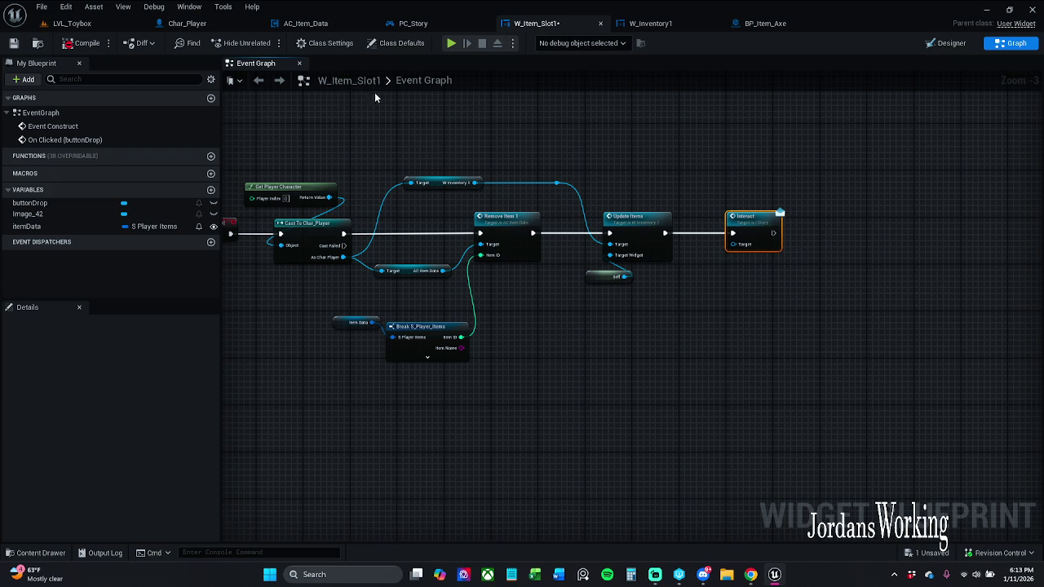
click(684, 216)
Inspect the OnCollected event group in BP_Item_Axe's graph.
click(421, 23)
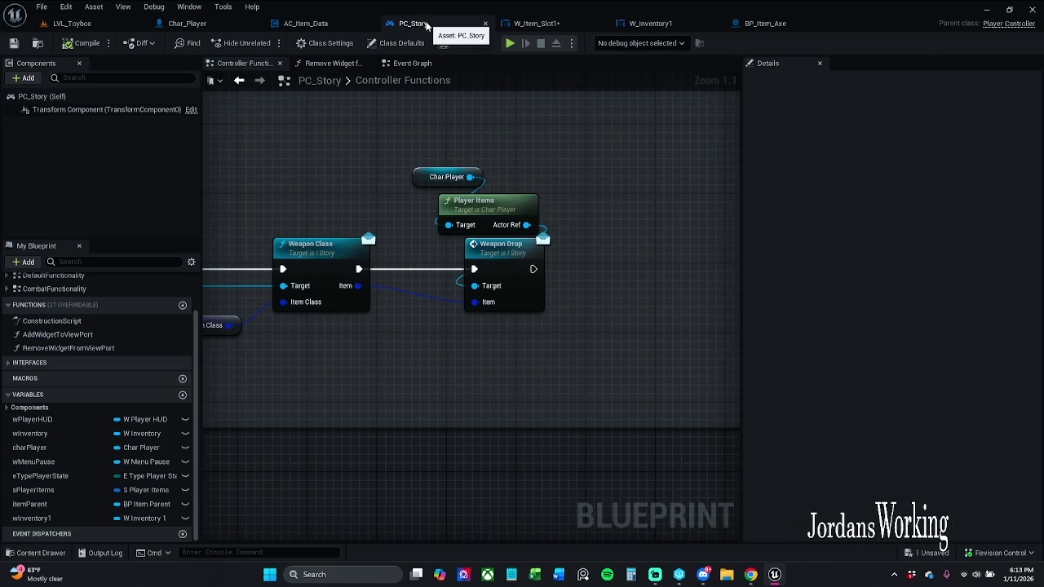
click(781, 24)
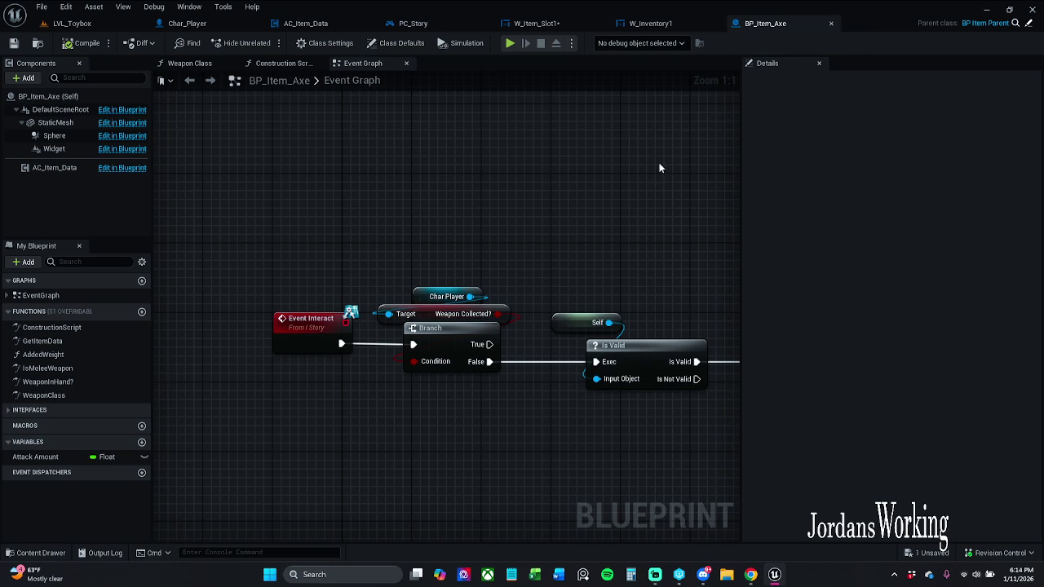
scroll(424, 147, down, 6)
mouse_move(273, 227)
mouse_down()
mouse_move(422, 296)
mouse_move(343, 454)
mouse_move(329, 455)
mouse_move(451, 404)
mouse_move(443, 352)
mouse_up()
scroll(623, 345, up, 4)
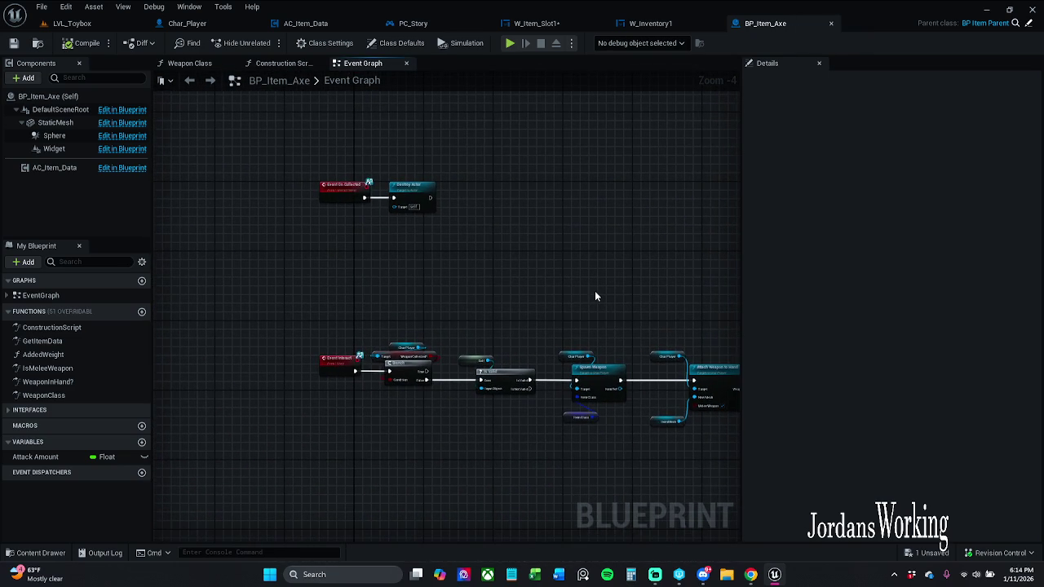
scroll(594, 296, up, 1)
scroll(663, 256, down, 1)
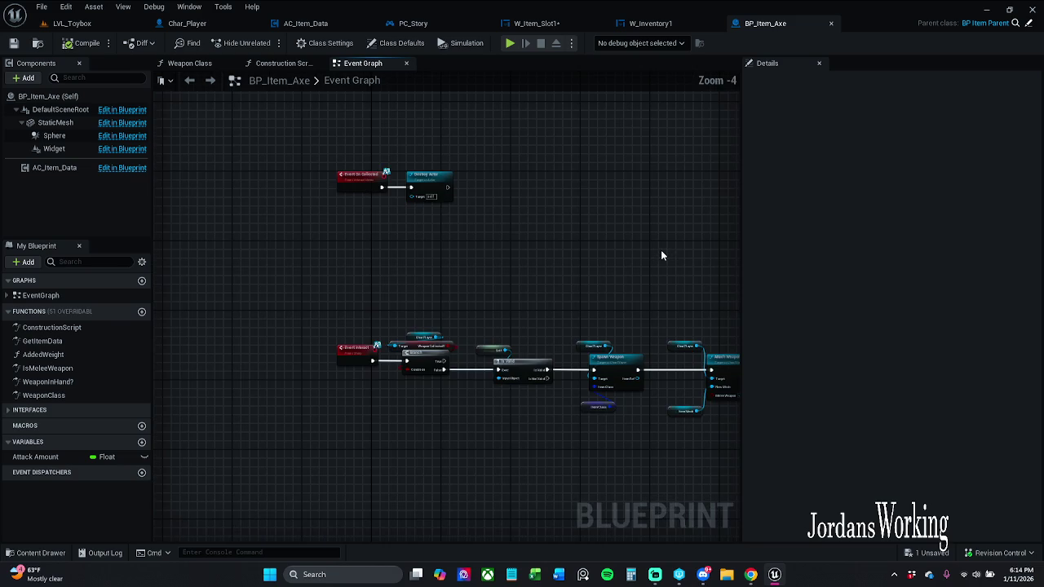
Zoom out PC_Story to show all key-binding comment groups, then search '0Message' and clear it.
click(653, 24)
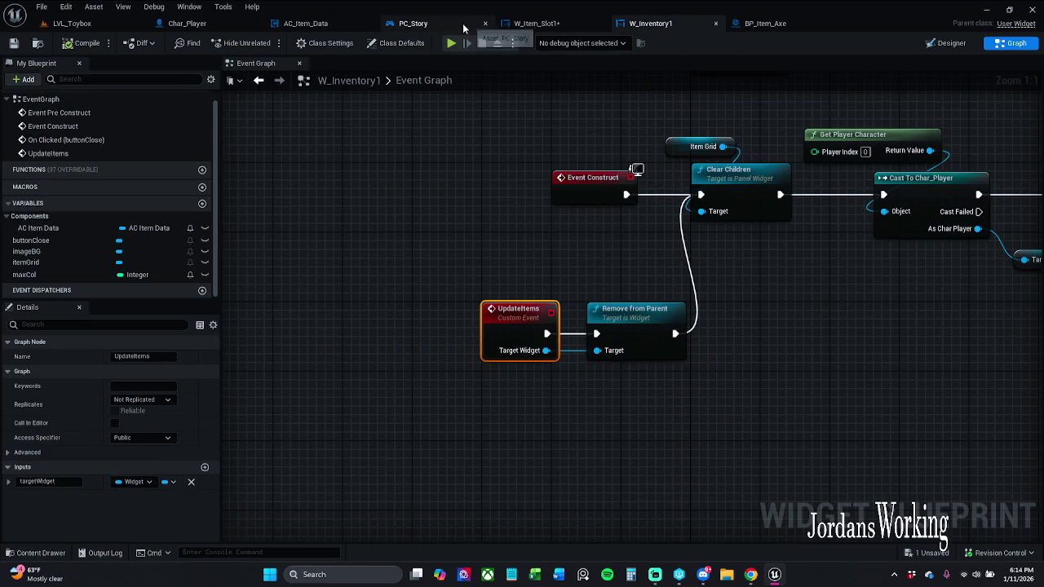
click(416, 24)
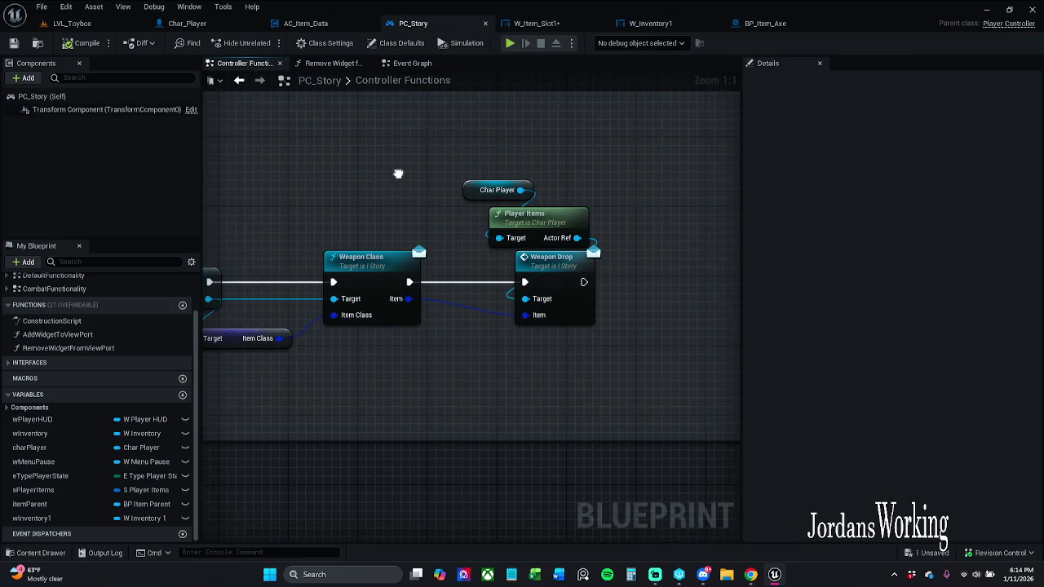
scroll(404, 176, down, 12)
mouse_move(403, 156)
mouse_down()
mouse_move(471, 269)
mouse_move(508, 266)
mouse_move(556, 228)
mouse_up()
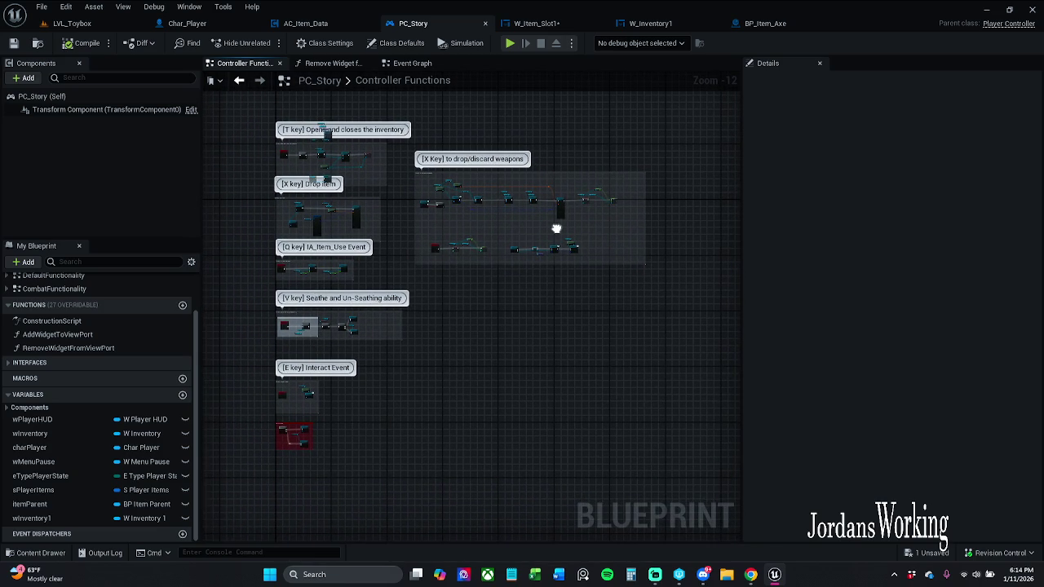
click(144, 261)
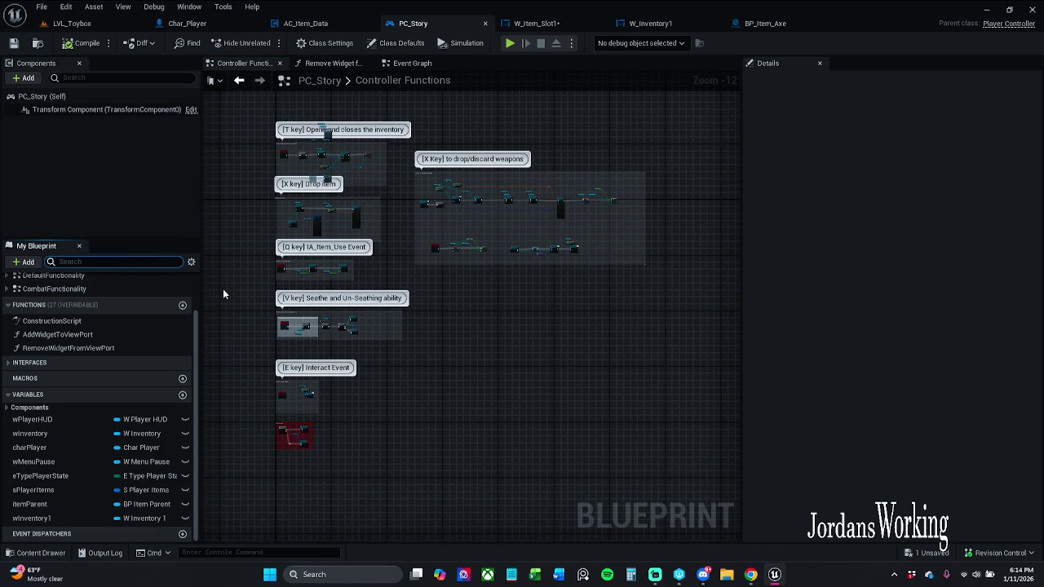
text(0)
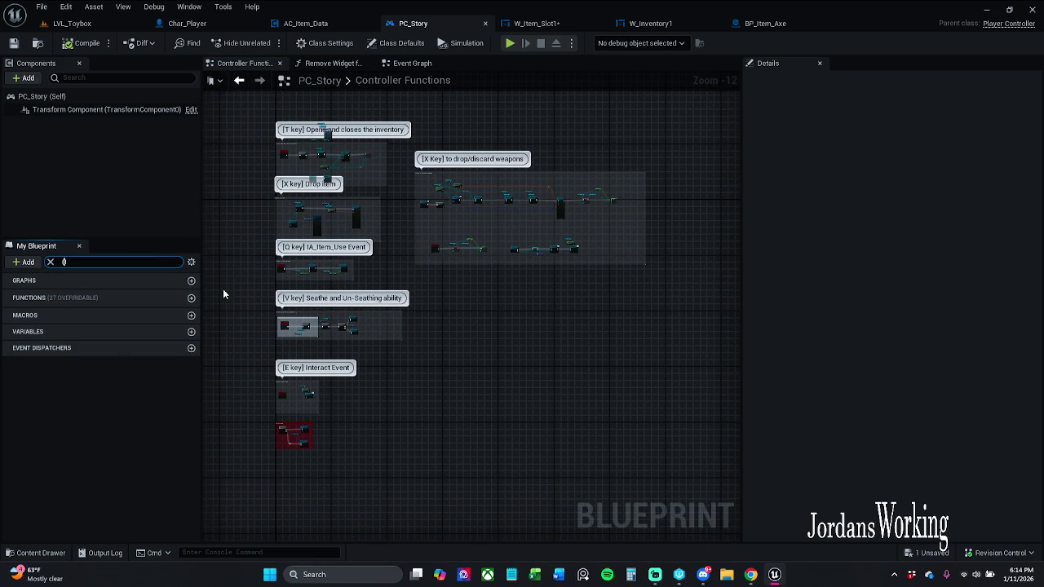
text(Mess)
text(age)
click(50, 261)
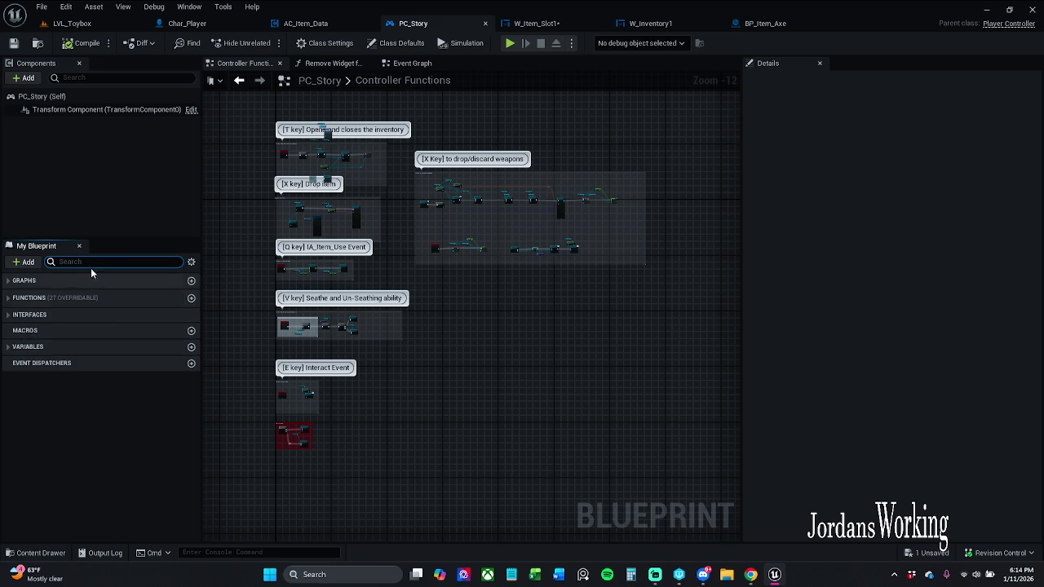
right_click(524, 299)
Open Find Results and search all Blueprints for 'Message'.
click(475, 385)
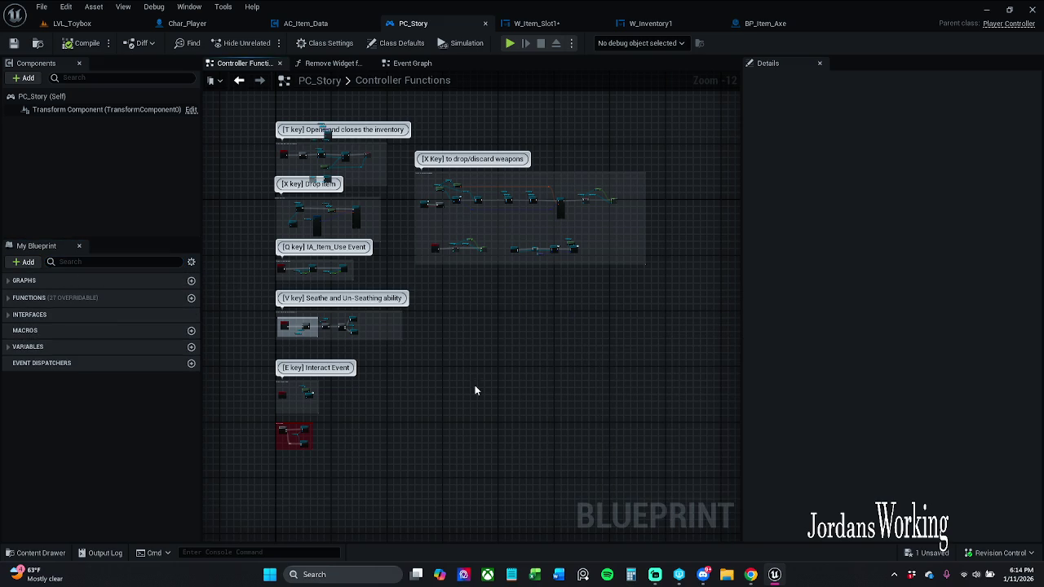
click(190, 7)
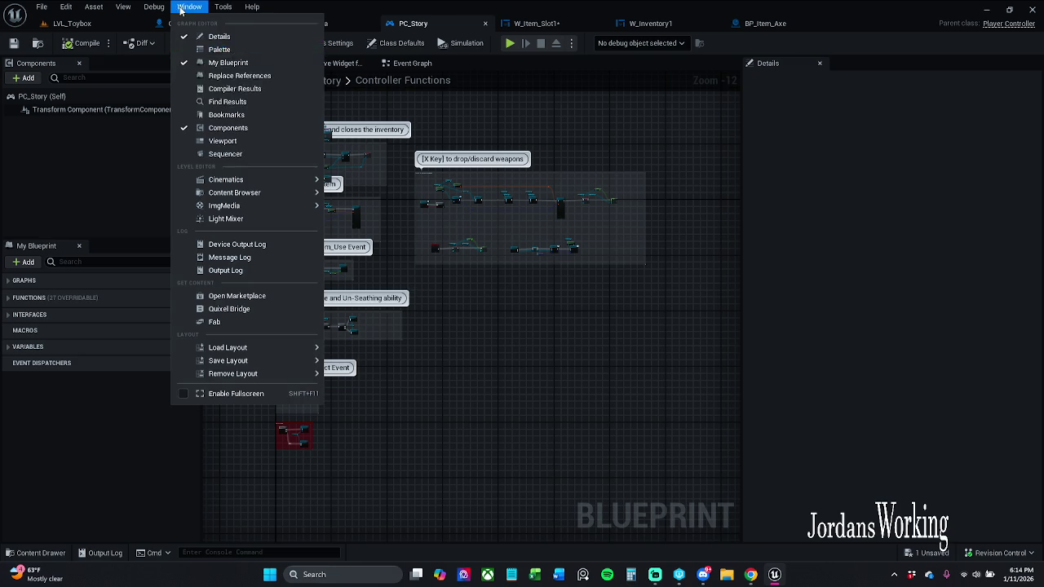
click(254, 108)
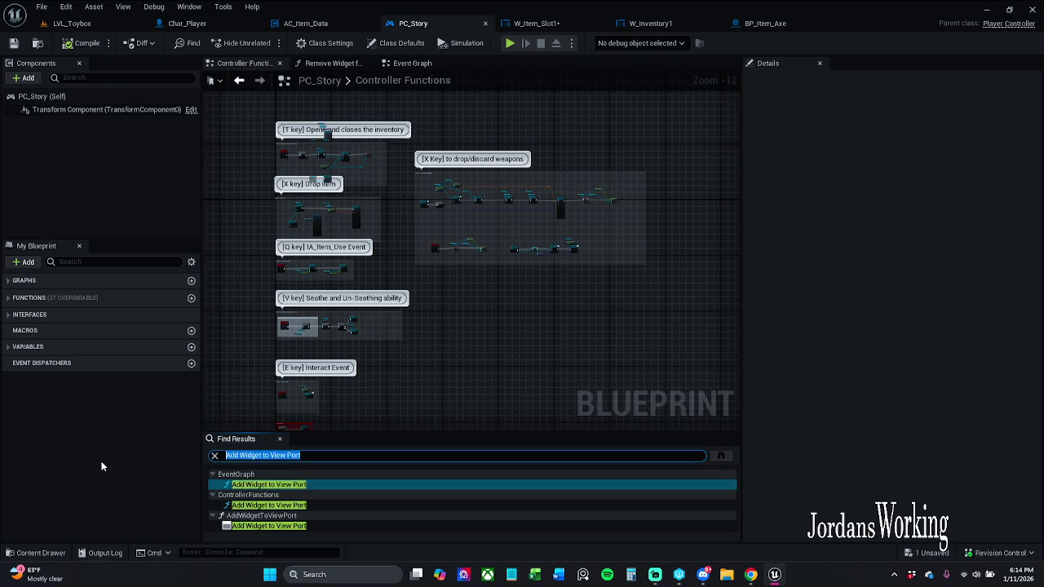
text(0)
text(Messag)
text(e)
click(720, 456)
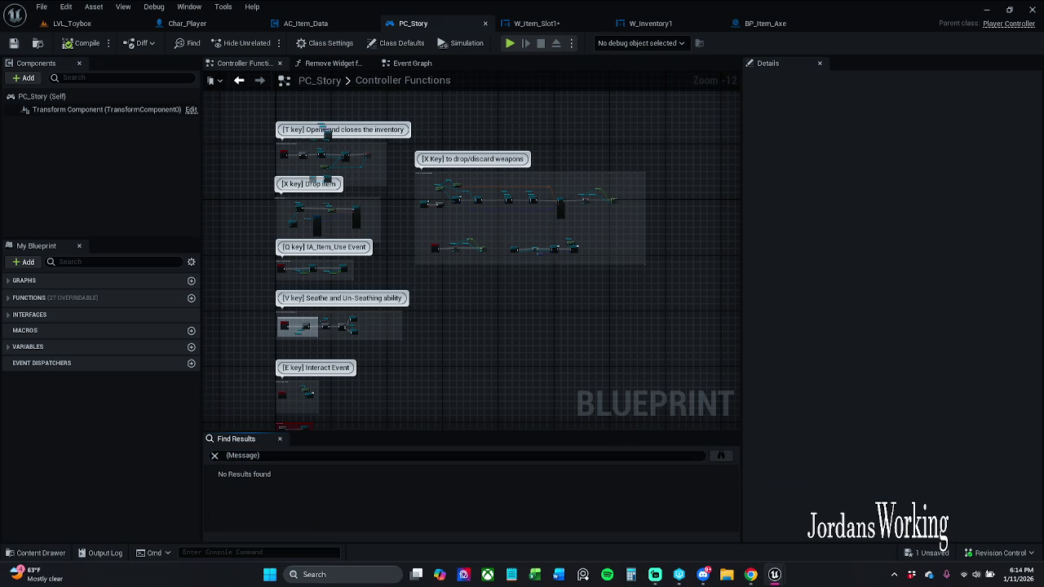
Open the Char_Player Look At result and inspect its Return Node's Message output.
mouse_move(465, 179)
mouse_down()
mouse_move(464, 76)
mouse_move(418, 87)
mouse_move(439, 80)
mouse_up()
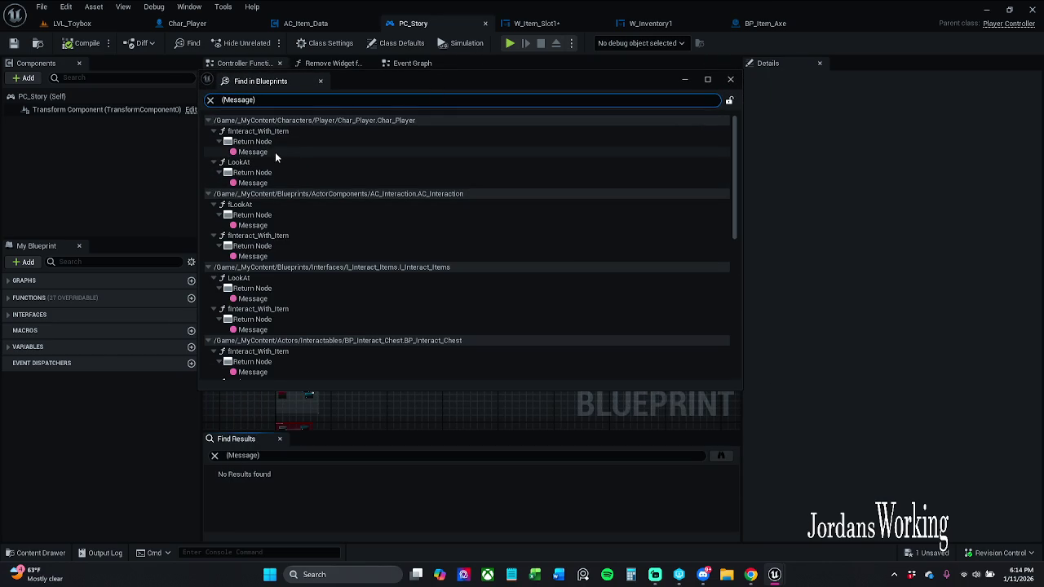
click(276, 152)
drag(406, 73, 0, 77)
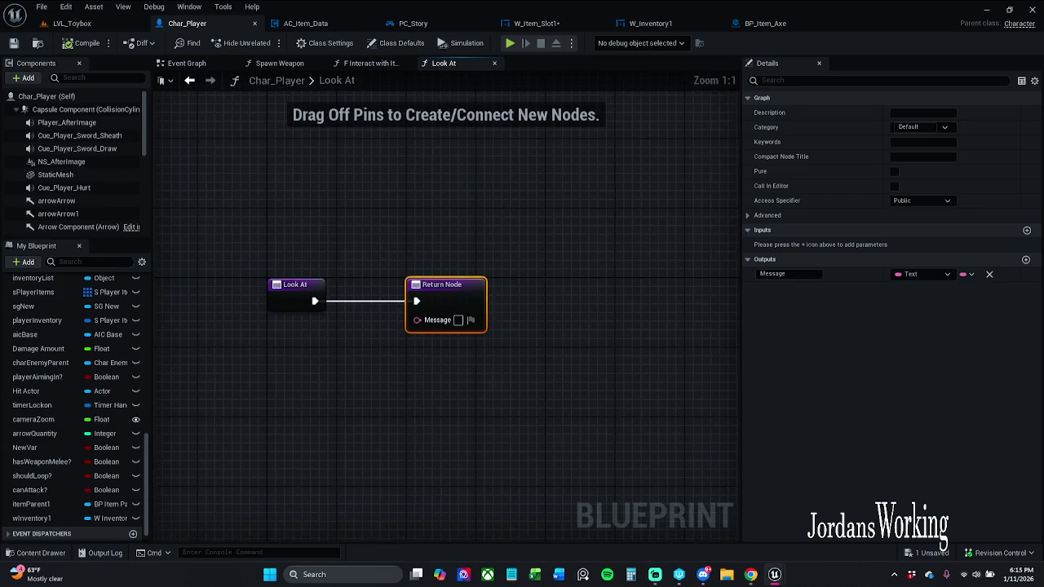
click(447, 287)
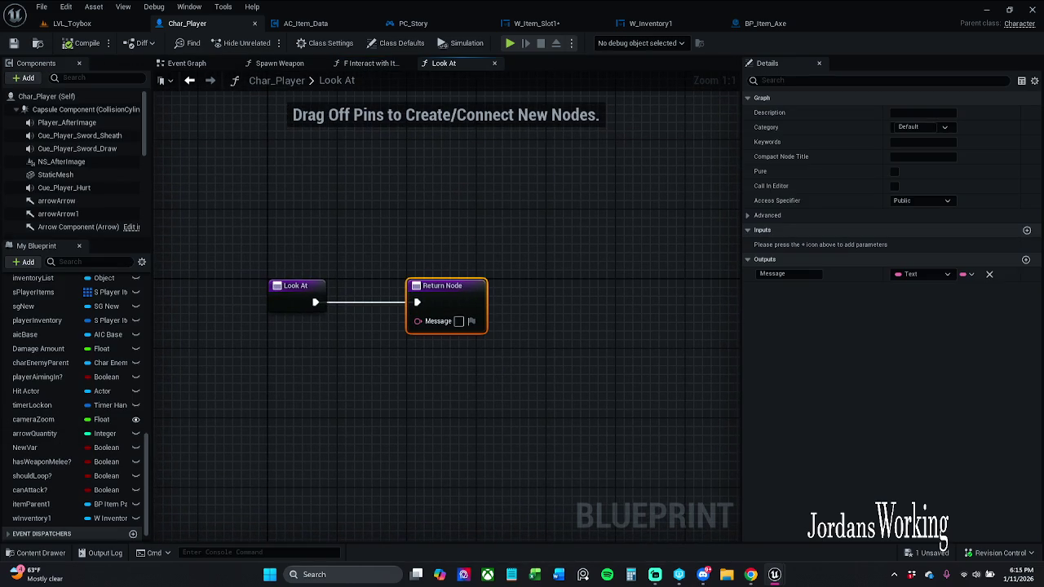
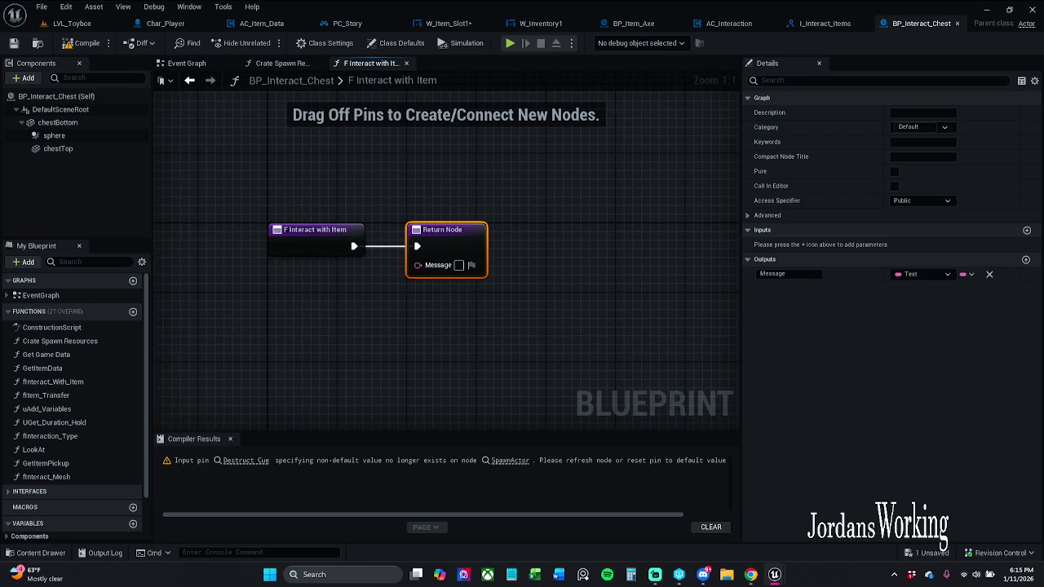
Refresh BP_Interact_Chest's SpawnActor node and recompile to clear the Destruct Cue warning.
click(82, 43)
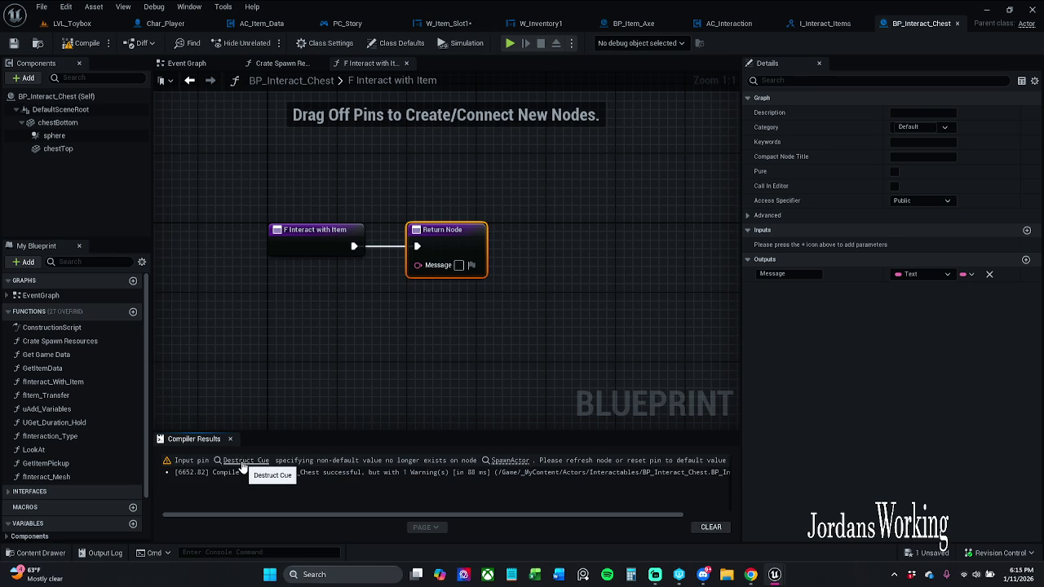
click(242, 462)
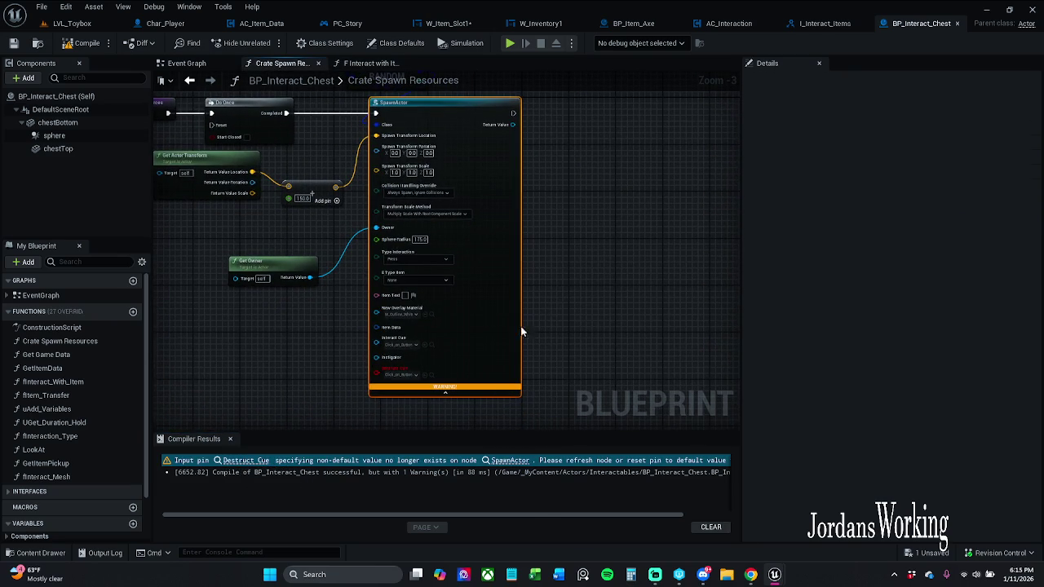
right_click(523, 325)
click(566, 140)
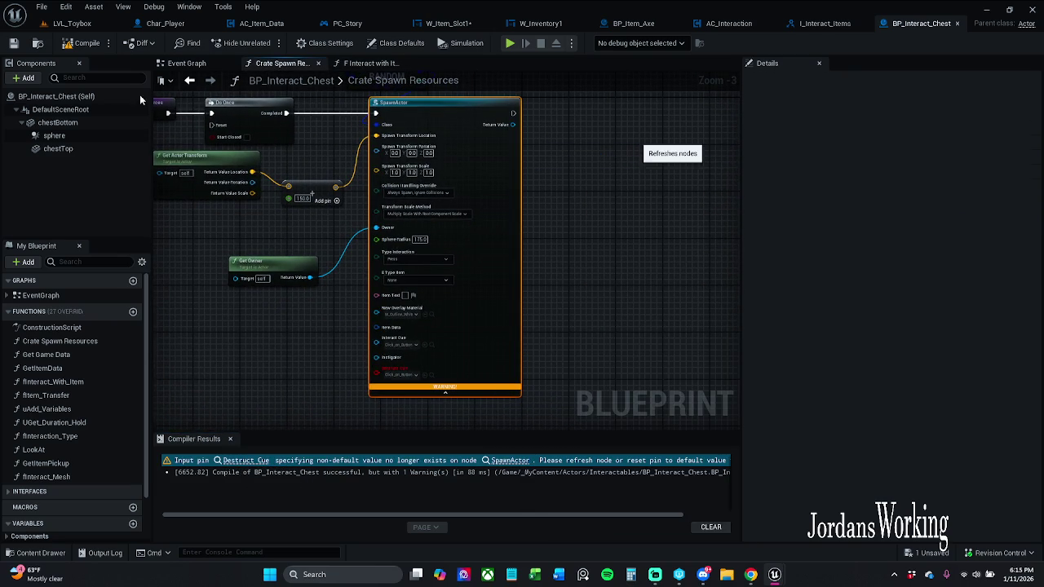
click(87, 42)
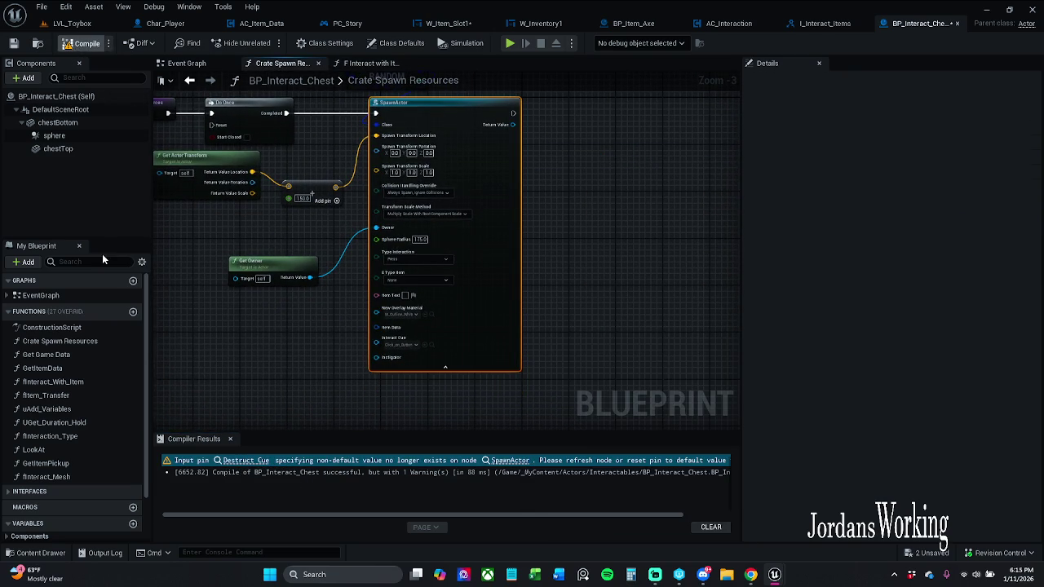
click(231, 440)
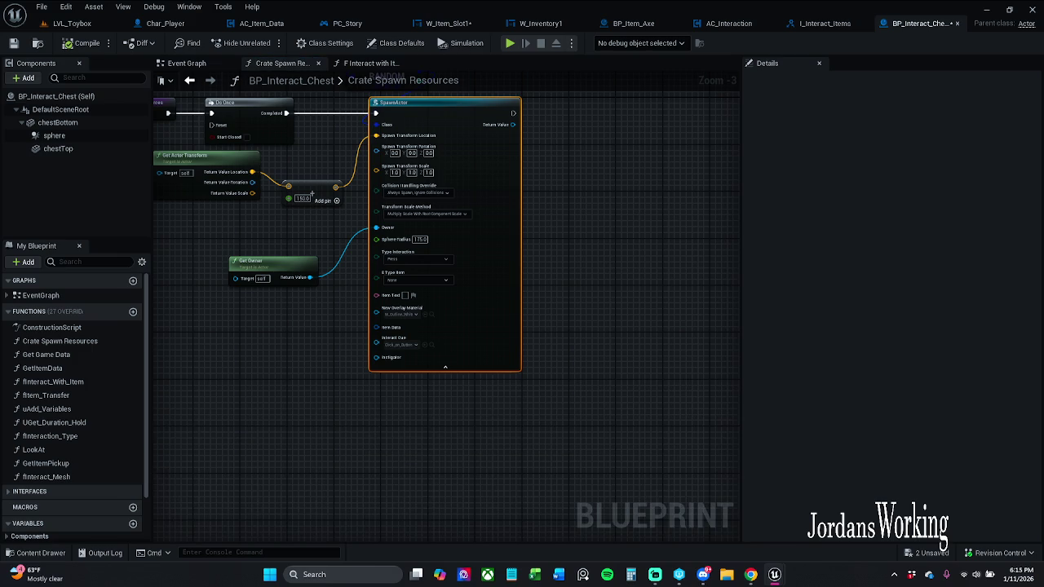
double_click(33, 450)
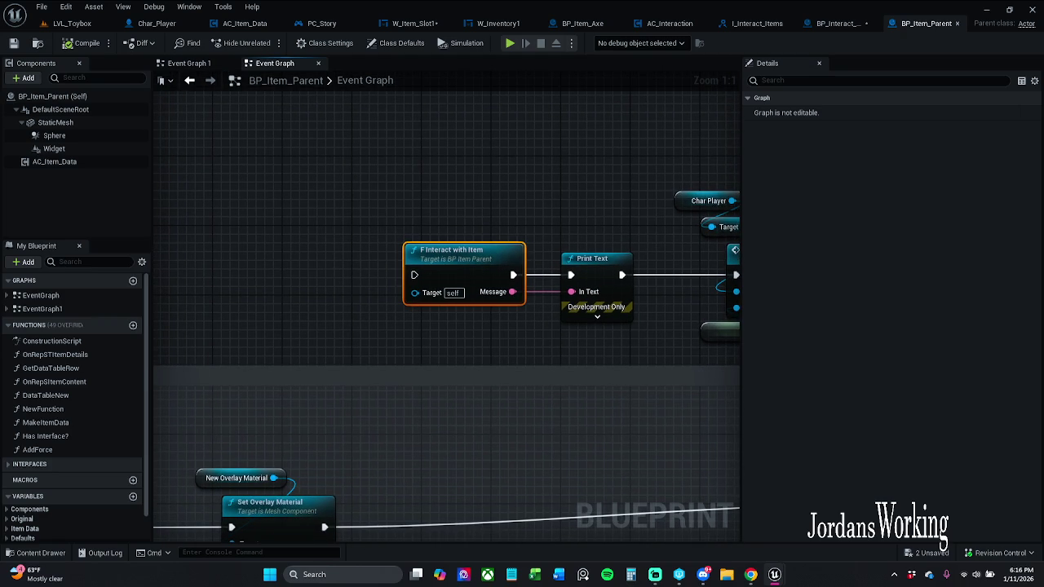
Inspect the Item Pickup and F Interact with Item nodes in BP_Item_Parent.
click(296, 199)
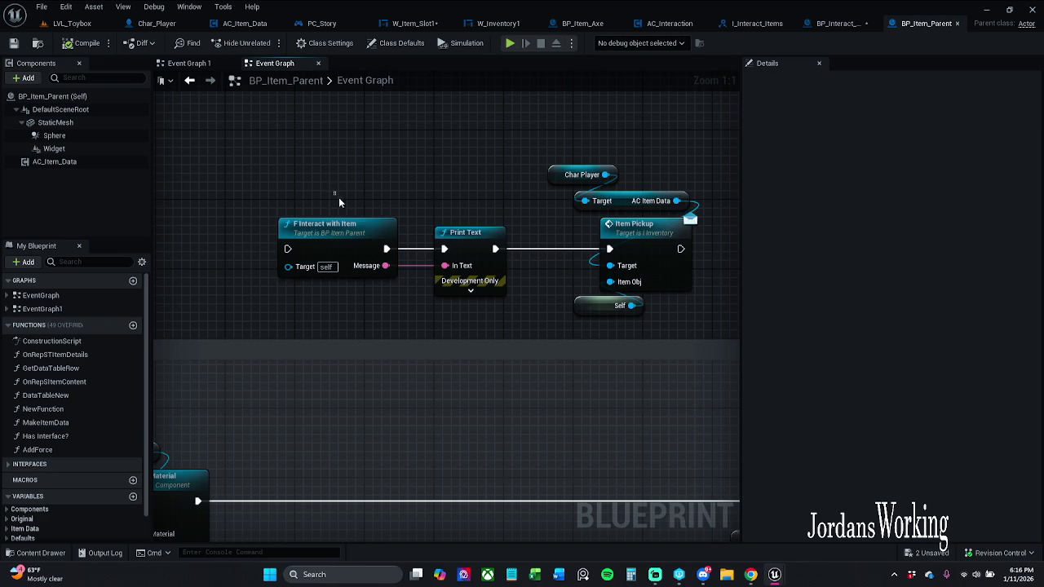
click(359, 272)
click(292, 311)
click(156, 22)
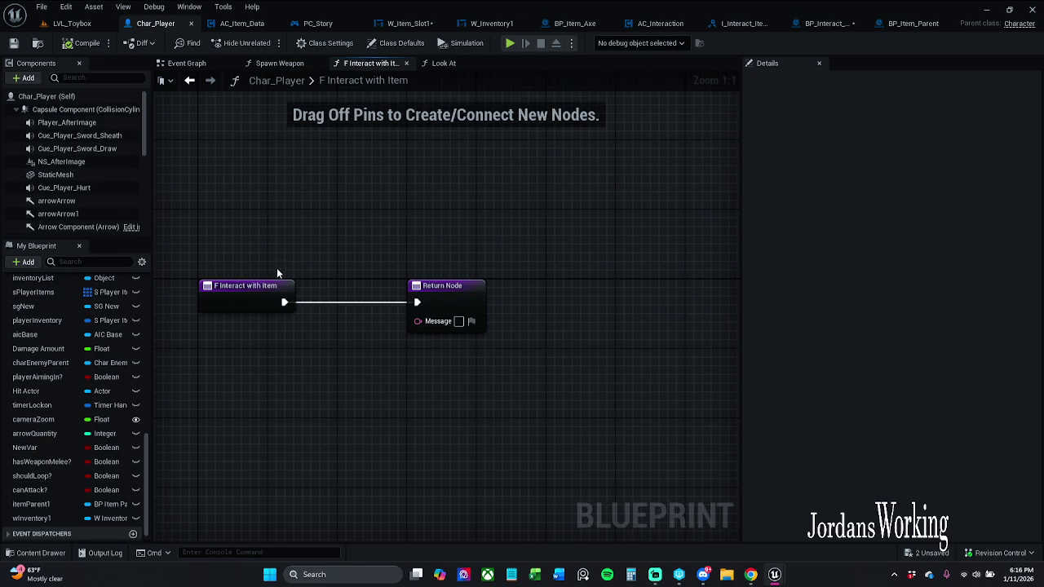
Close Char_Player's F Interact with Item and Look At graphs, then close BP_Item_Parent.
click(406, 63)
click(377, 63)
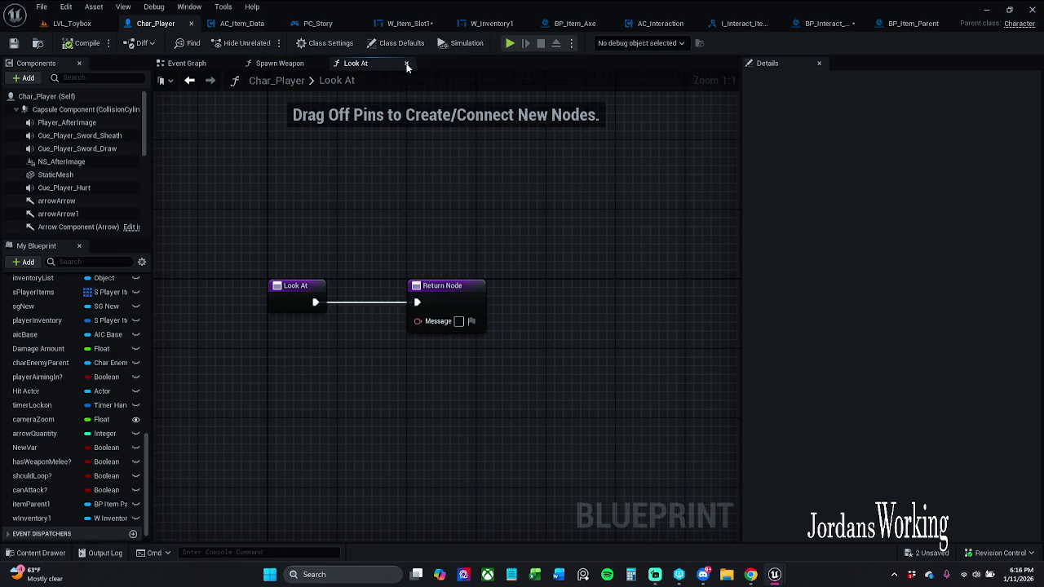
click(406, 62)
click(188, 63)
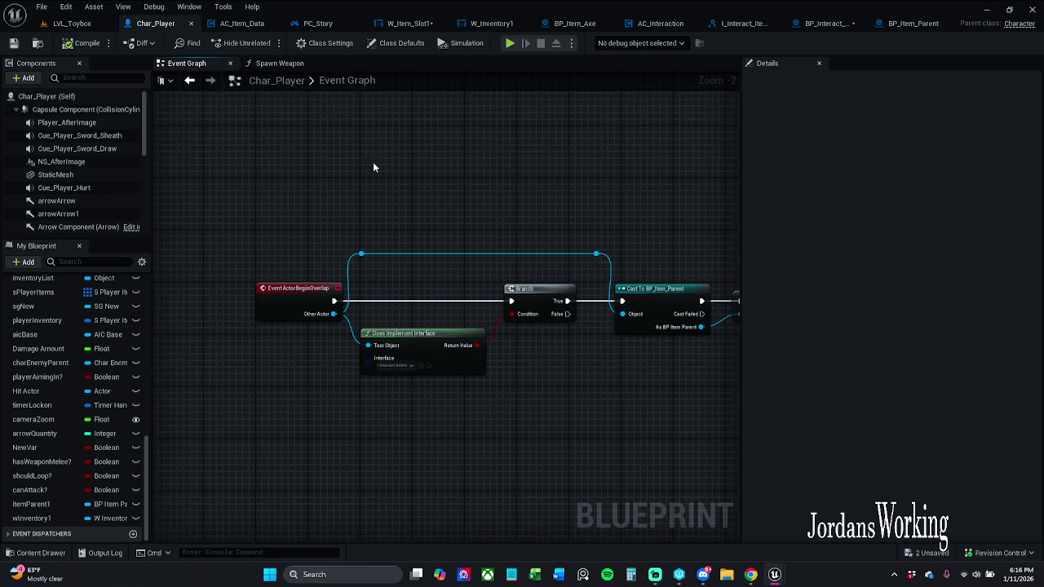
drag(530, 224, 377, 198)
scroll(482, 206, up, 2)
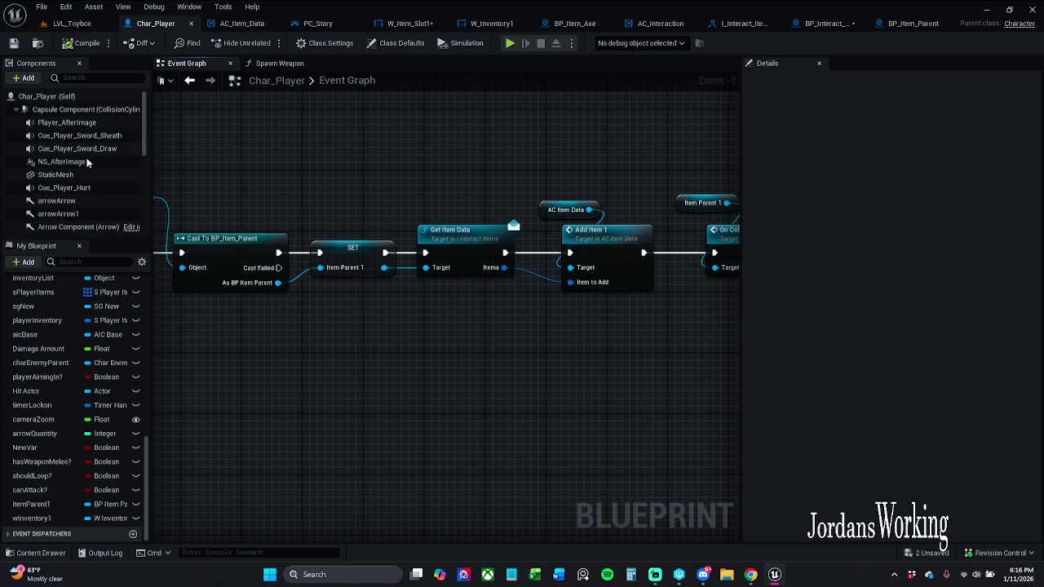
click(918, 24)
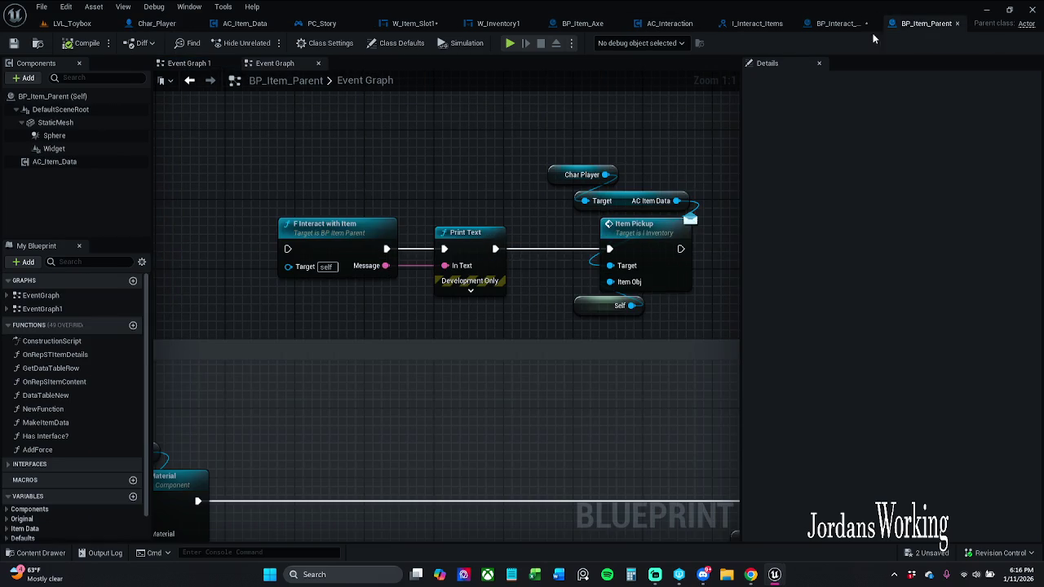
click(958, 24)
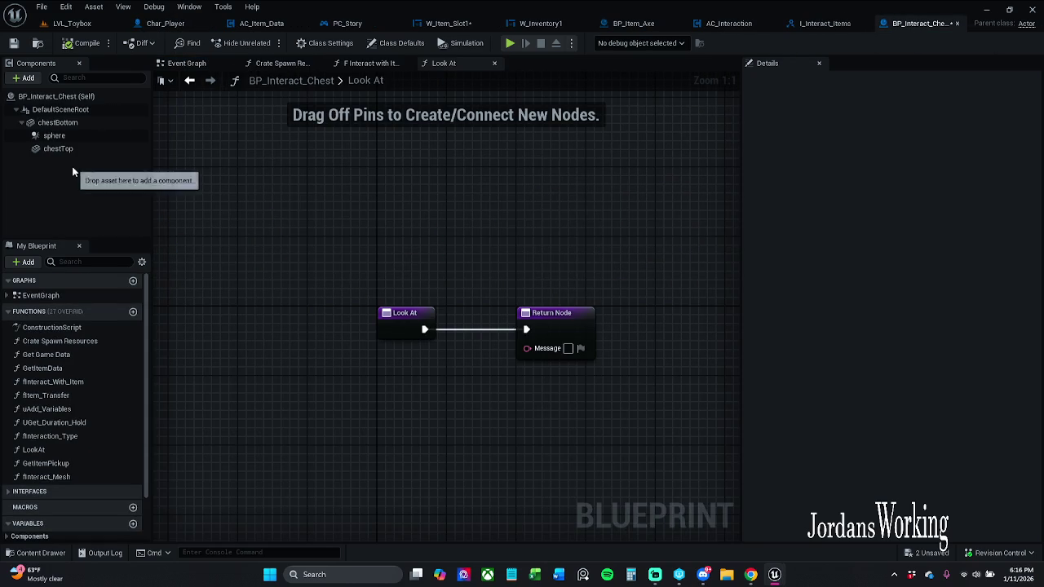
Check out and save BP_Interact_Chest, then look over its chest mesh in the viewport.
click(13, 45)
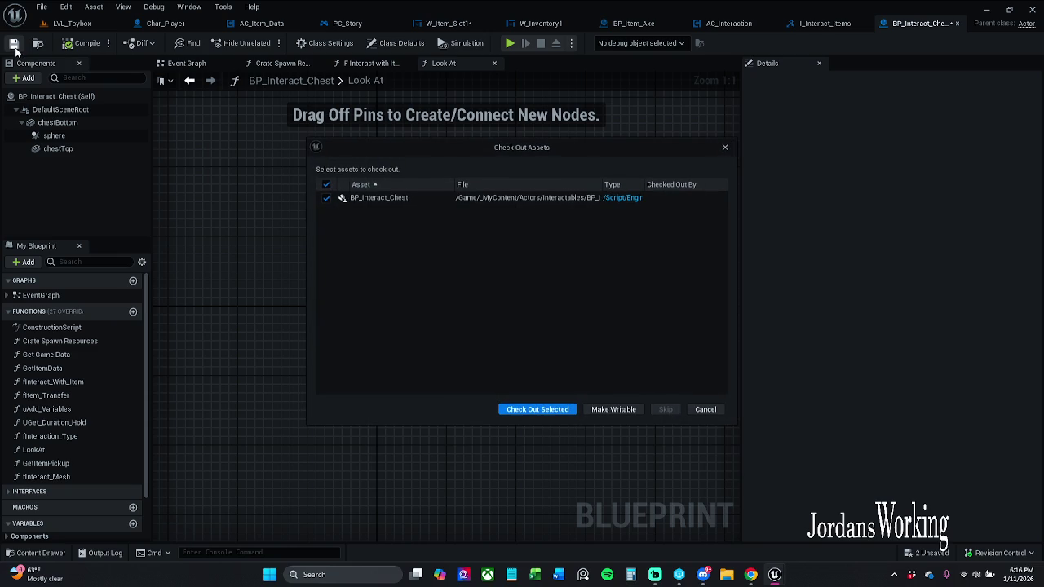
click(557, 408)
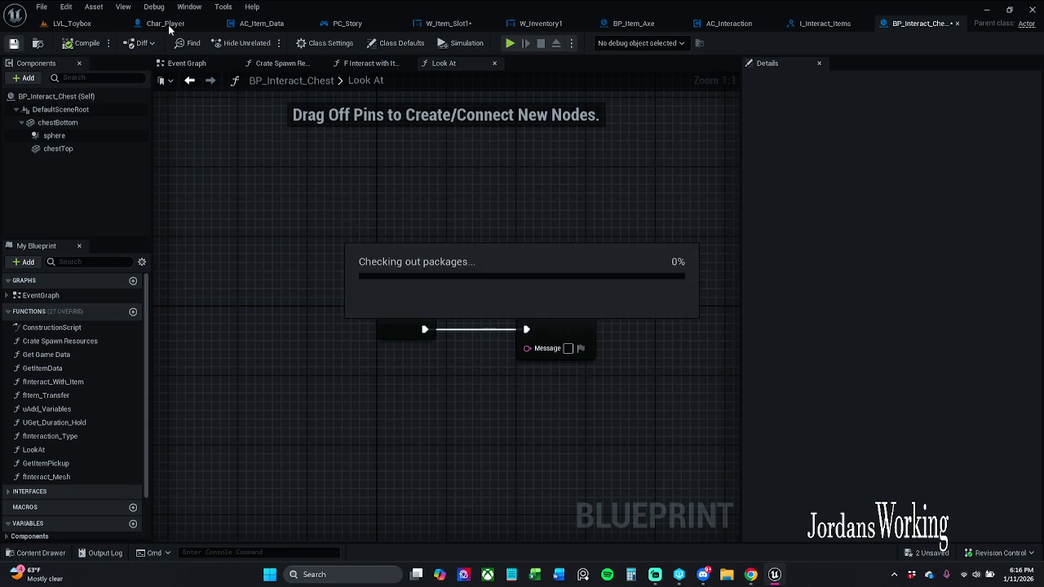
click(187, 65)
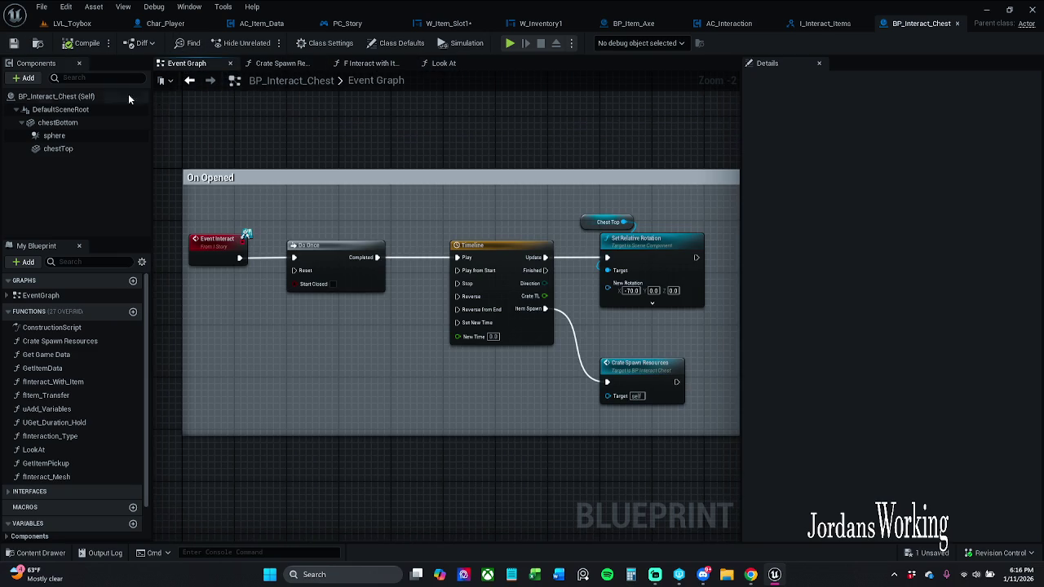
double_click(92, 97)
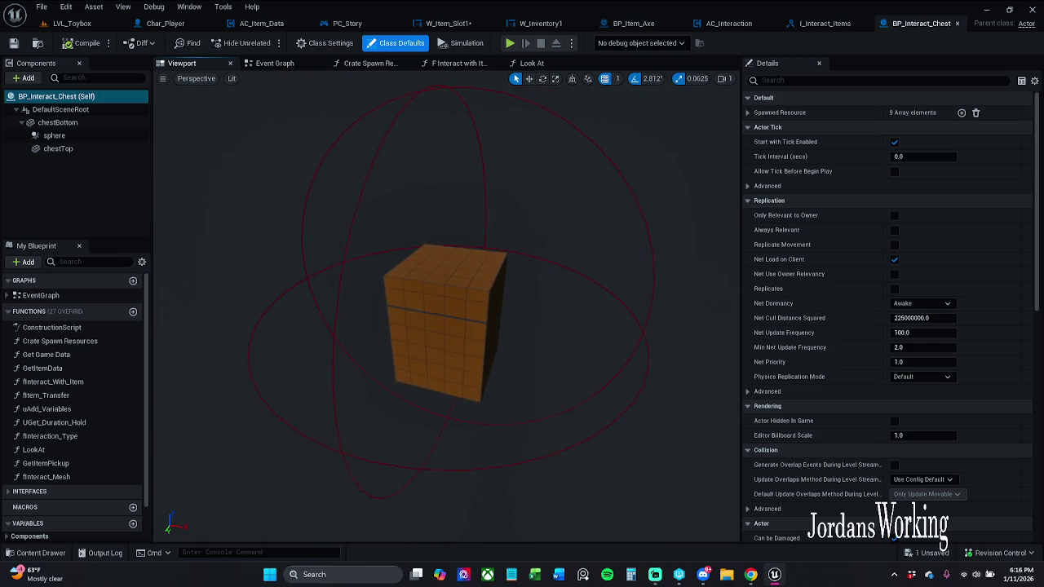
mouse_move(545, 203)
mouse_down()
mouse_move(514, 202)
mouse_move(545, 203)
mouse_up()
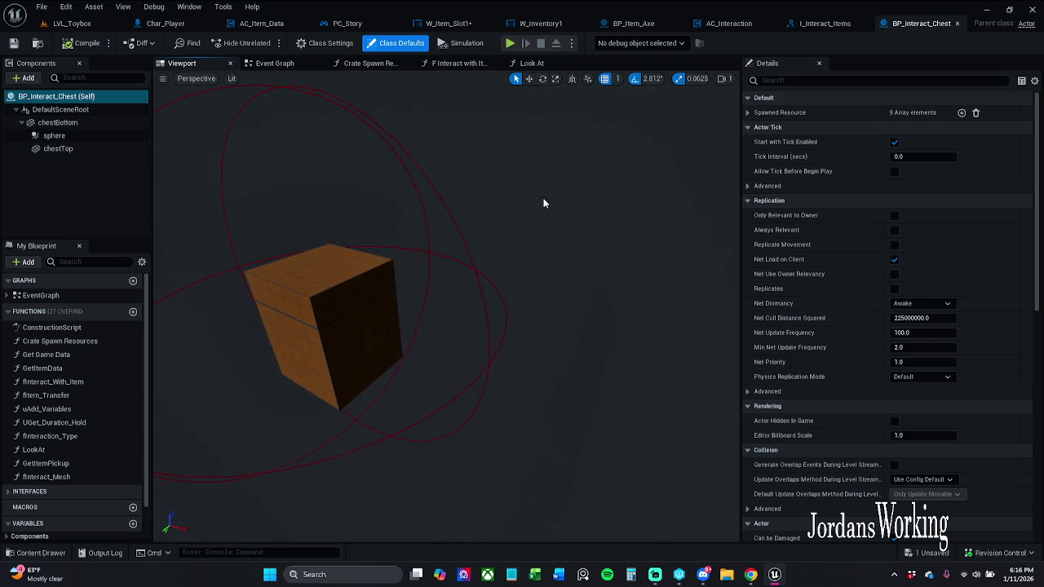
Close the BP_Interact_Chest, I_Interact_Items and AC_Interaction editor tabs.
click(957, 24)
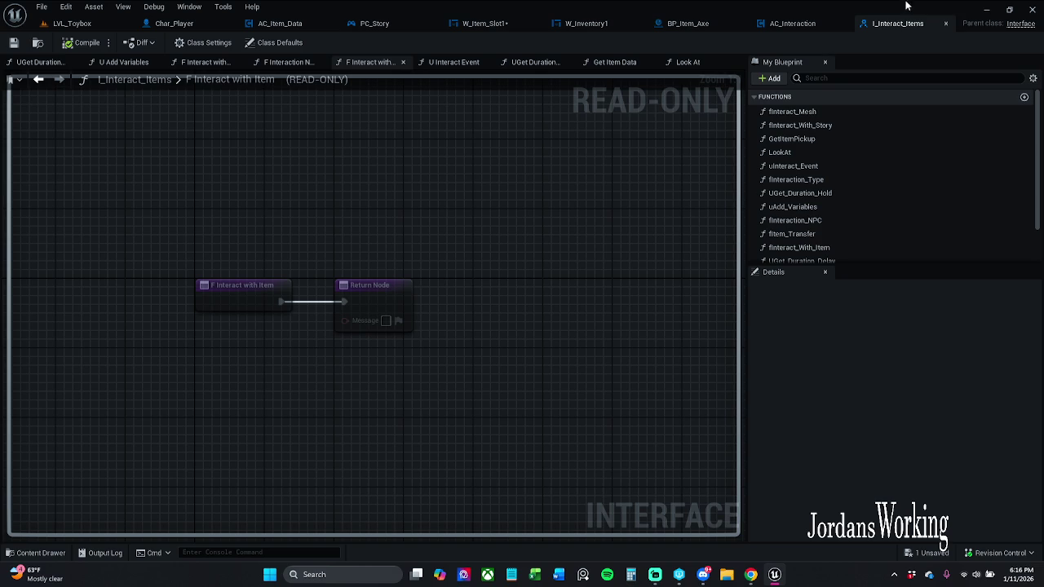
click(946, 24)
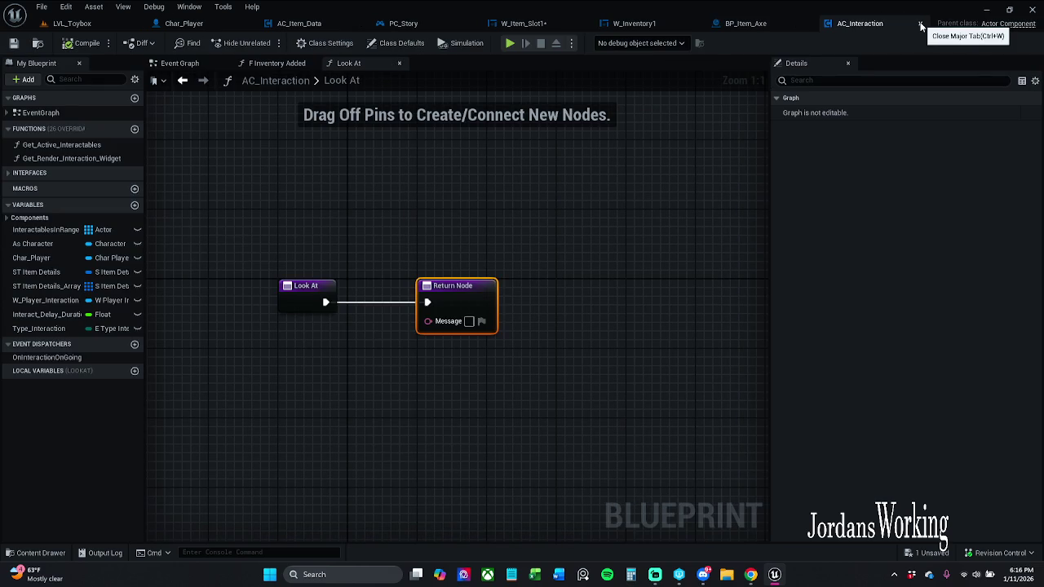
click(921, 25)
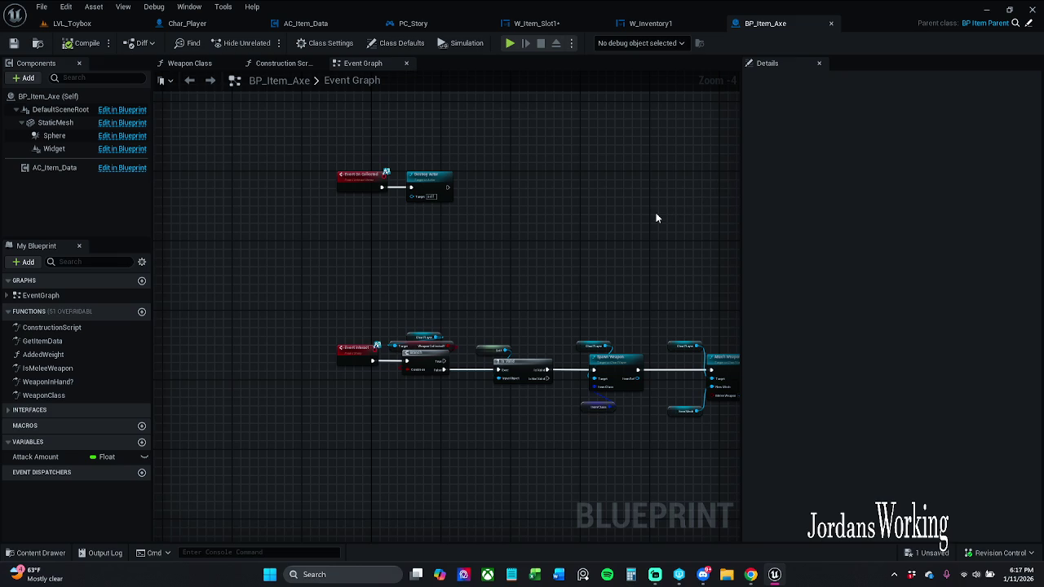
click(548, 24)
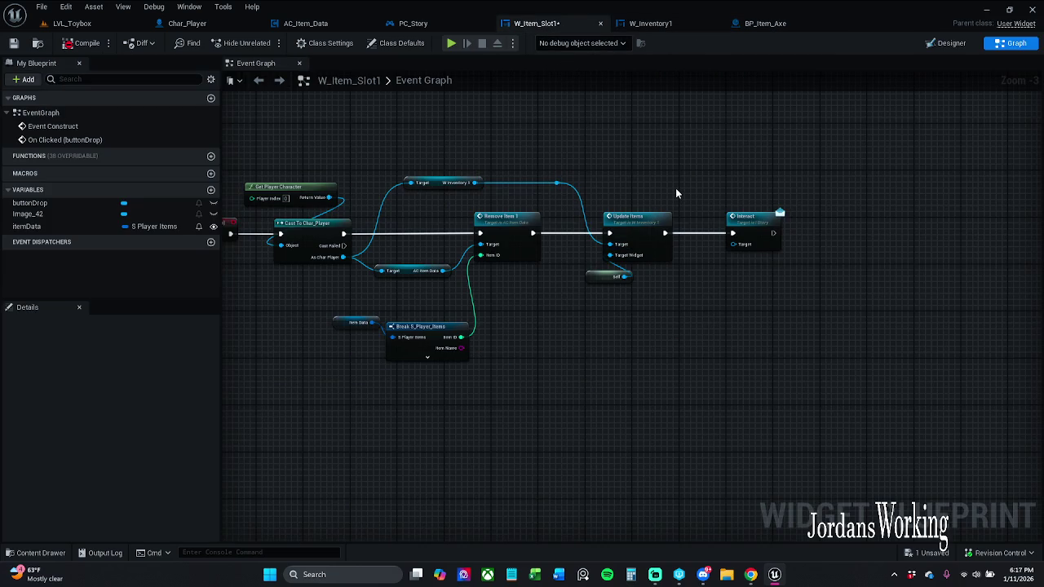
Wire As Char Player into the Interact node's Target and move the W_Item_Slot1 tab beside LVL_Toybox.
scroll(675, 190, up, 2)
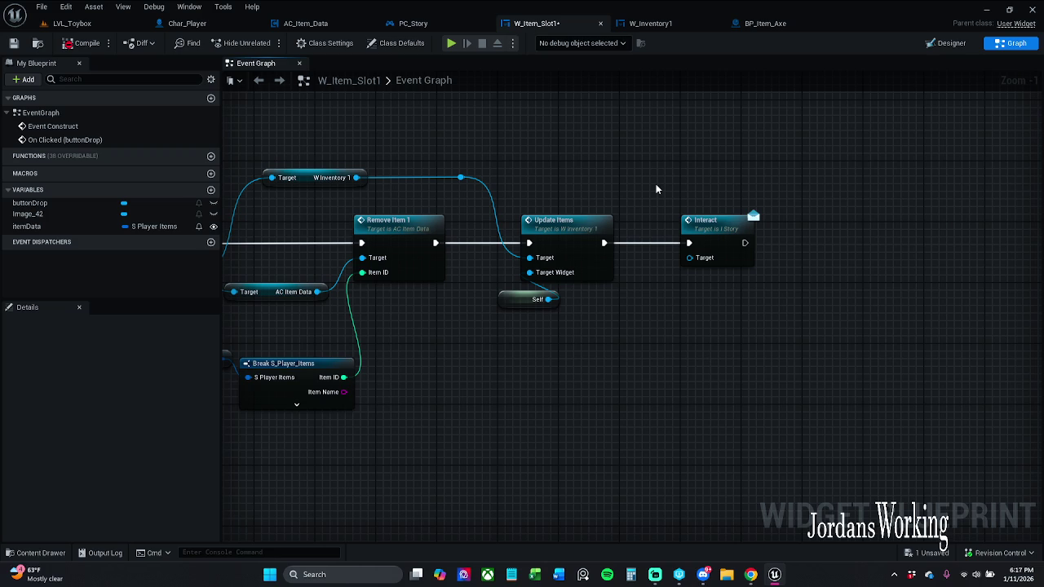
mouse_move(656, 189)
mouse_down()
mouse_move(767, 171)
mouse_move(756, 177)
mouse_up()
mouse_move(417, 279)
mouse_down()
mouse_move(746, 298)
mouse_move(803, 249)
mouse_up()
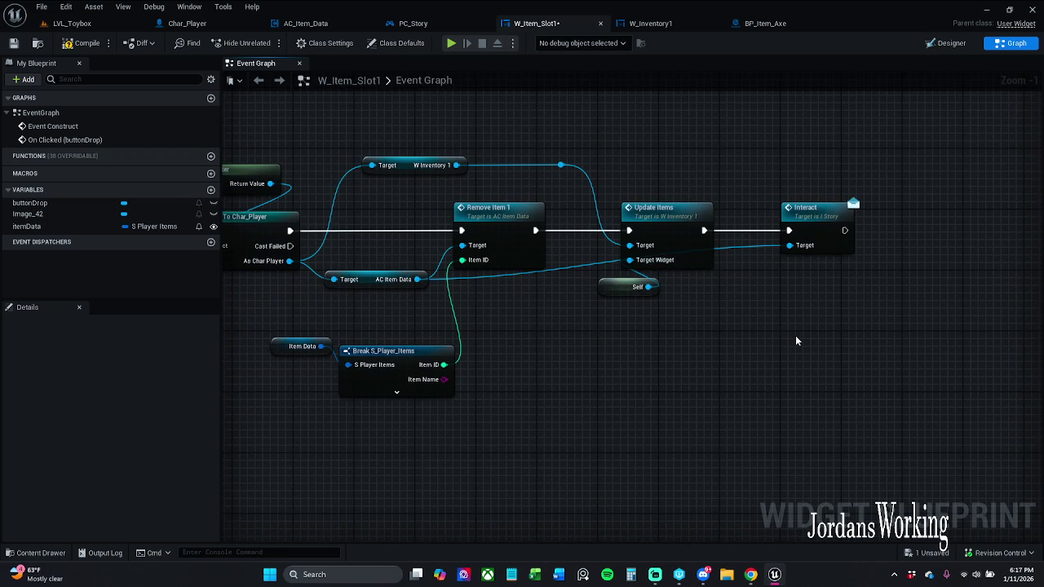
click(83, 24)
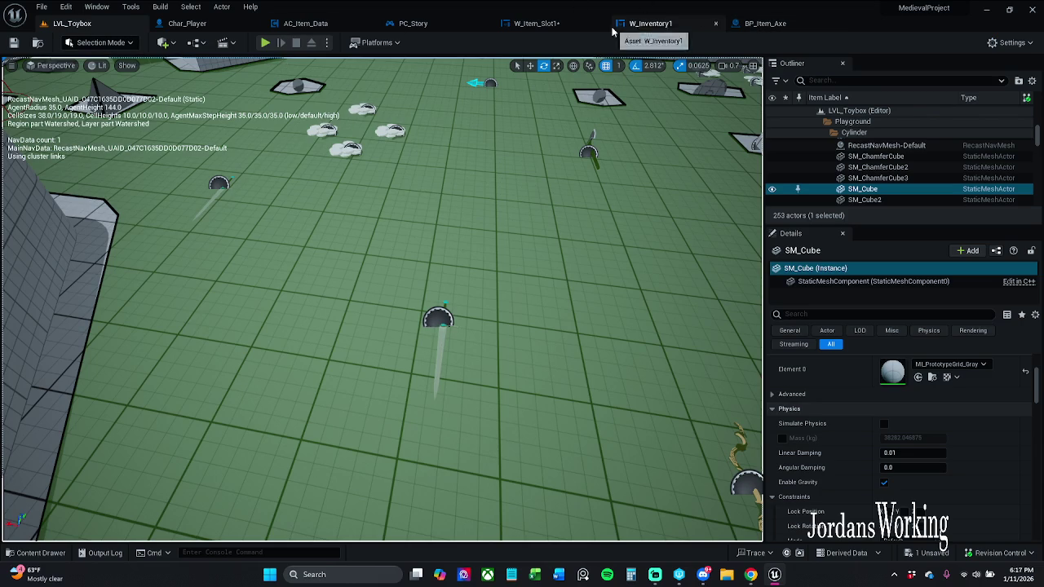
click(543, 24)
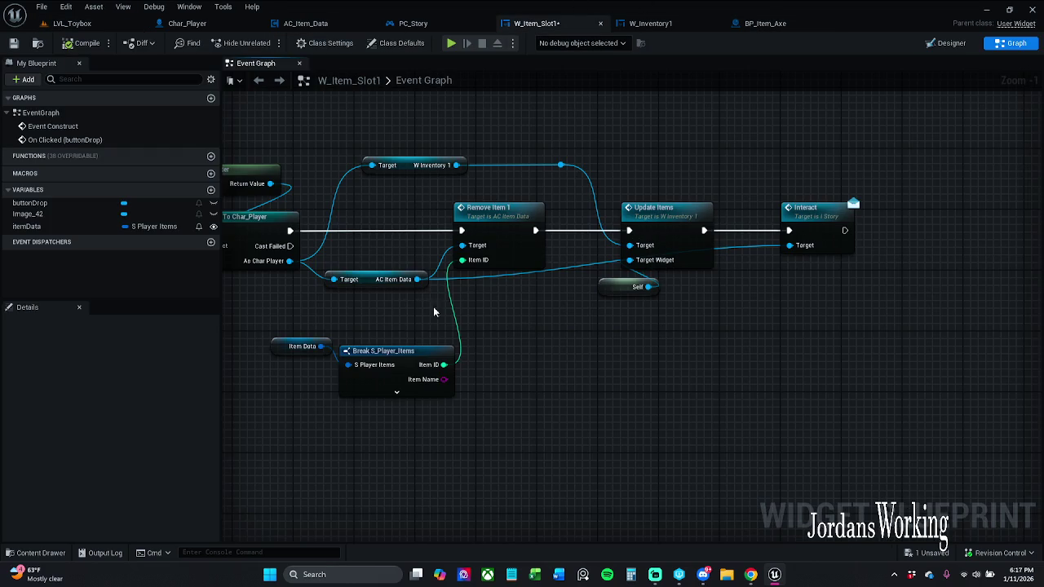
mouse_move(289, 261)
mouse_down()
mouse_move(643, 256)
mouse_move(844, 268)
mouse_move(806, 251)
mouse_move(841, 382)
mouse_move(796, 246)
mouse_up()
drag(548, 24, 191, 24)
click(72, 23)
Start play-testing, run over a money pickup, then use one potion and drop two inventory items.
click(267, 43)
key(w)
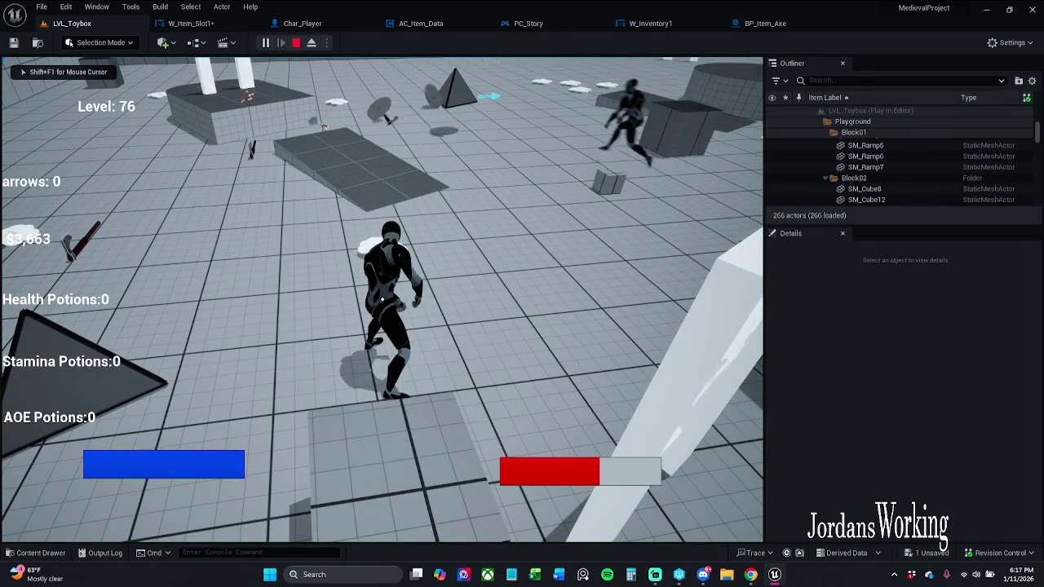
key(w)
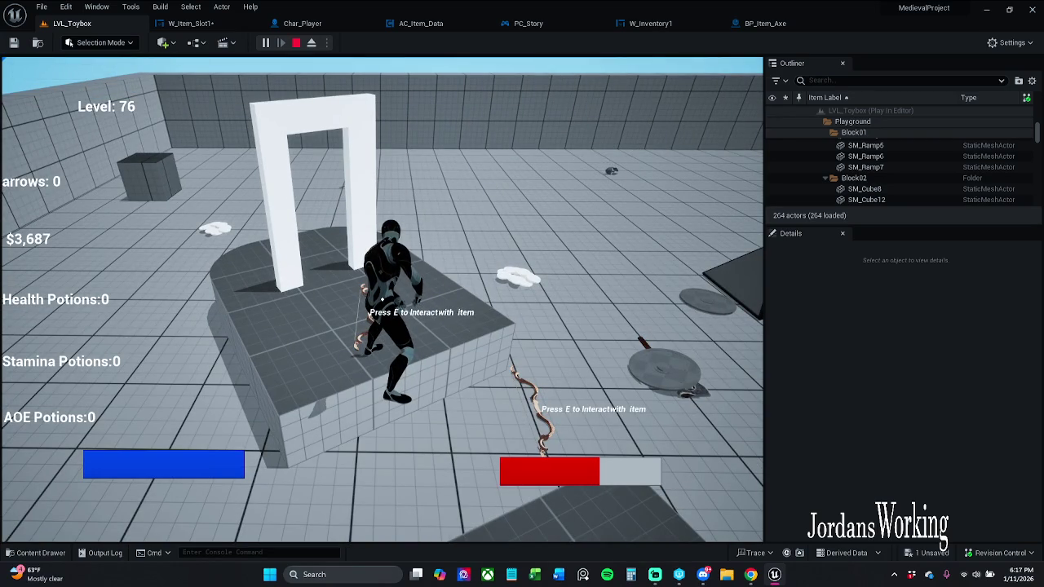
key(e)
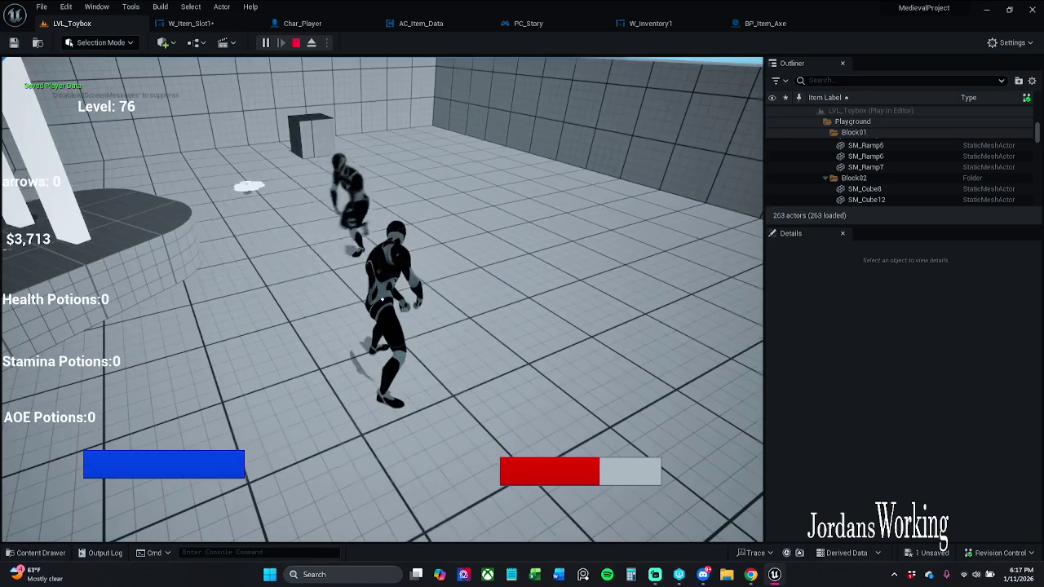
key(i)
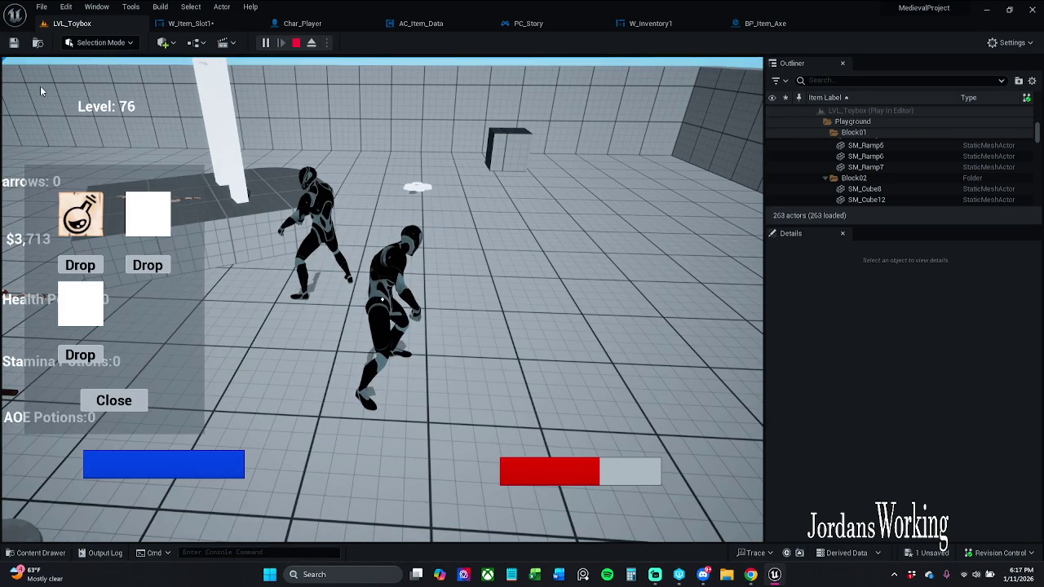
click(81, 266)
click(128, 272)
click(125, 357)
click(114, 401)
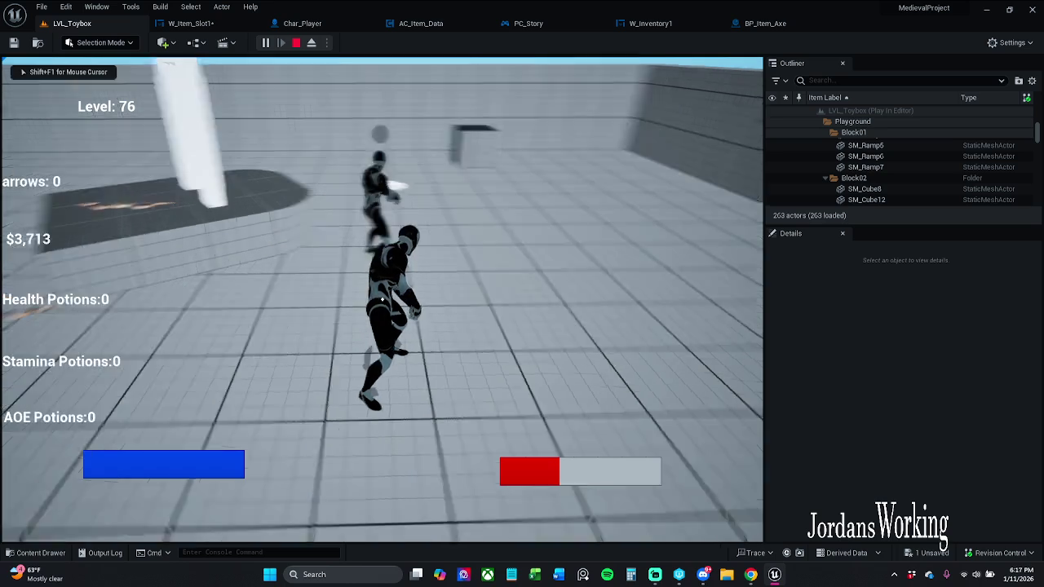
Collect more pickups while fighting enemies, drop two more items, then stop the session with Esc.
key(w)
key(w)
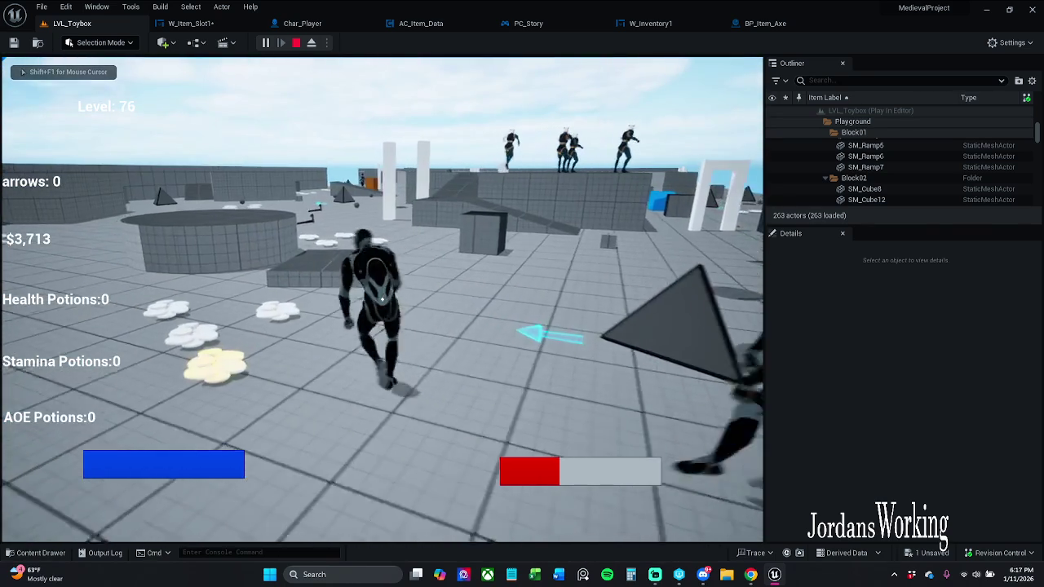
key(w)
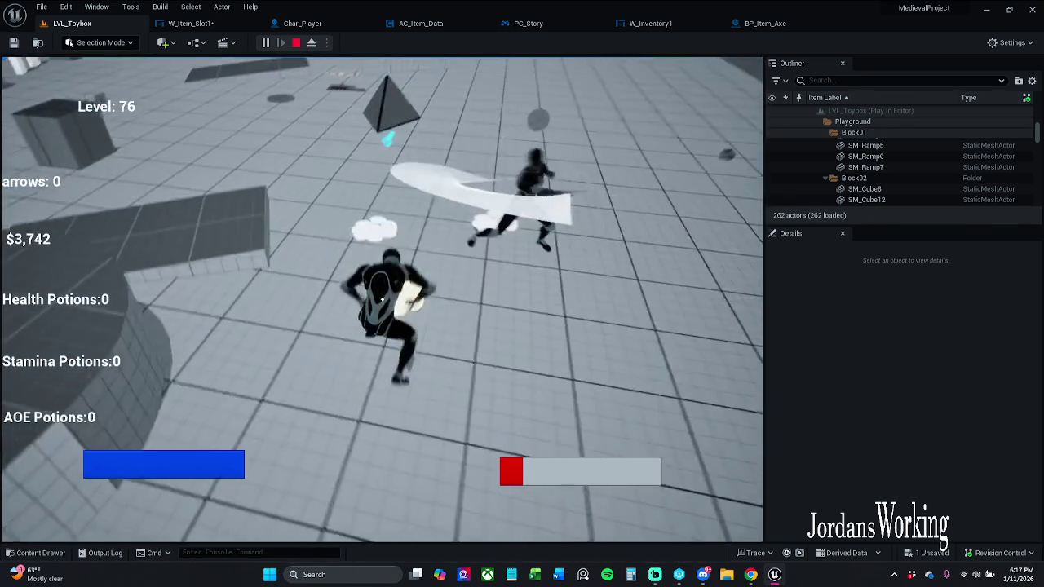
key(w)
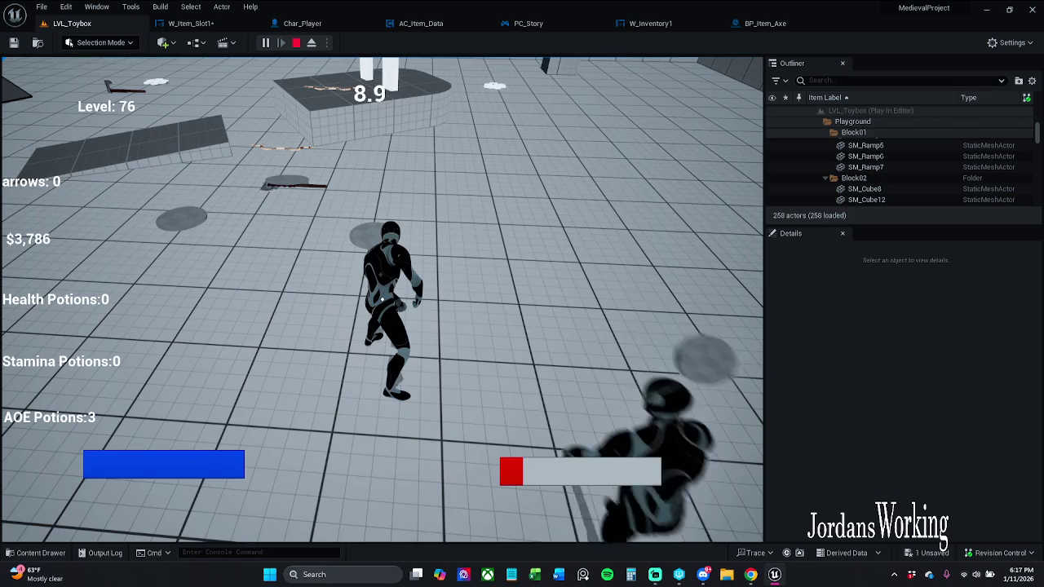
key(i)
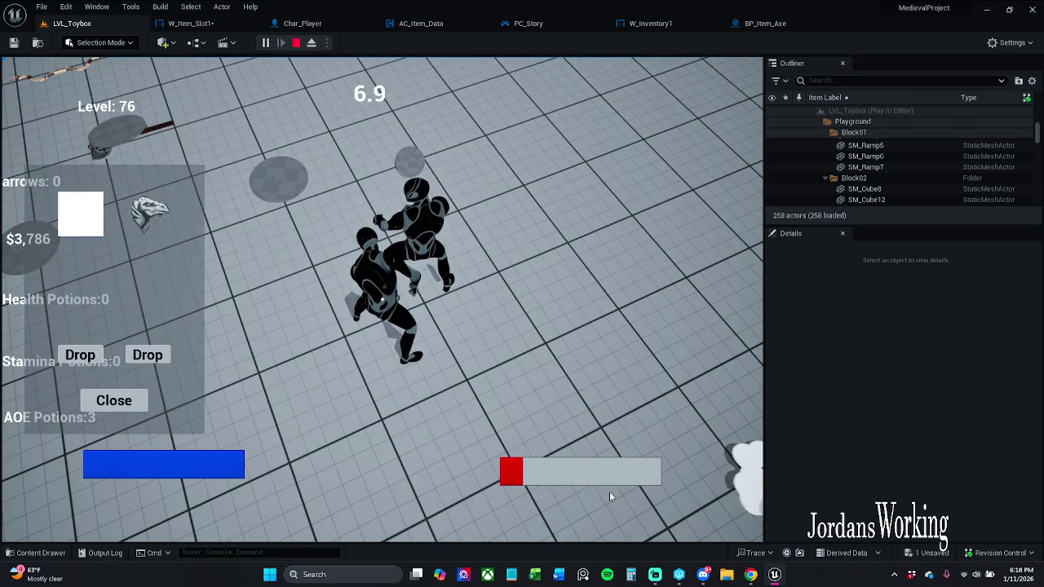
click(752, 354)
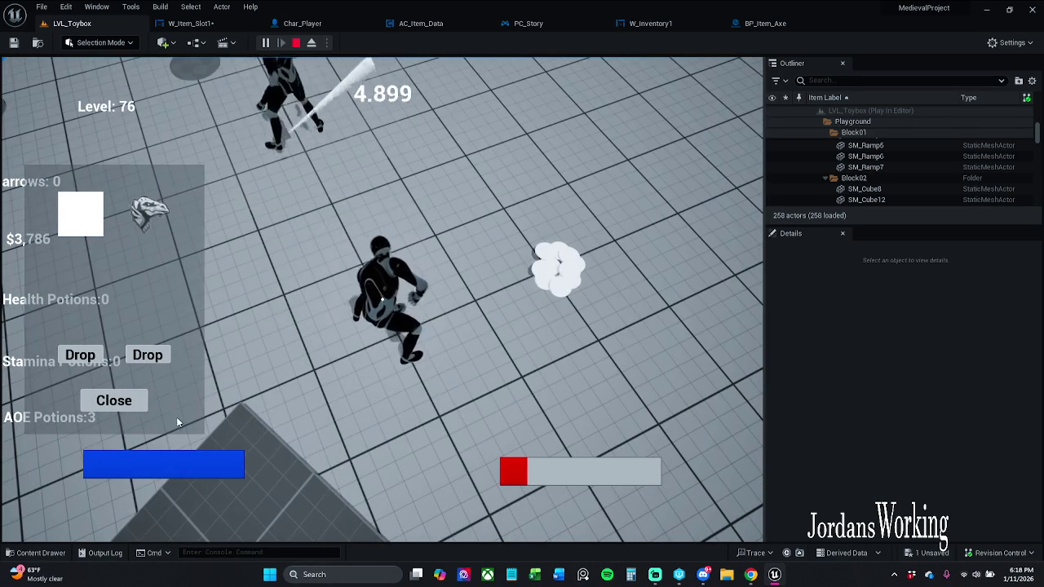
click(148, 354)
click(122, 357)
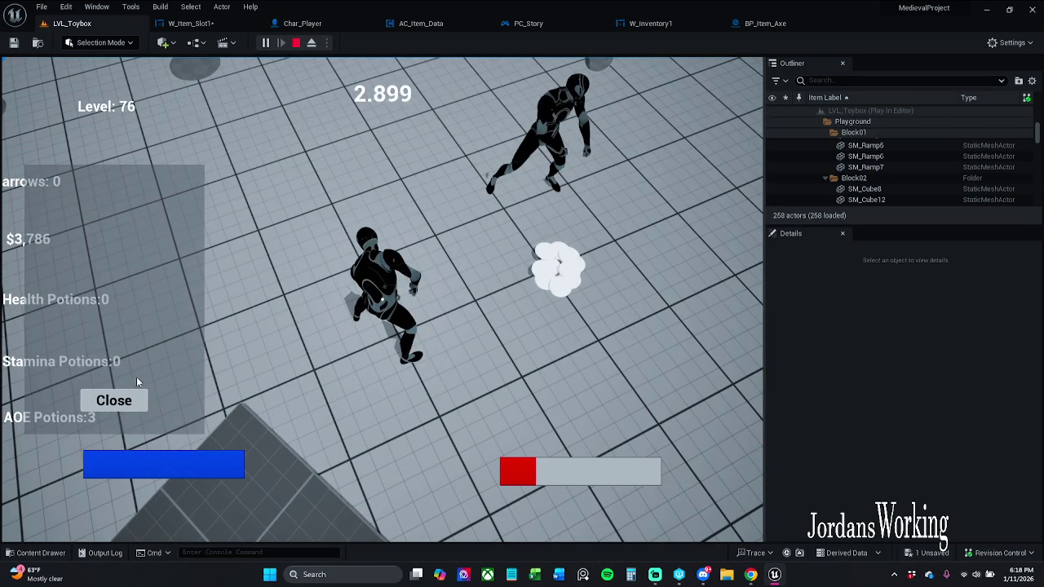
click(114, 401)
key(Escape)
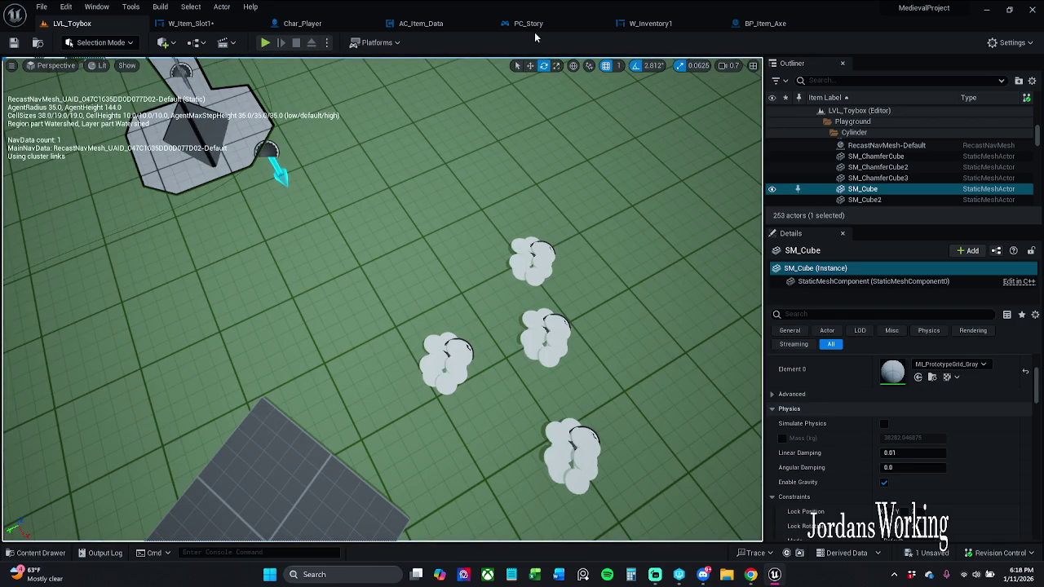
Add a reroute node on the Interact Target wire and align it with AC Item Data.
click(193, 23)
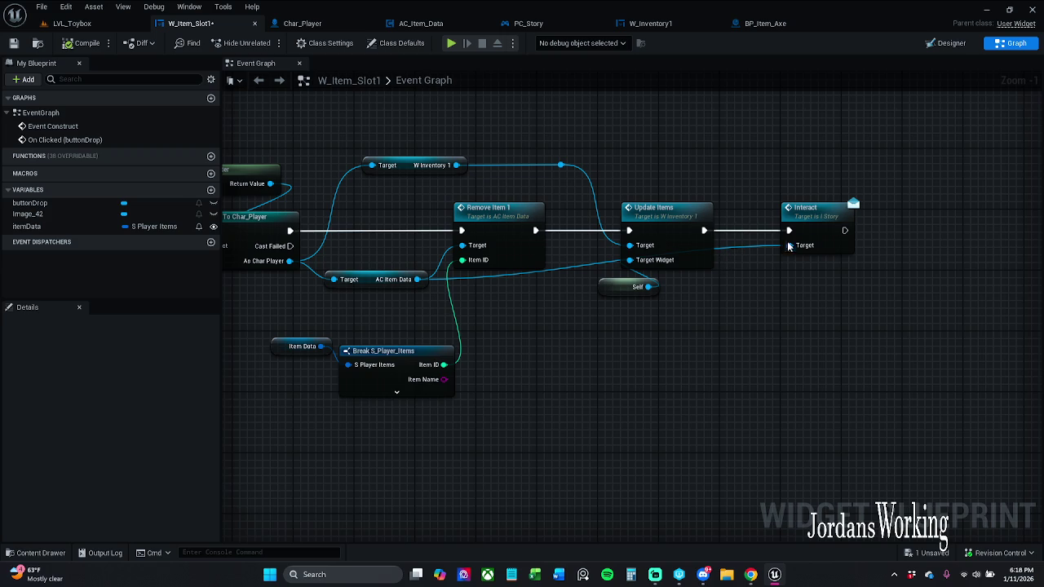
double_click(730, 245)
drag(730, 244, 727, 344)
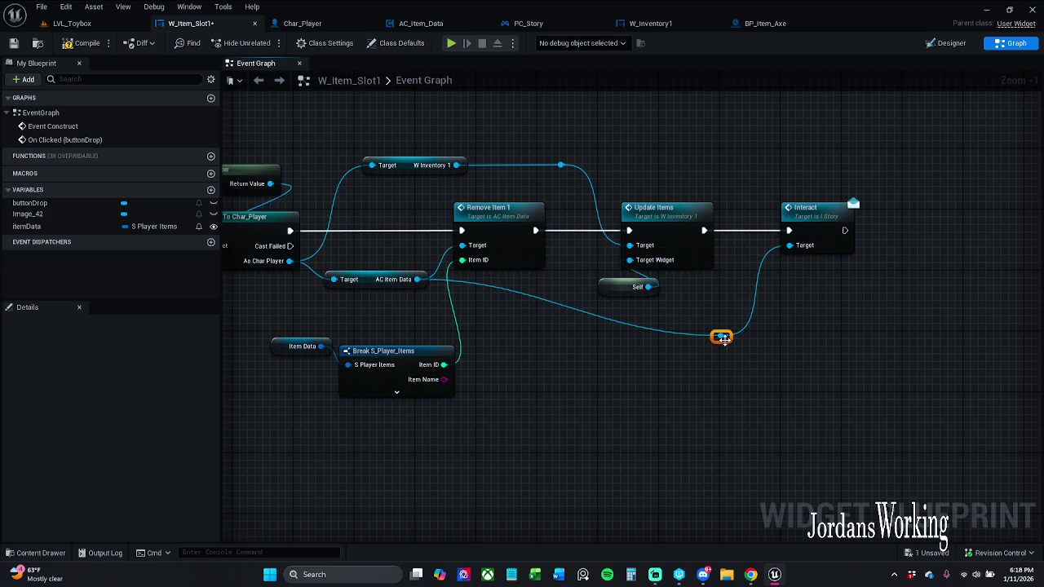
mouse_move(374, 283)
mouse_down()
mouse_move(363, 323)
mouse_move(373, 328)
mouse_move(374, 310)
mouse_up()
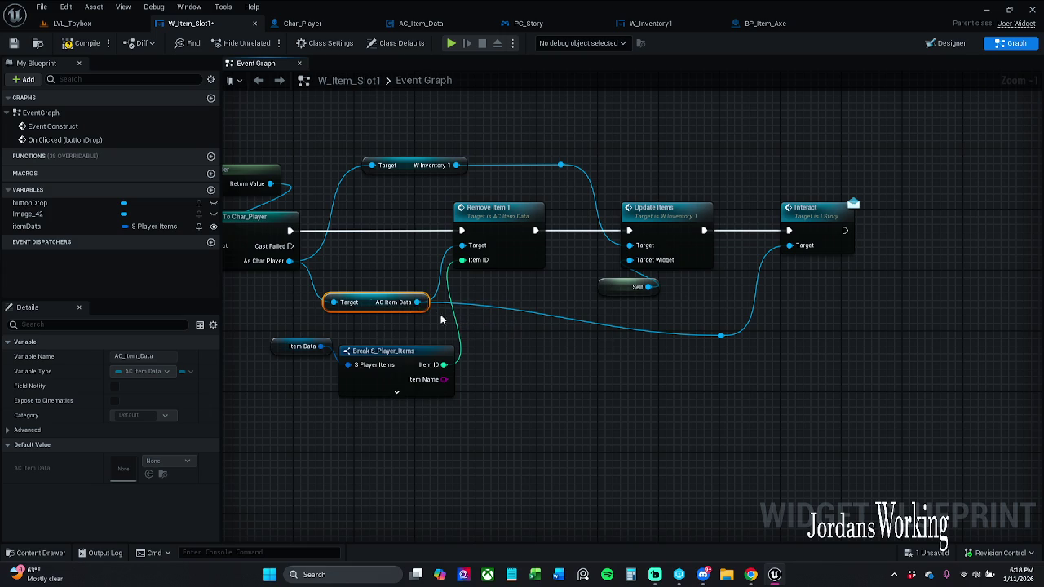
click(721, 336)
shift+click(383, 303)
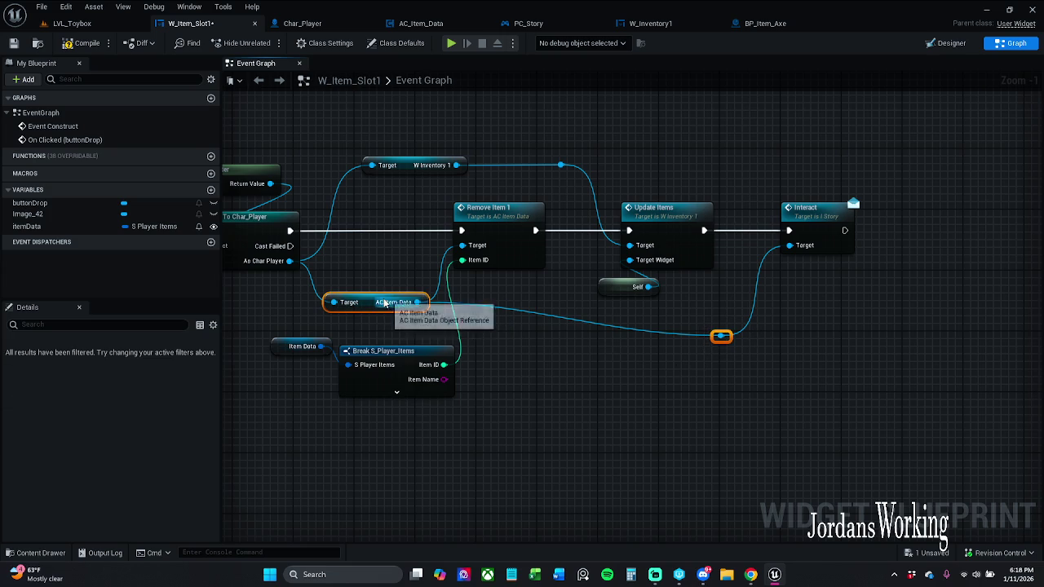
key(q)
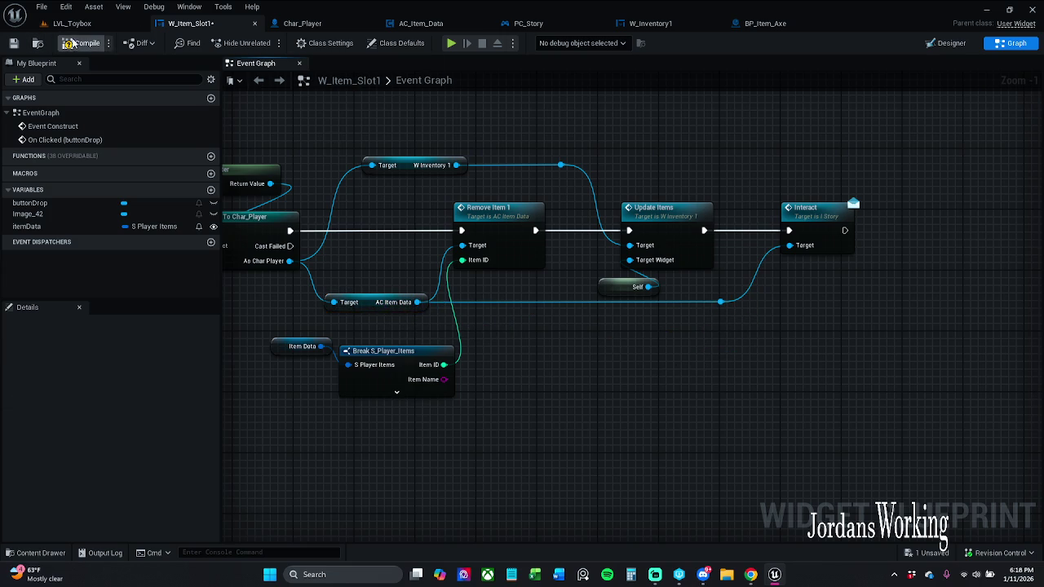
drag(812, 209, 796, 209)
Toggle a breakpoint on the Interact node.
right_click(803, 217)
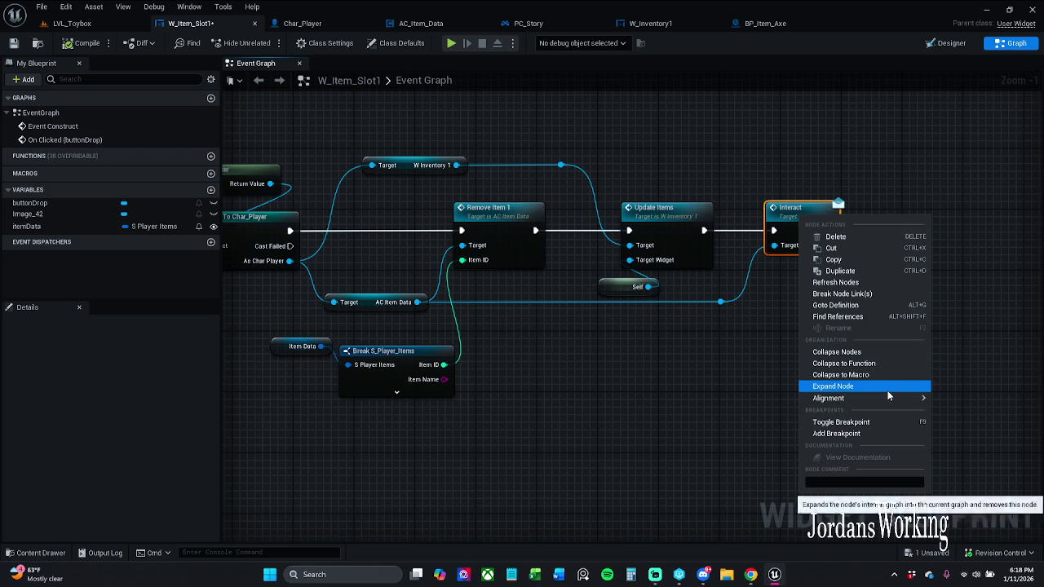
click(849, 422)
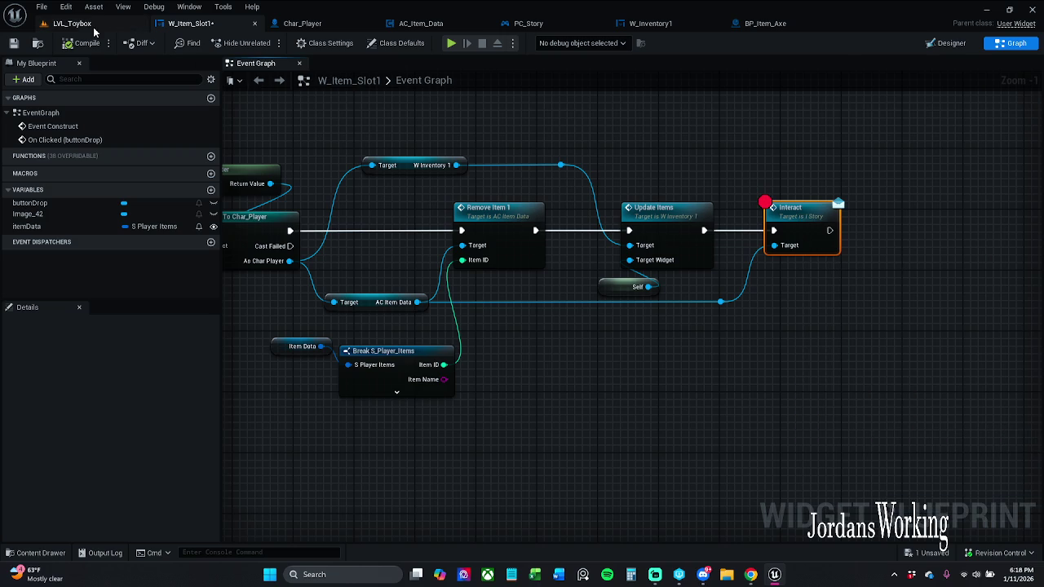
click(72, 23)
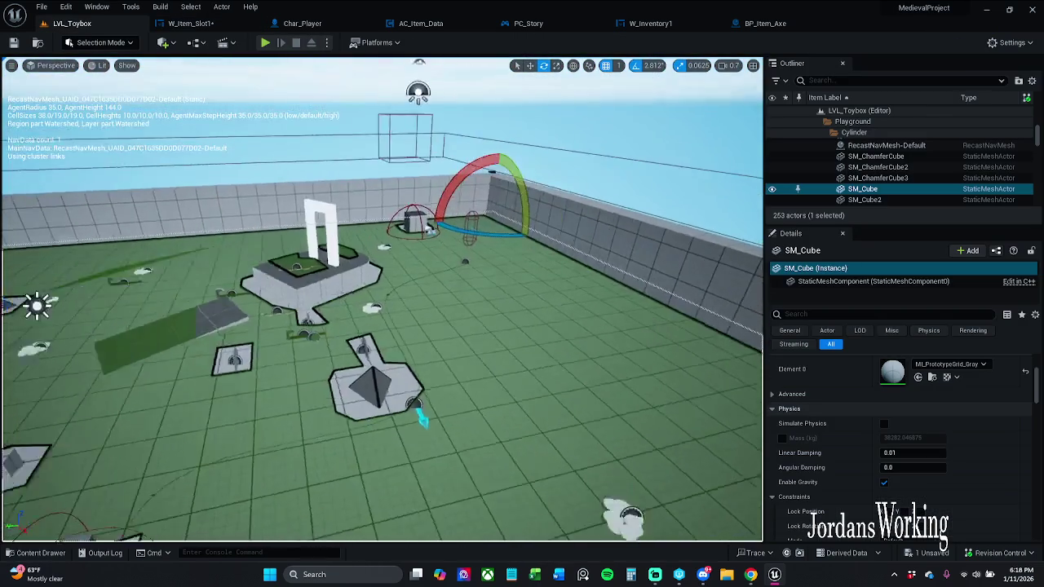
Drag BP_Item_Axe from the Content Drawer into the level and focus the view on it.
mouse_move(382, 299)
mouse_down()
mouse_move(343, 306)
mouse_move(359, 327)
mouse_move(359, 277)
mouse_move(367, 327)
mouse_move(367, 261)
mouse_move(380, 343)
mouse_up()
drag(559, 390, 465, 254)
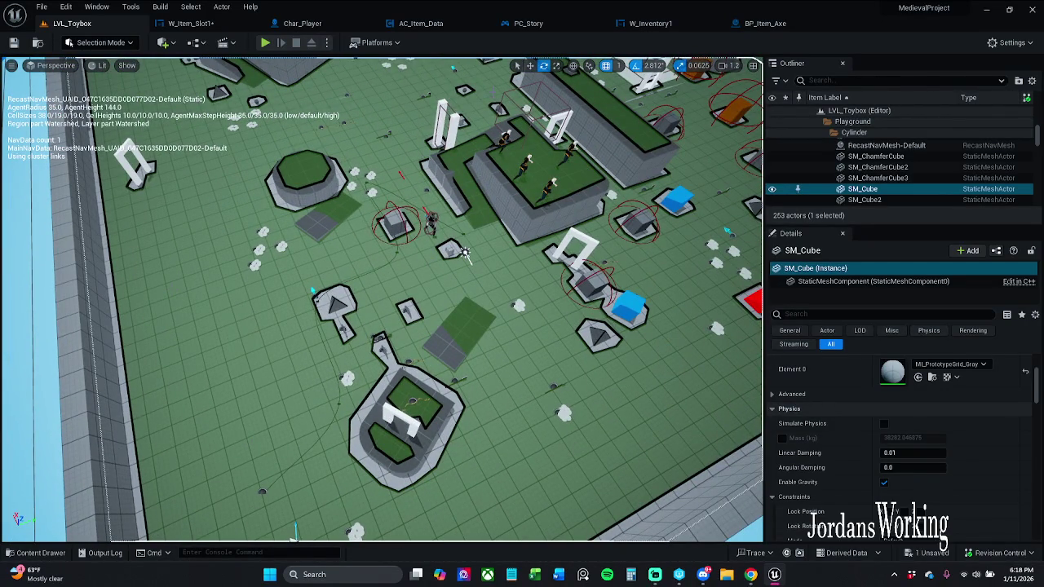
click(41, 553)
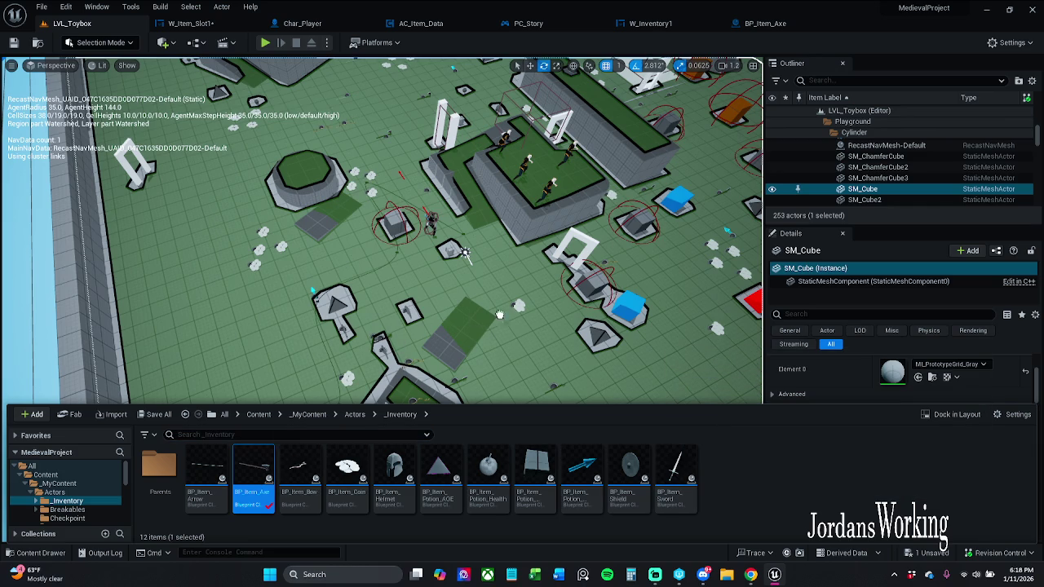
click(558, 303)
drag(557, 317, 555, 319)
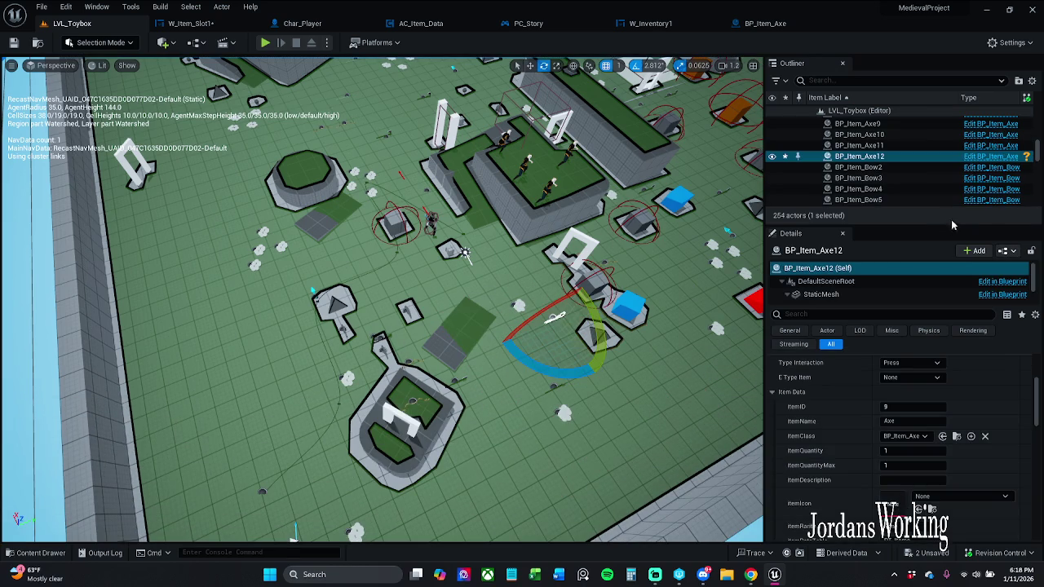
click(994, 157)
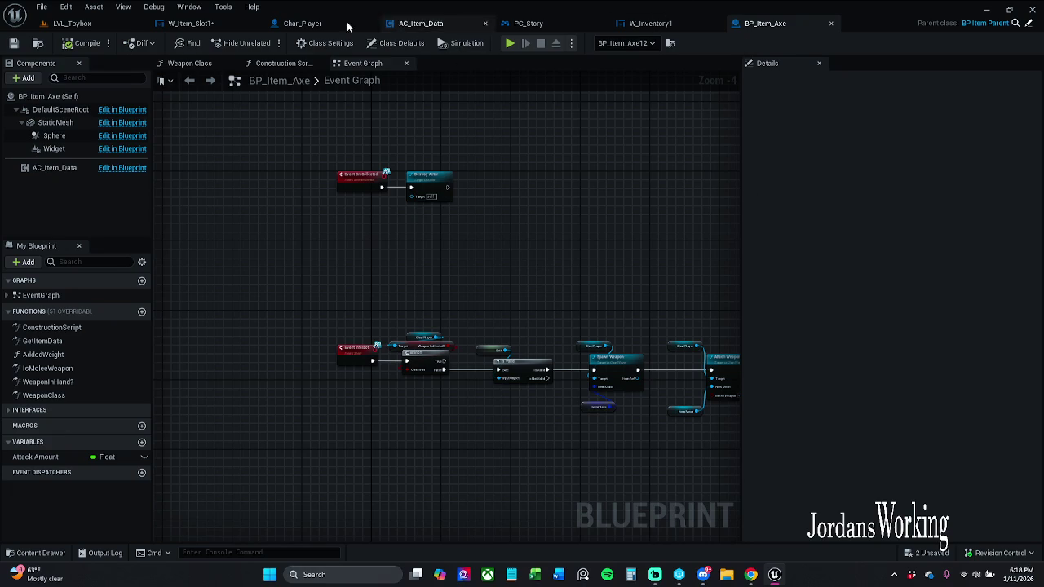
click(72, 23)
key(f)
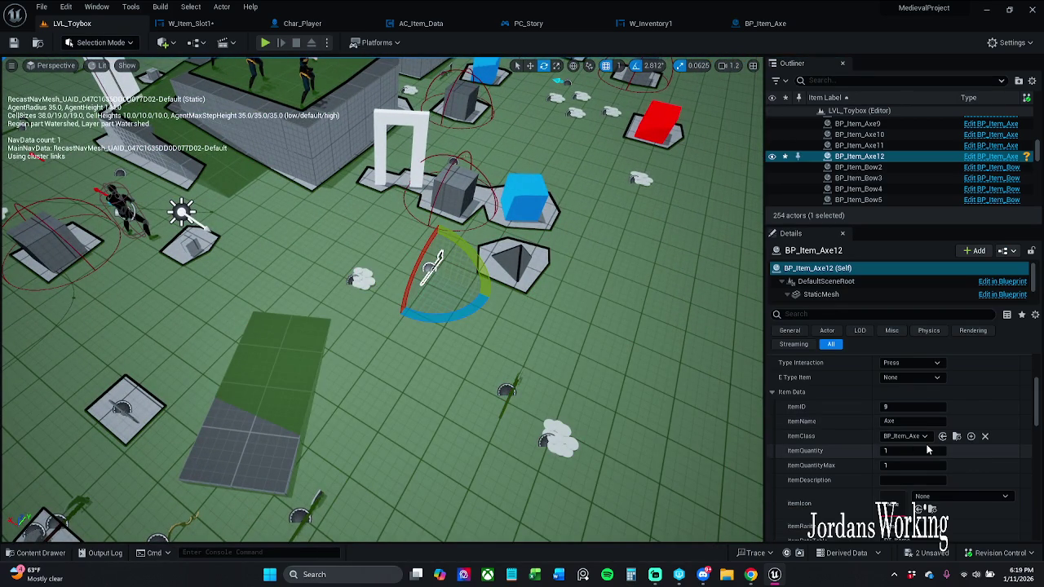
Set the new axe's itemIcon to the AnalogHat texture.
scroll(930, 450, down, 1)
click(947, 466)
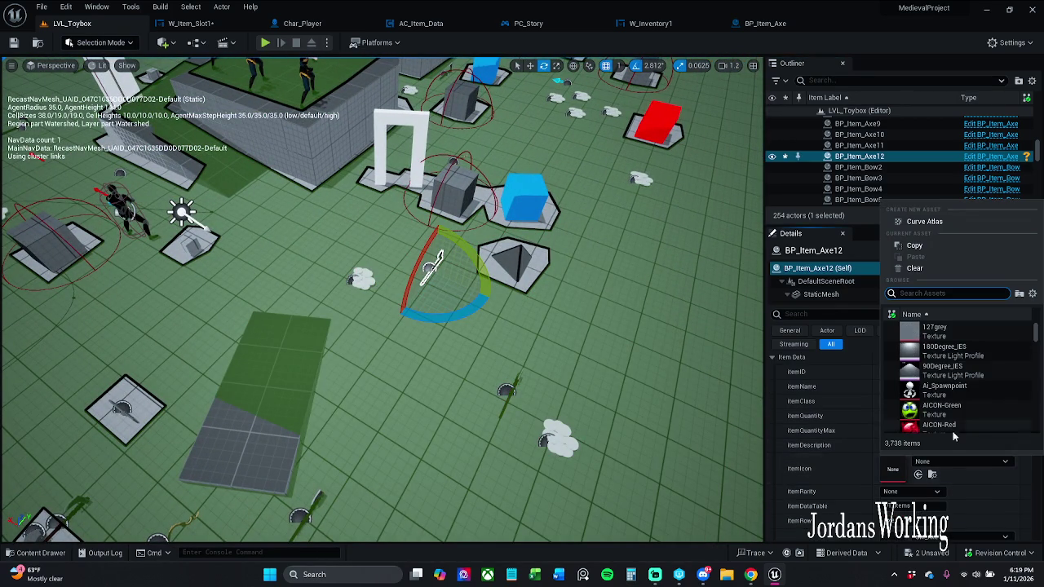
scroll(955, 400, down, 2)
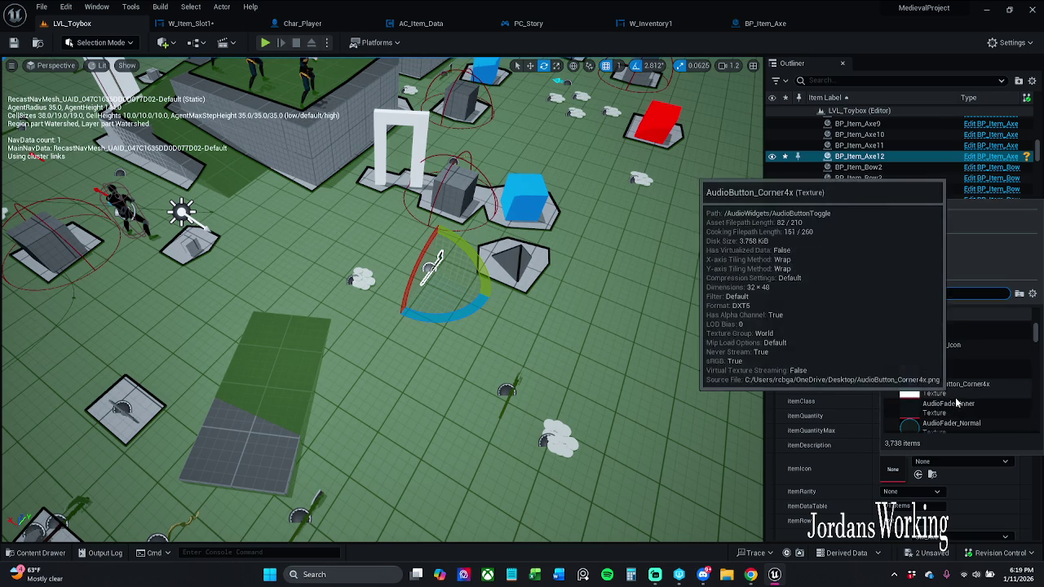
click(938, 341)
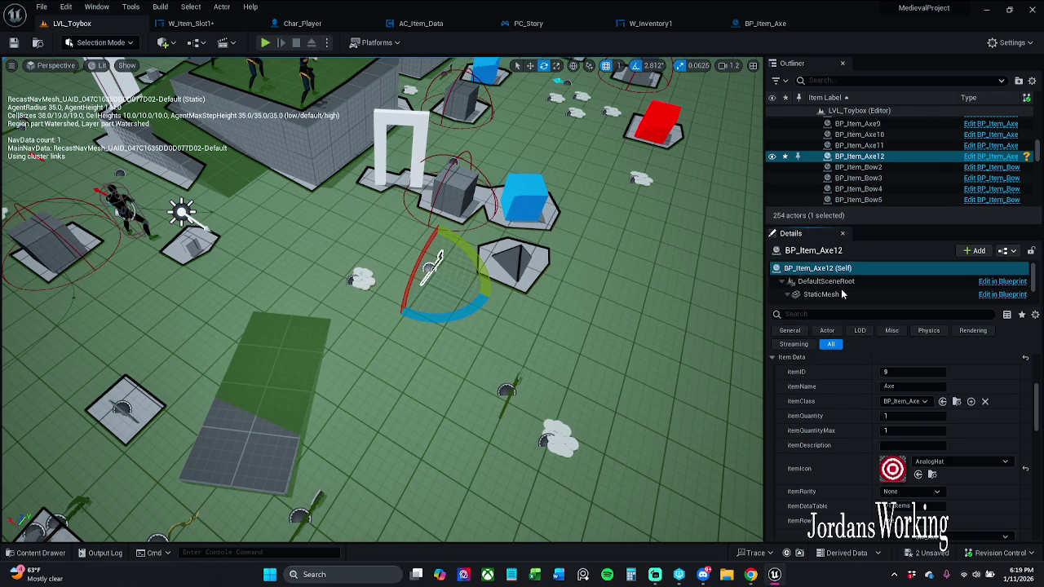
scroll(869, 442, down, 3)
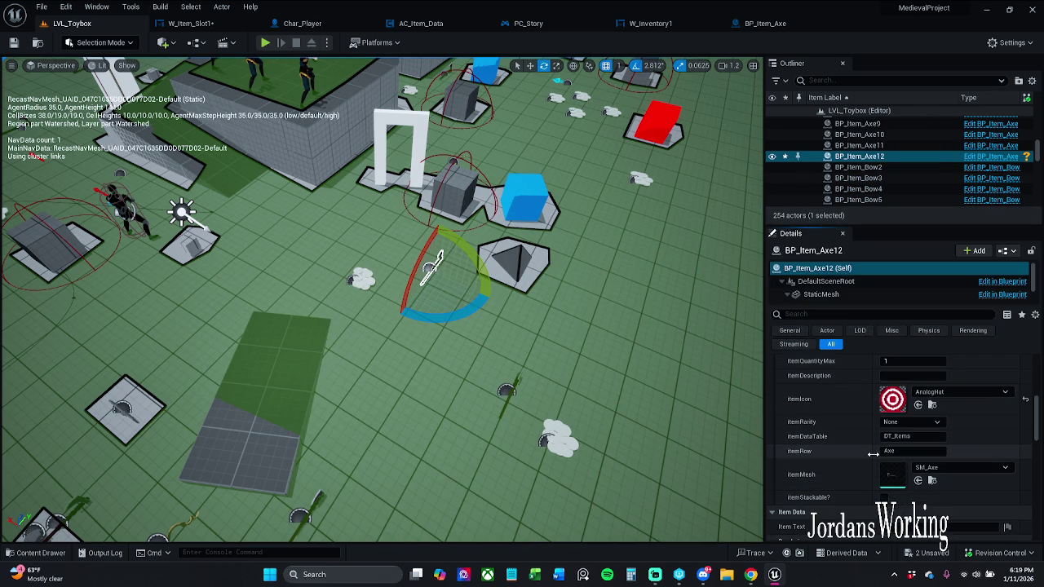
click(191, 23)
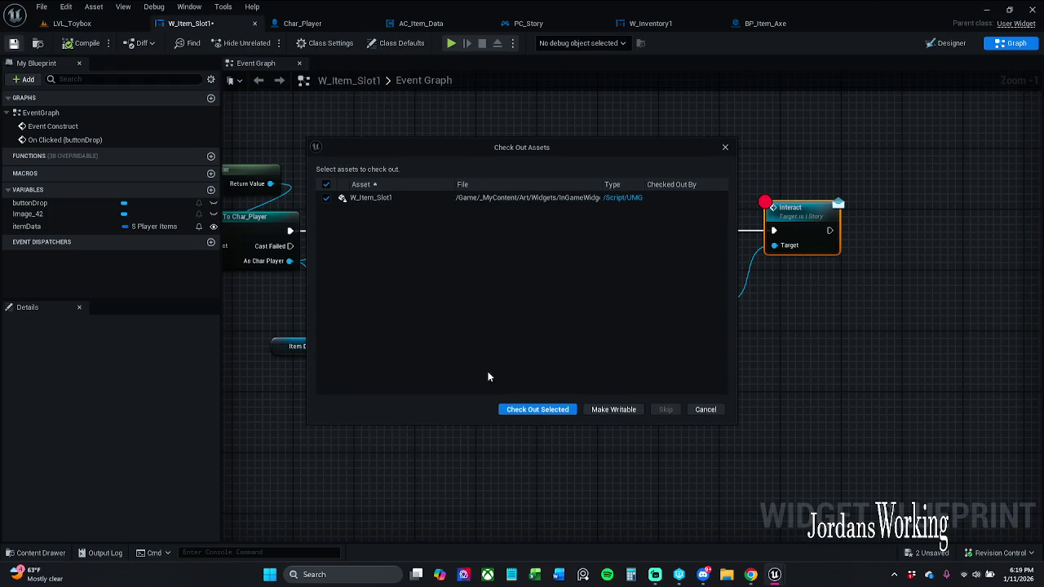
click(538, 409)
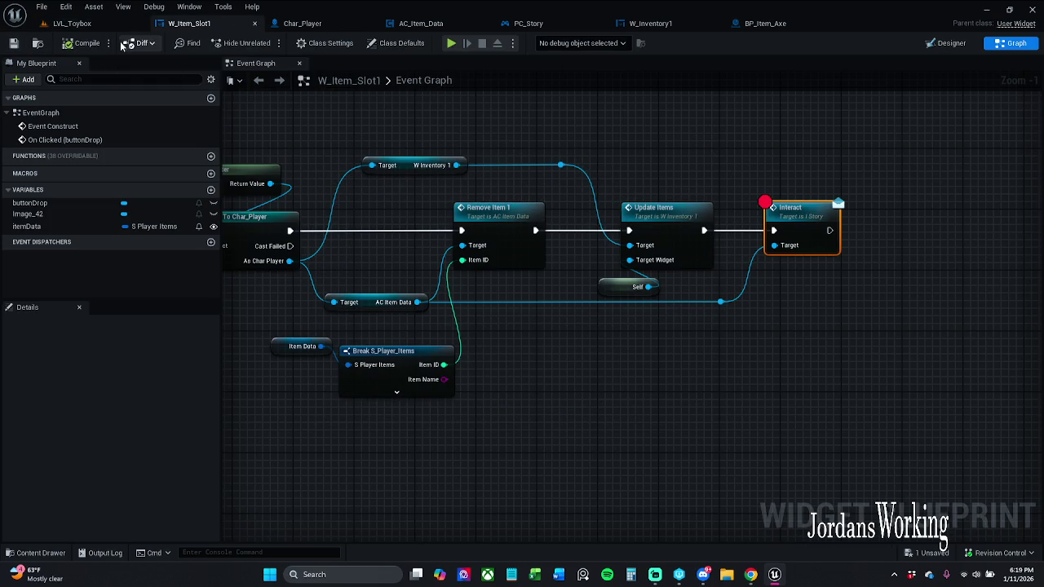
click(72, 23)
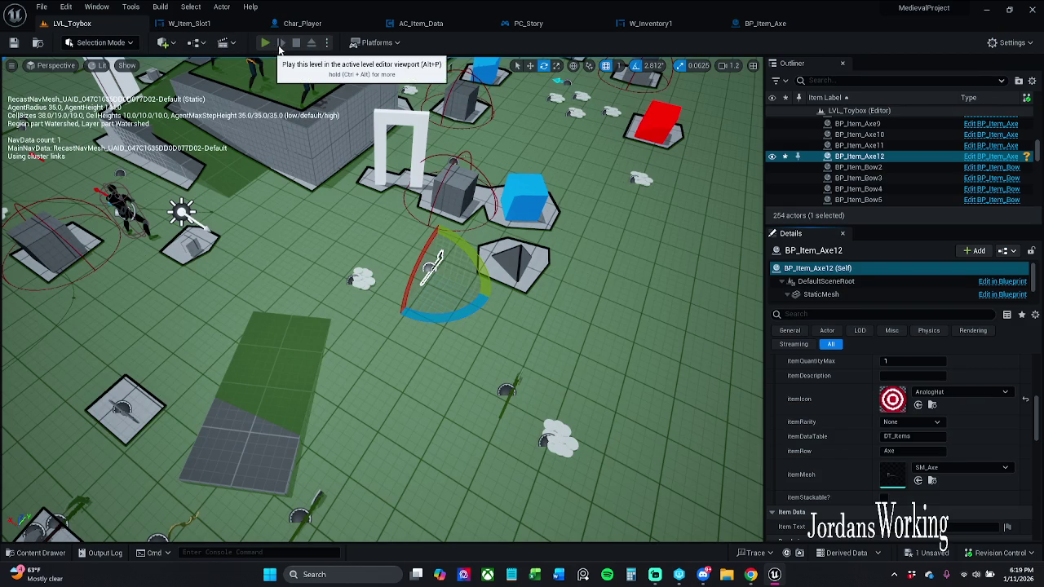
click(276, 46)
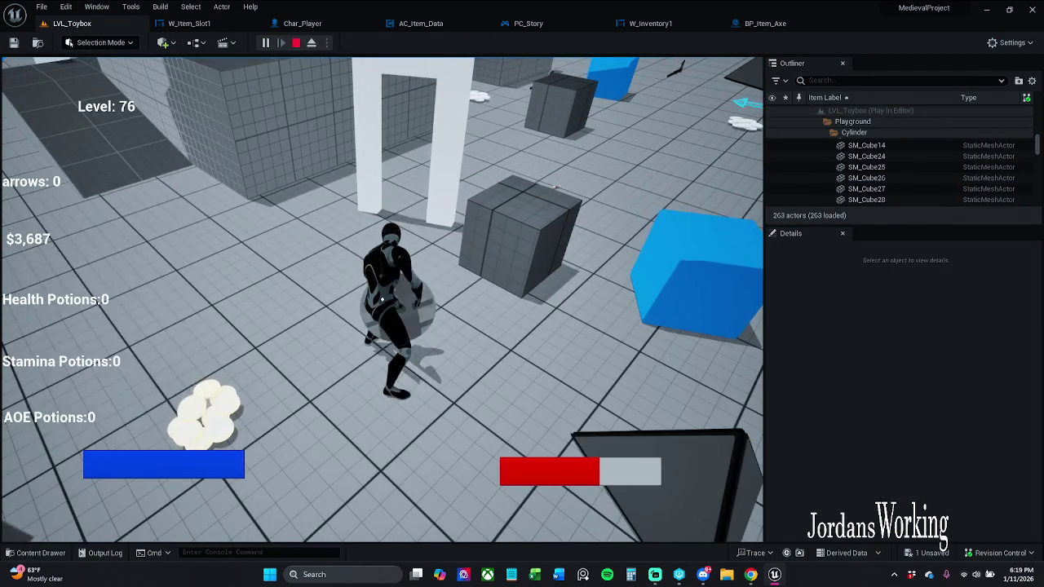
key(i)
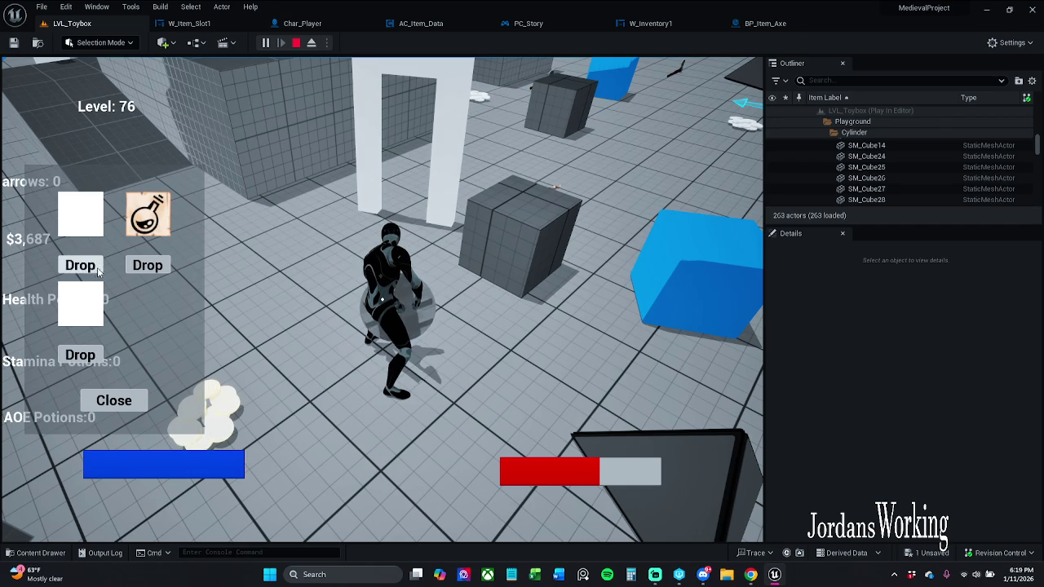
click(79, 266)
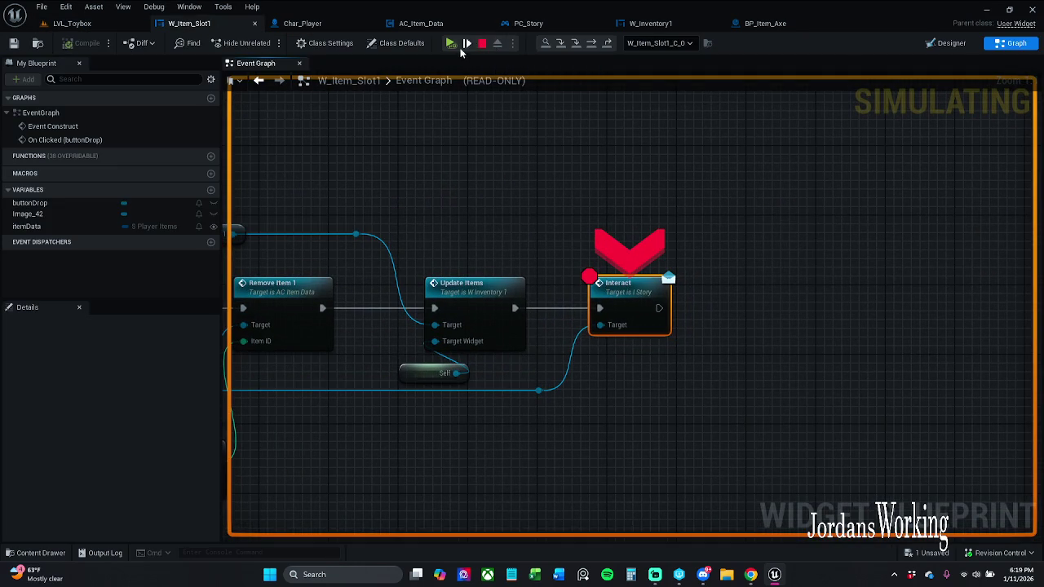
click(452, 45)
click(167, 270)
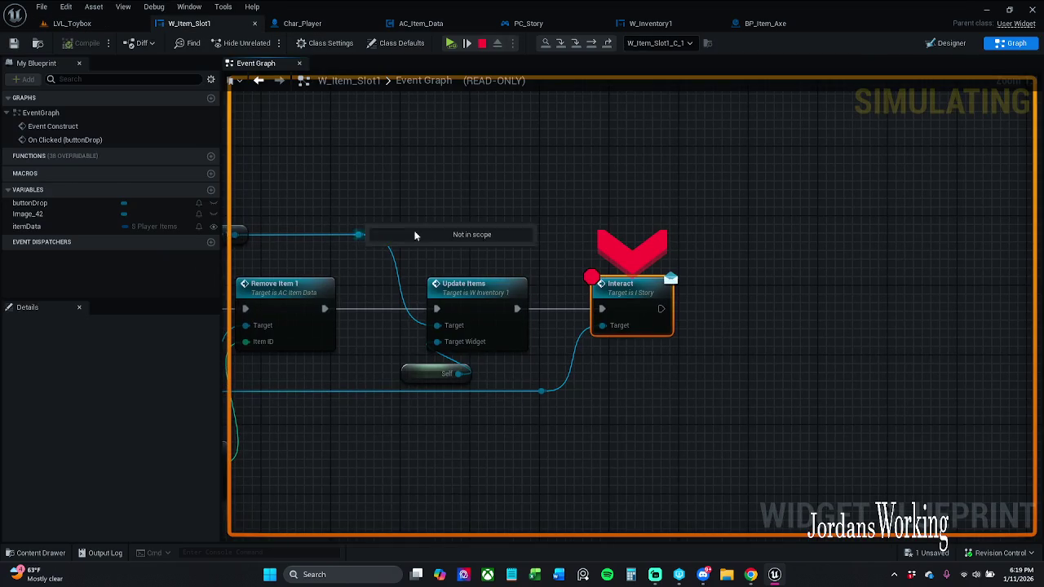
click(453, 45)
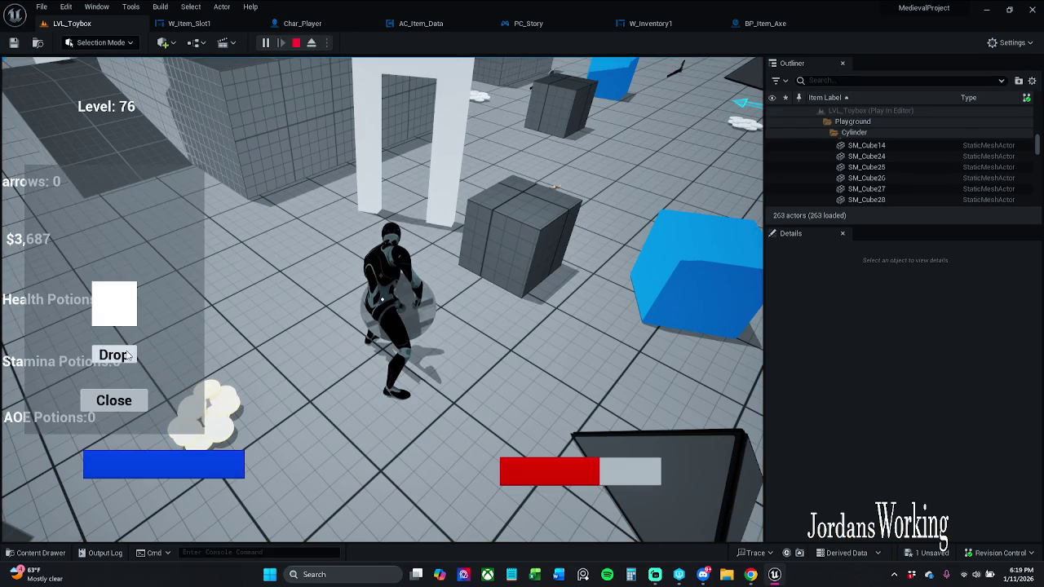
click(134, 354)
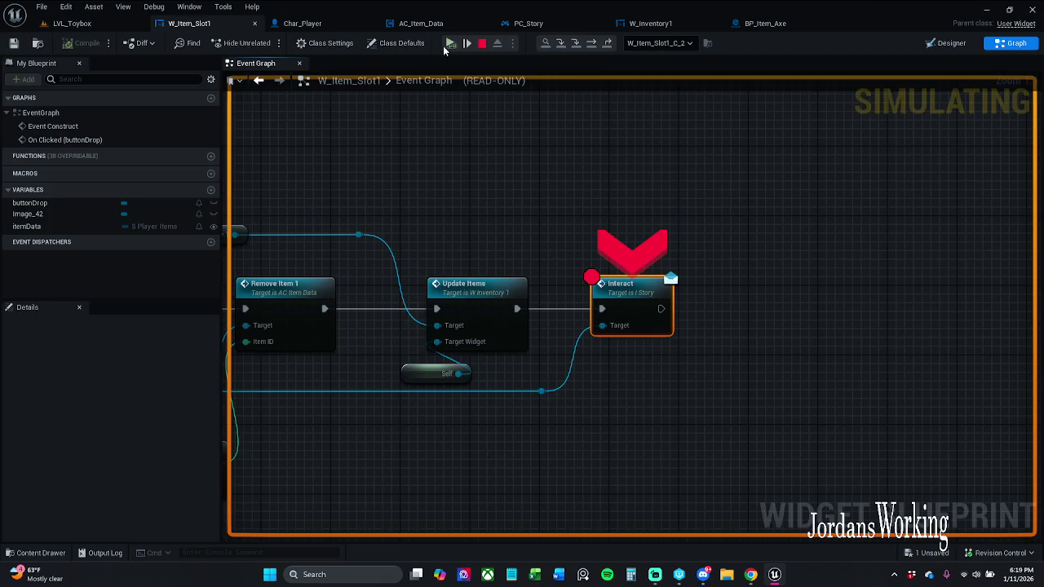
click(450, 45)
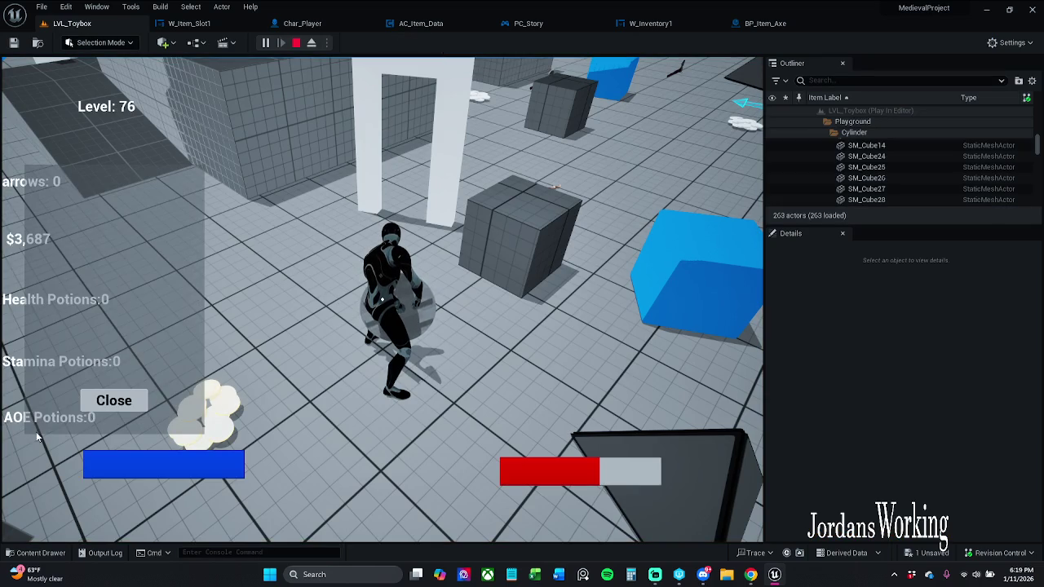
key(Escape)
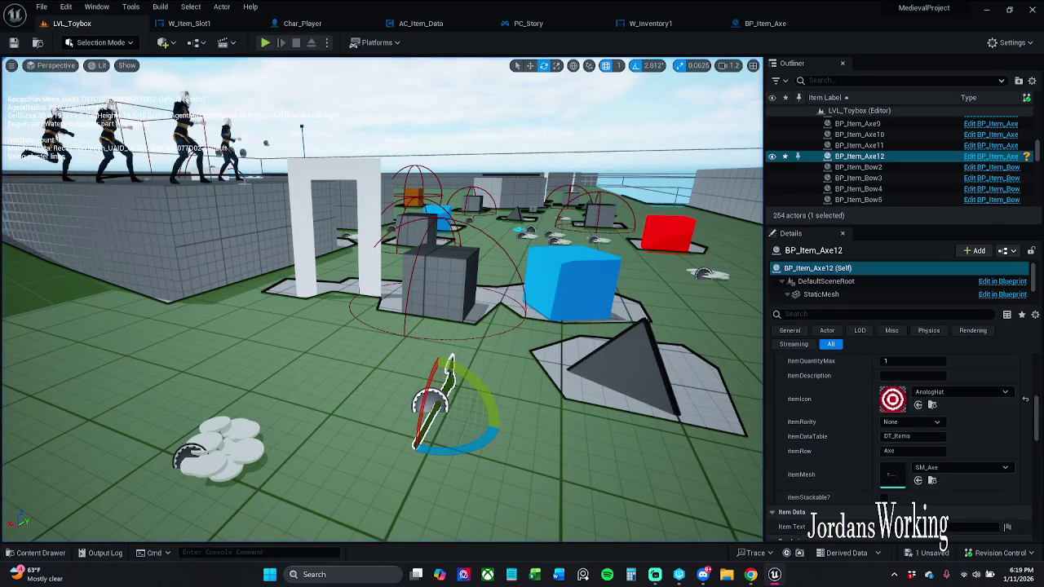
click(302, 23)
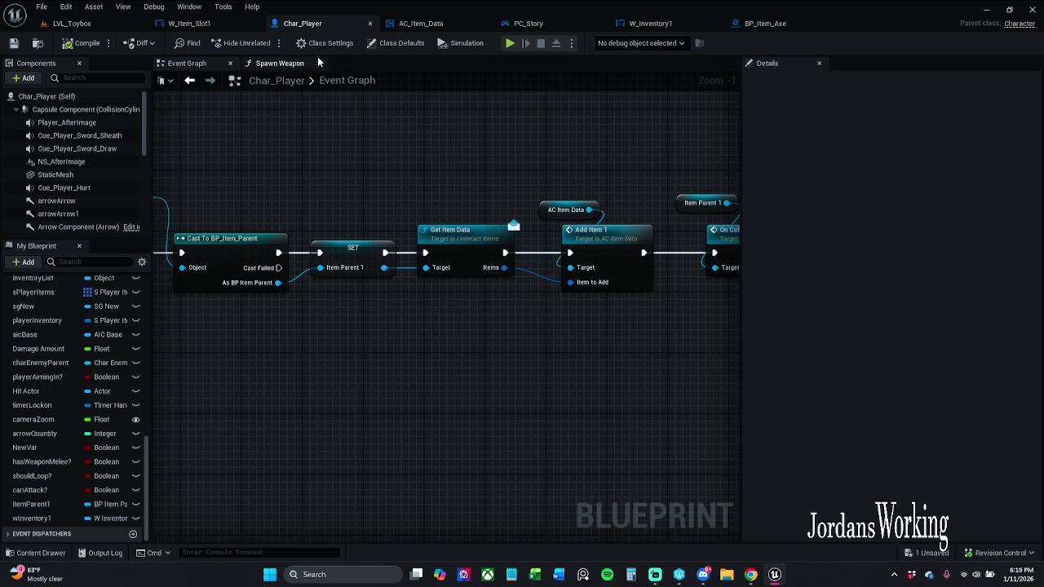
Pan along Char_Player's overlap chain, then deselect the Interact node in W_Item_Slot1.
drag(309, 172, 480, 140)
scroll(398, 166, down, 2)
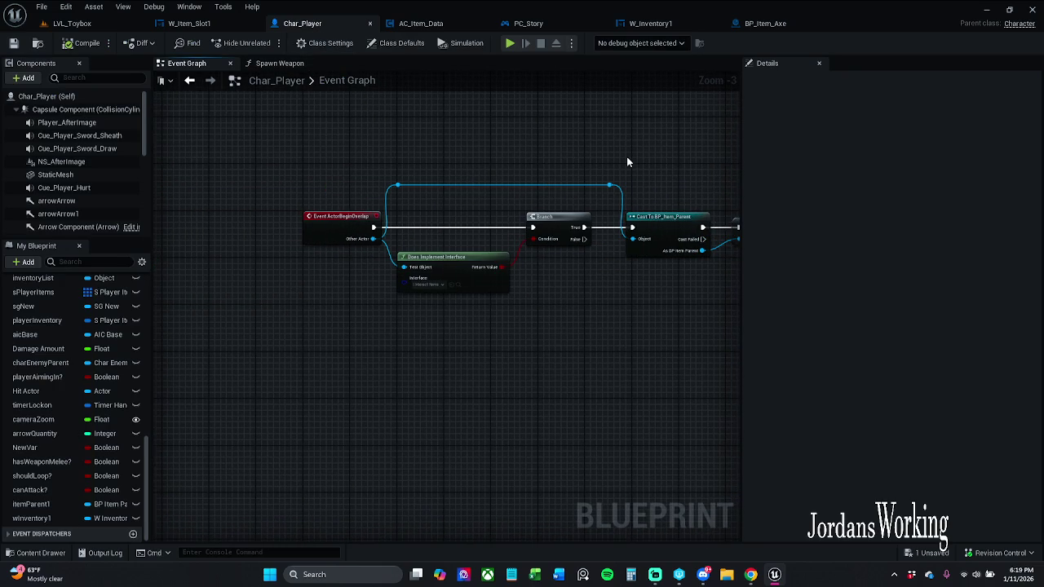
drag(623, 158, 520, 153)
mouse_move(597, 185)
mouse_down()
mouse_move(459, 178)
mouse_move(511, 152)
mouse_move(566, 151)
mouse_move(506, 173)
mouse_up()
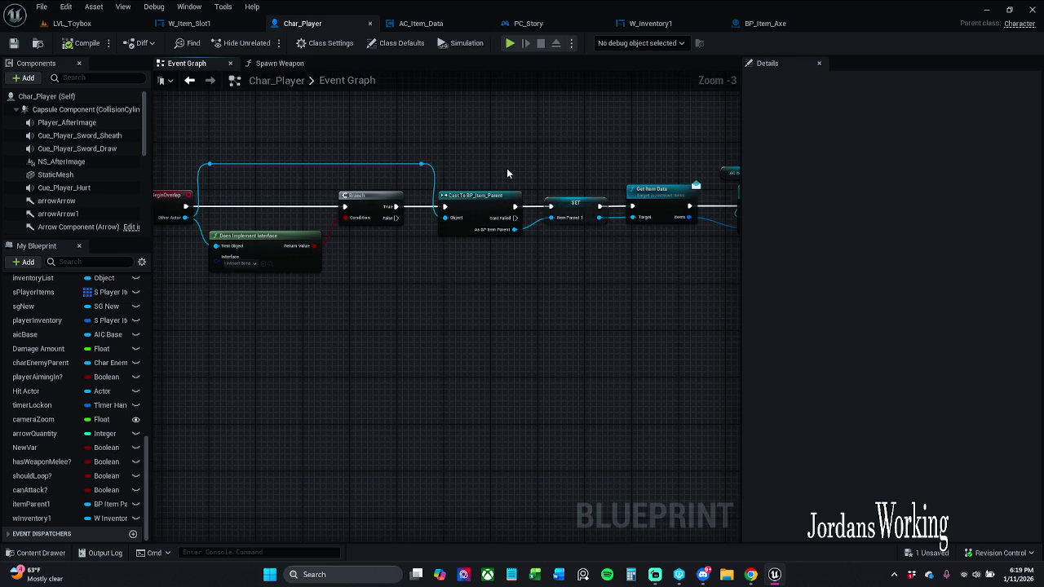
mouse_move(460, 171)
mouse_down()
mouse_move(302, 147)
mouse_move(457, 155)
mouse_up()
scroll(359, 150, down, 1)
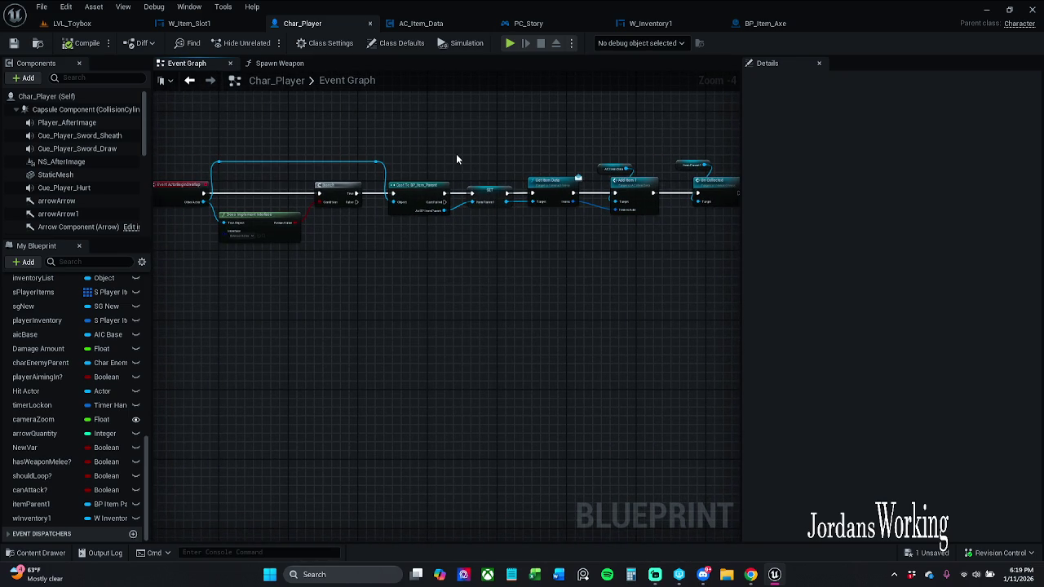
click(196, 24)
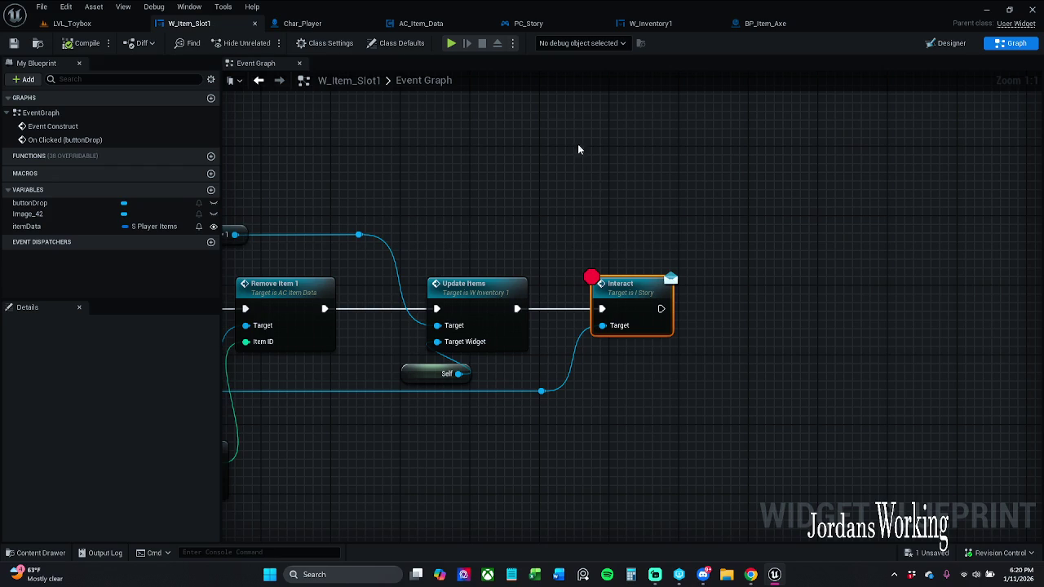
mouse_move(594, 243)
mouse_down()
mouse_move(755, 367)
mouse_move(739, 354)
mouse_up()
click(736, 358)
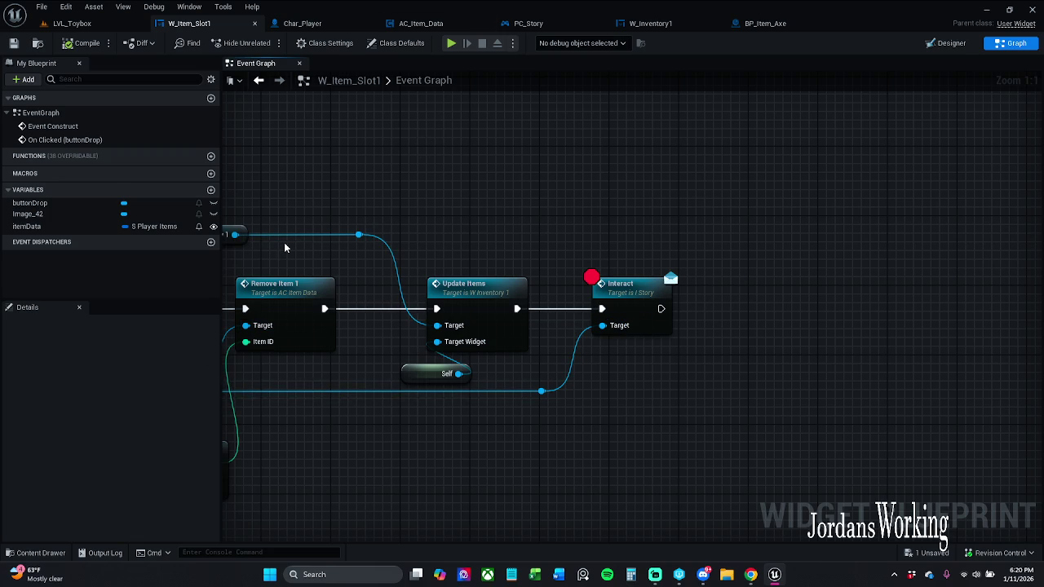
Marquee-select the AC Item Data, Add Item 1, Item Parent 1 and On Collected nodes in Char_Player.
click(308, 24)
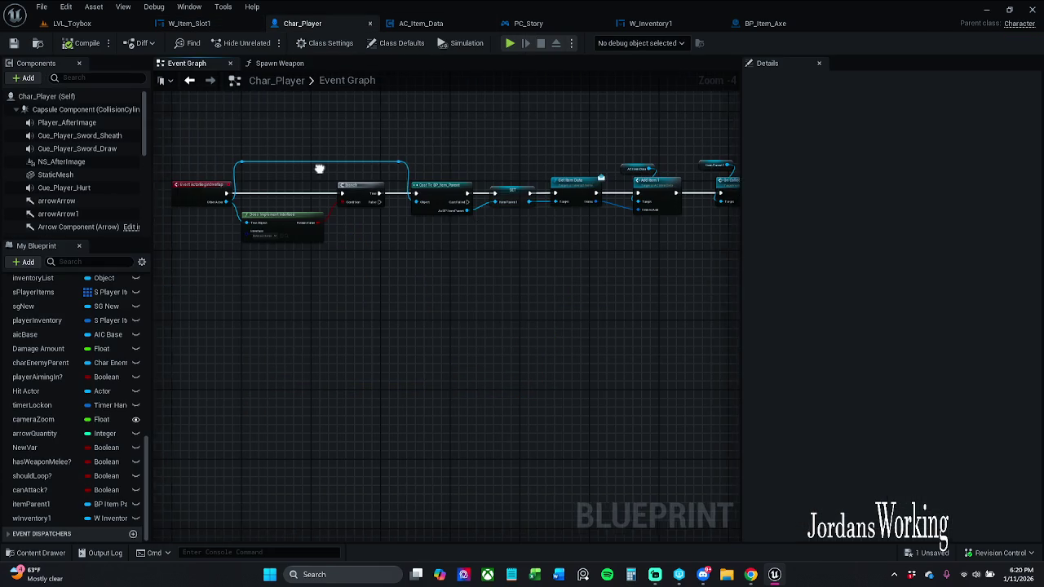
scroll(333, 171, up, 3)
mouse_move(353, 171)
mouse_down()
mouse_move(268, 196)
mouse_move(156, 178)
mouse_move(237, 178)
mouse_up()
drag(405, 156, 340, 162)
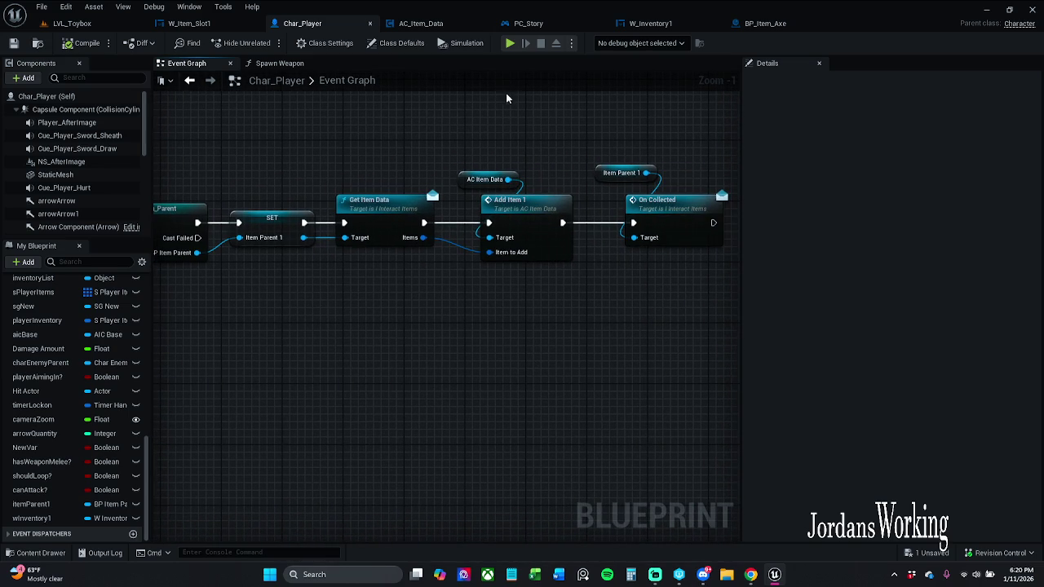
mouse_move(212, 163)
mouse_down()
mouse_move(734, 163)
mouse_move(345, 151)
mouse_up()
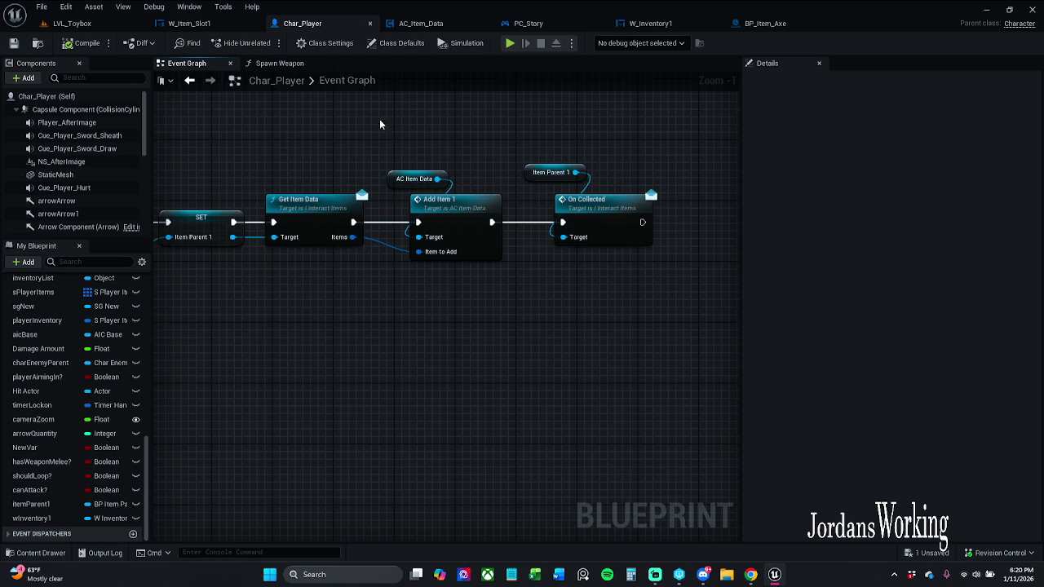
drag(271, 138, 391, 144)
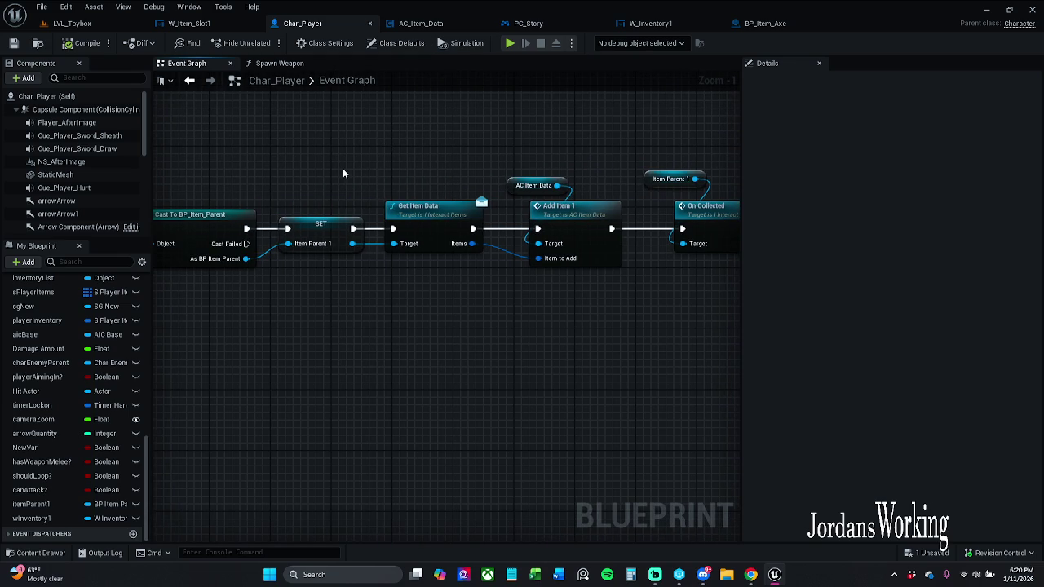
mouse_move(449, 161)
mouse_down()
mouse_move(466, 163)
mouse_move(341, 151)
mouse_up()
drag(335, 148, 644, 343)
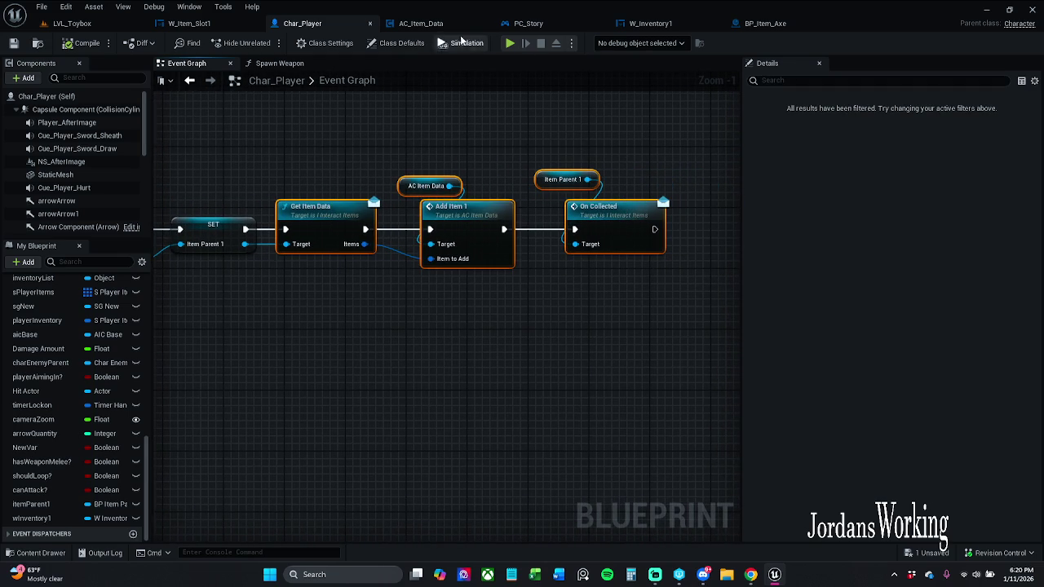
click(427, 25)
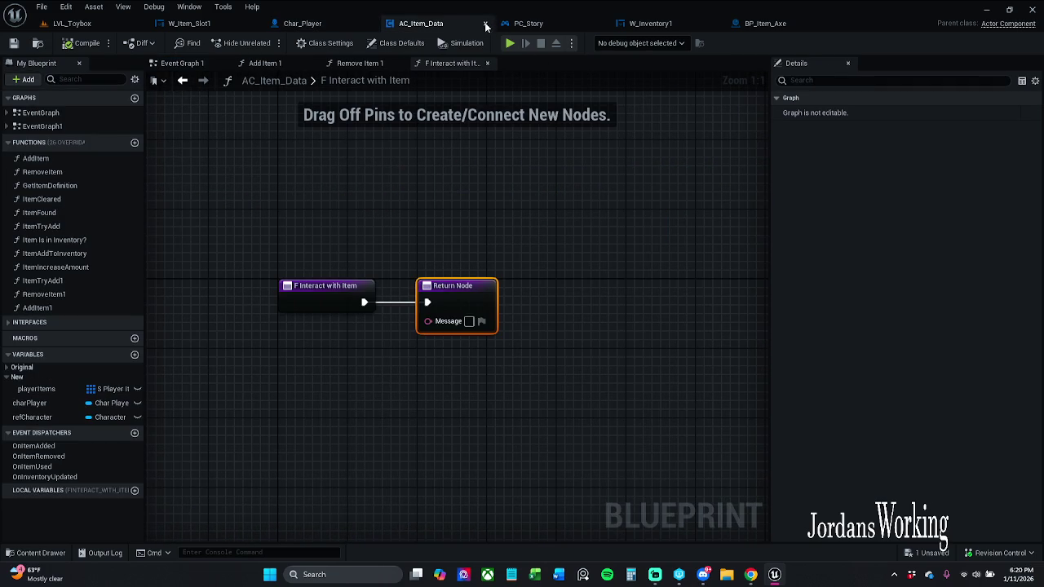
Paste the copied pickup nodes into AC_Item_Data's Event Graph 1, clear of the input event.
click(487, 64)
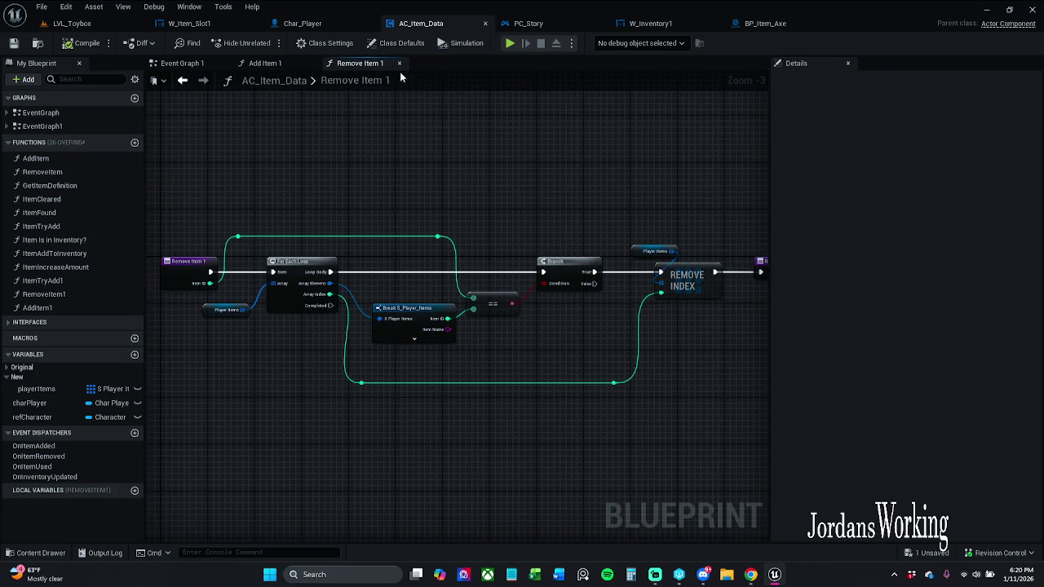
click(182, 63)
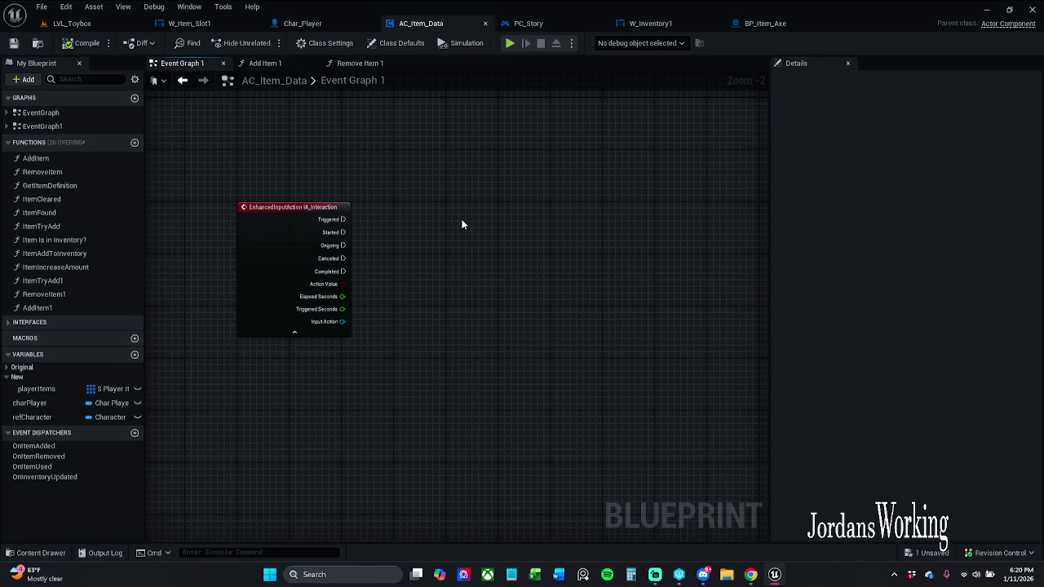
key(ctrl+v)
right_click(419, 221)
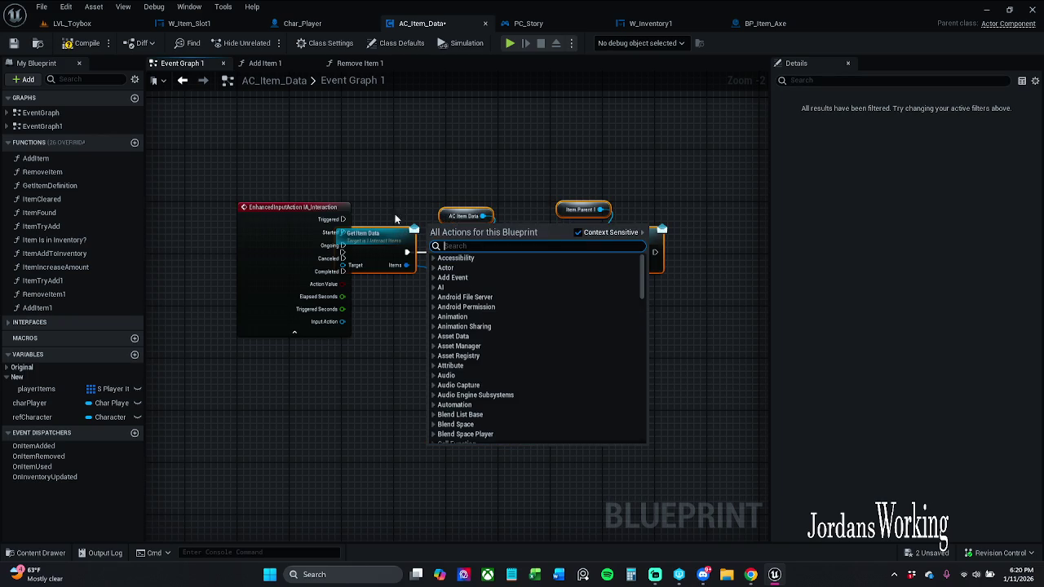
drag(356, 250, 423, 240)
click(471, 174)
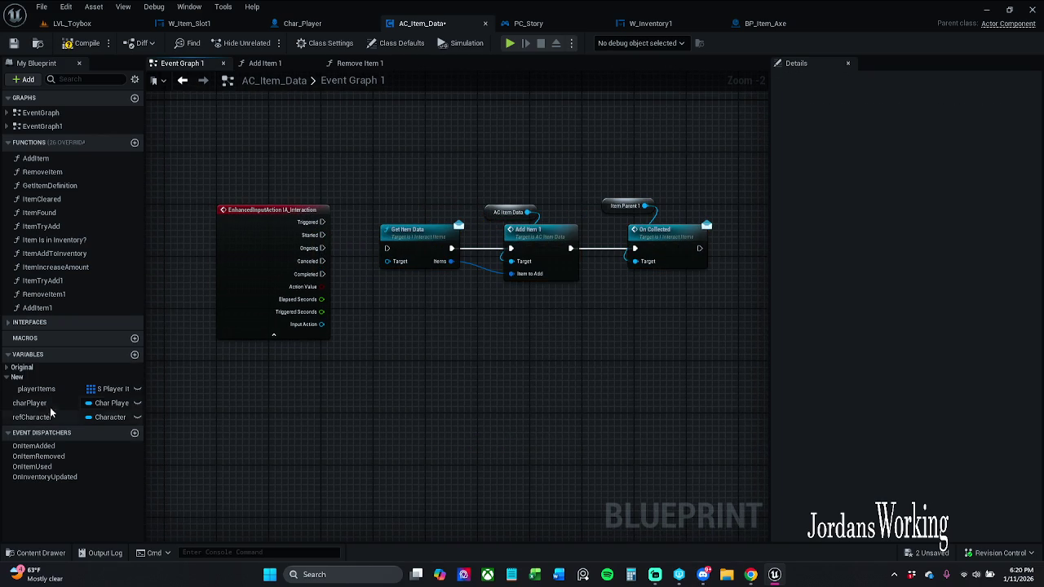
Add a Char Player getter with AC Item Data and delete the extra Get Item Data node.
mouse_move(31, 403)
mouse_down()
mouse_move(500, 155)
mouse_move(502, 185)
mouse_up()
click(550, 180)
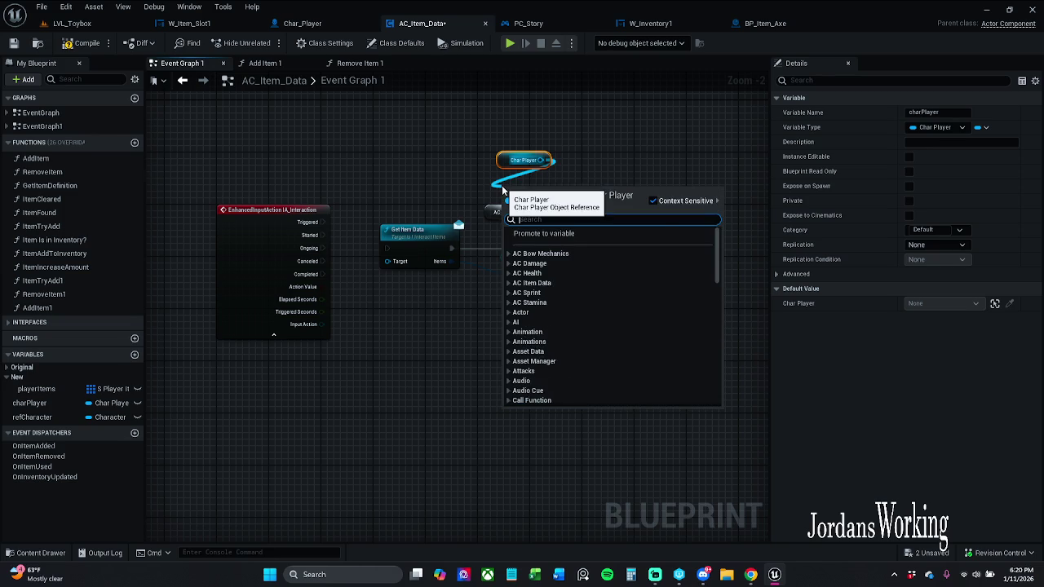
text(get ac item)
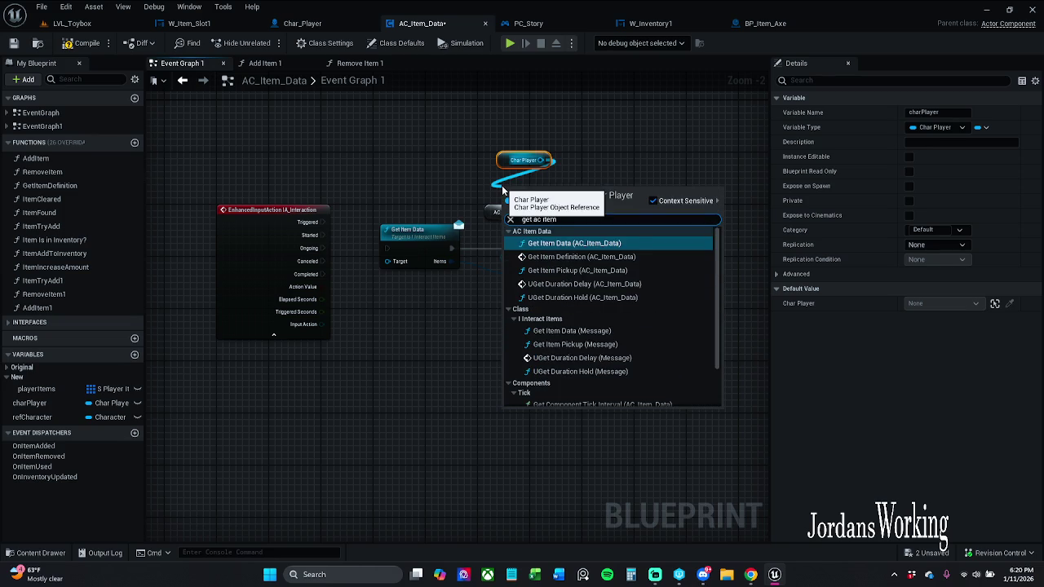
key(Escape)
key(ctrl+v)
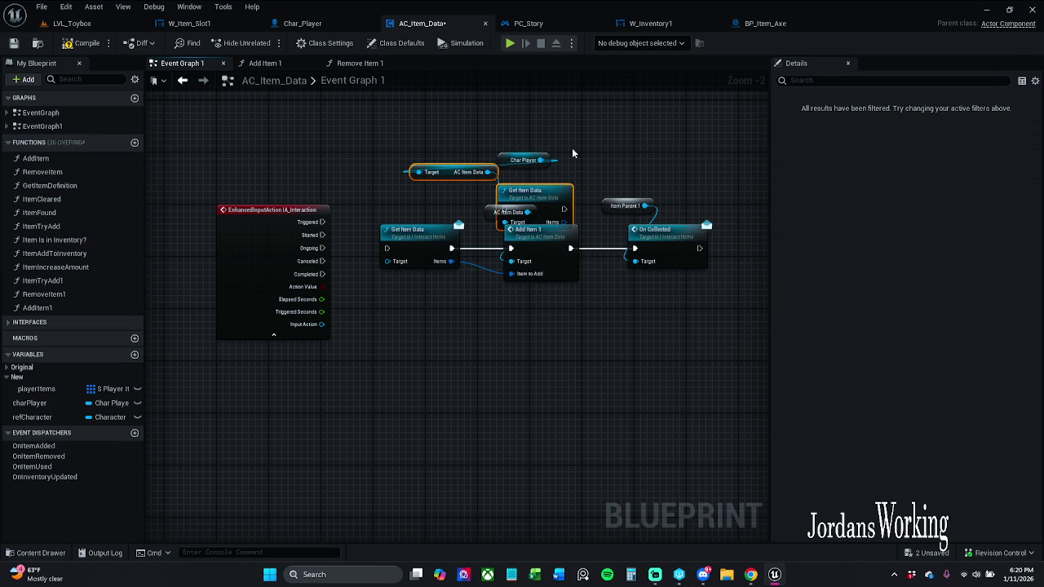
click(589, 173)
click(561, 193)
drag(499, 201, 491, 221)
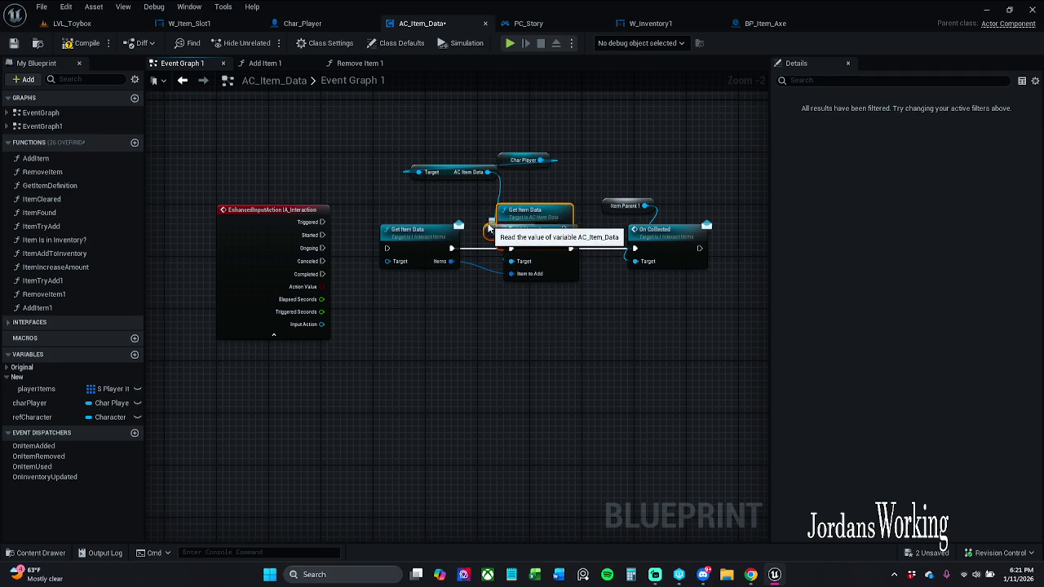
key(Delete)
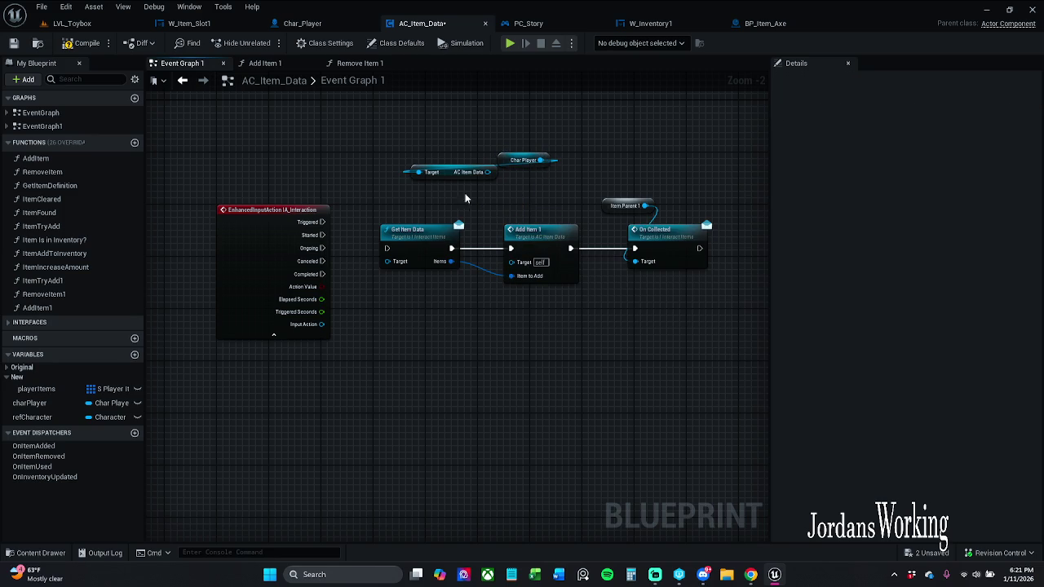
drag(452, 178, 555, 185)
mouse_move(505, 144)
mouse_down()
mouse_move(557, 192)
mouse_move(552, 180)
mouse_move(516, 190)
mouse_move(561, 259)
mouse_move(513, 262)
mouse_up()
Connect the interaction's Started pin to Get Item Data and tidy the getter nodes.
drag(387, 248, 322, 234)
mouse_move(391, 175)
mouse_down()
mouse_move(583, 284)
mouse_move(631, 275)
mouse_up()
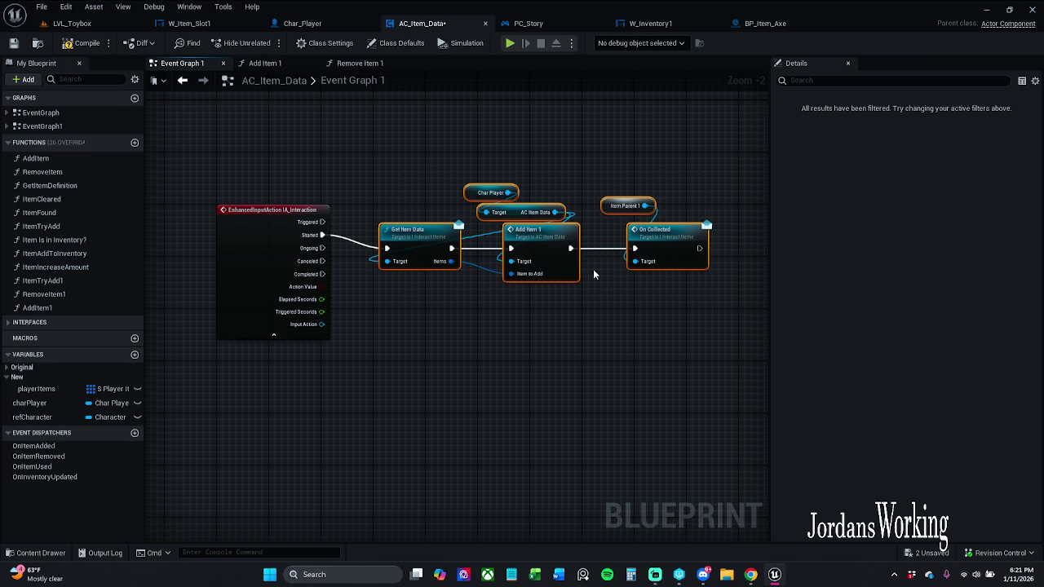
drag(538, 245, 536, 232)
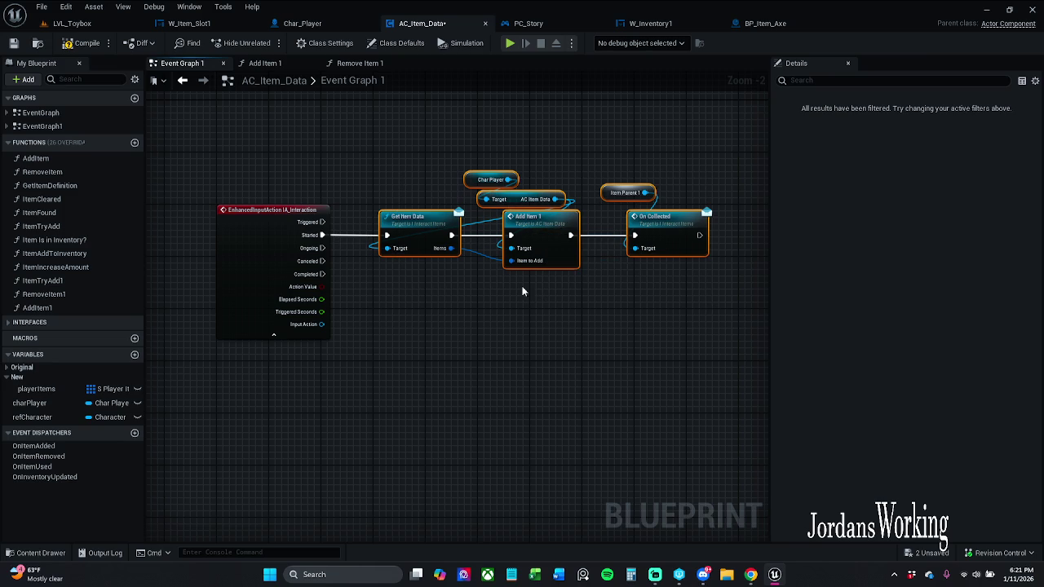
mouse_move(507, 162)
mouse_down()
mouse_move(489, 211)
mouse_move(404, 173)
mouse_move(586, 191)
mouse_up()
click(624, 208)
Replace the old Item Parent 1 getter with Get Item Parent 1 feeding On Collected's Target.
text(get item)
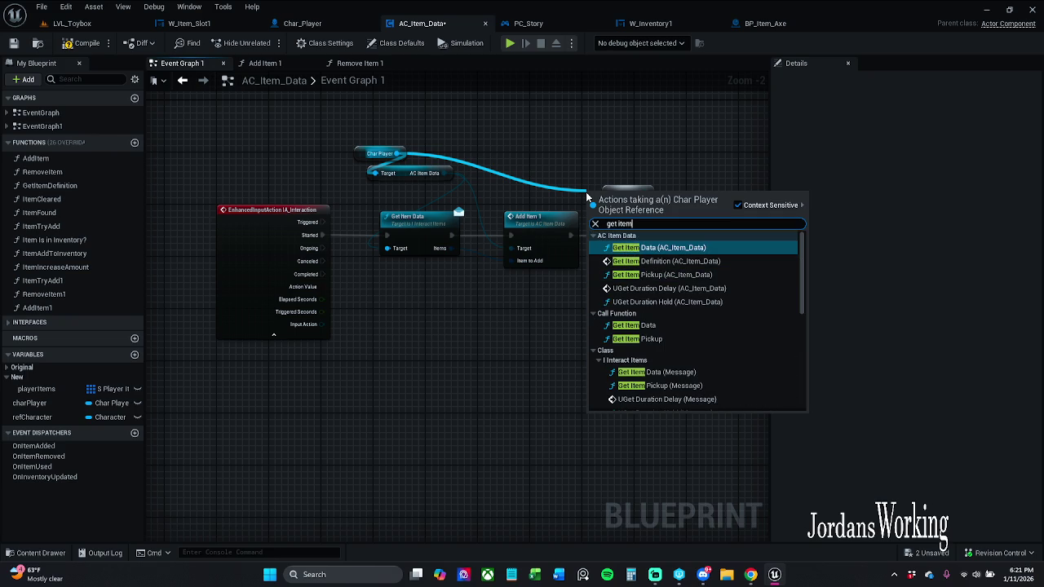
text(Pare)
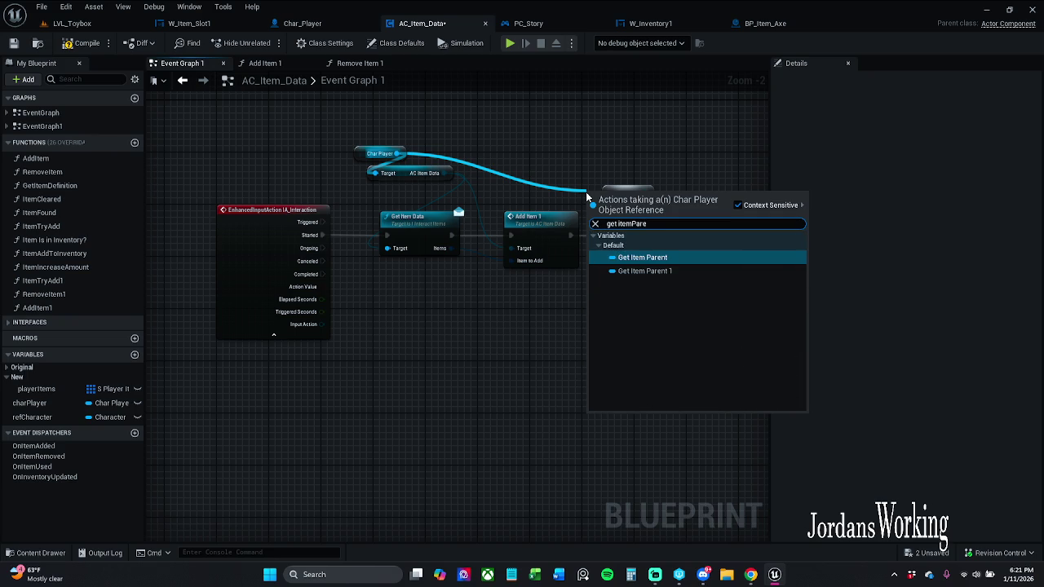
key(Down)
key(Return)
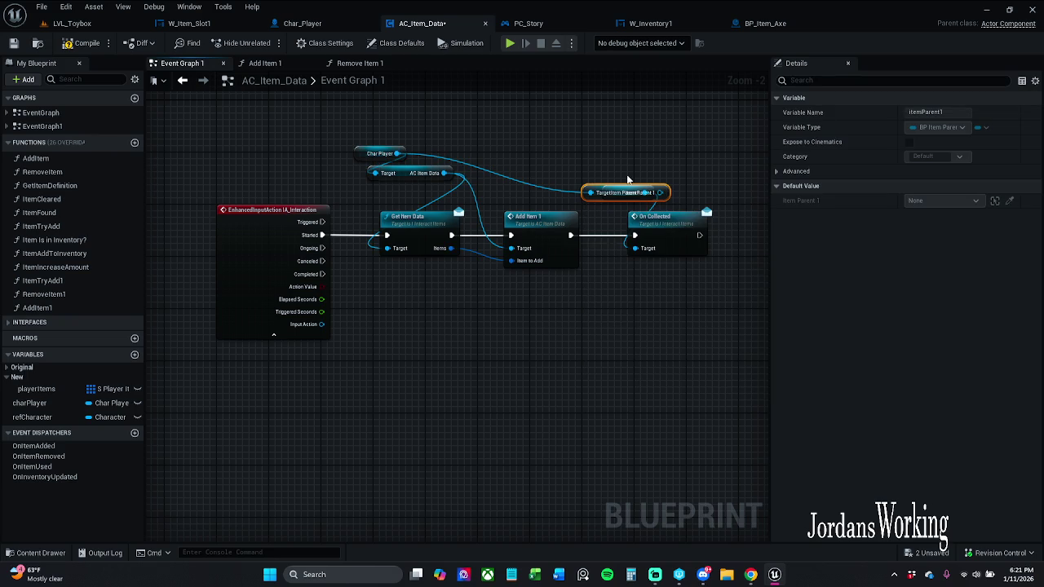
drag(659, 194, 628, 155)
click(697, 166)
click(638, 195)
key(Delete)
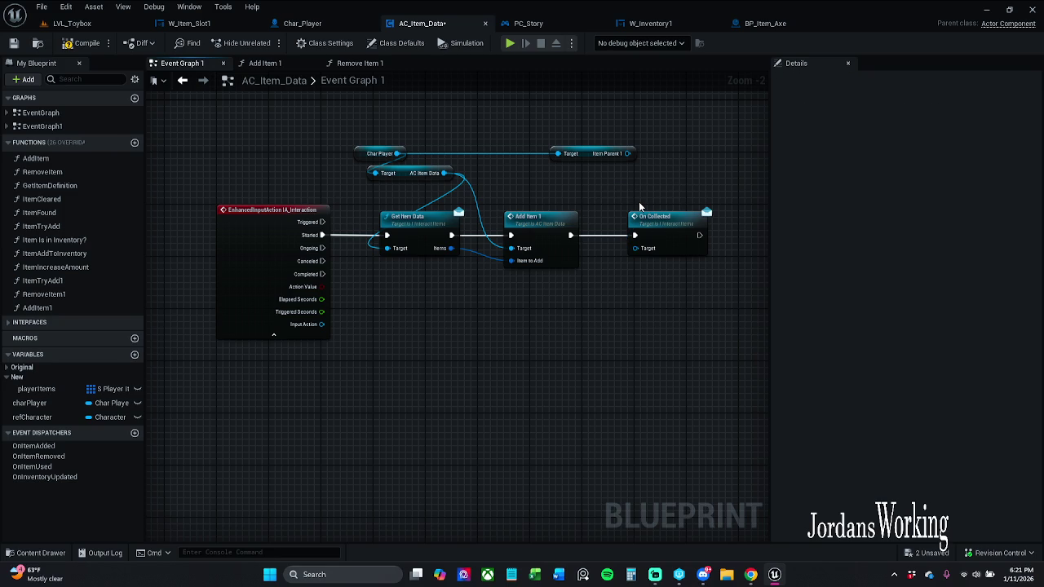
mouse_move(628, 153)
mouse_down()
mouse_move(593, 273)
mouse_move(648, 248)
mouse_up()
drag(620, 154, 613, 184)
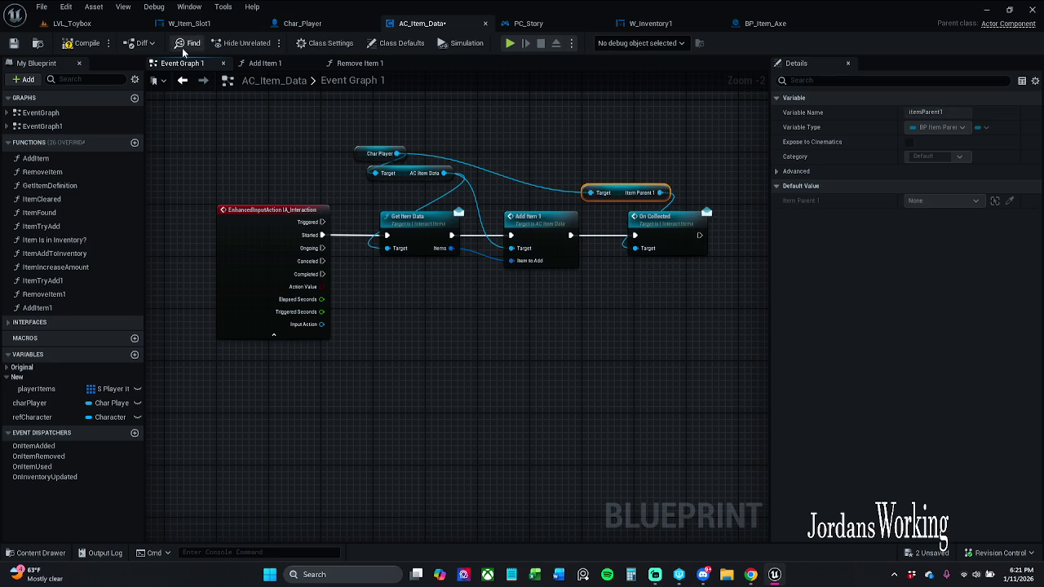
Break Get Item Data's execution and Item Parent links in Char_Player's Event Graph.
click(337, 28)
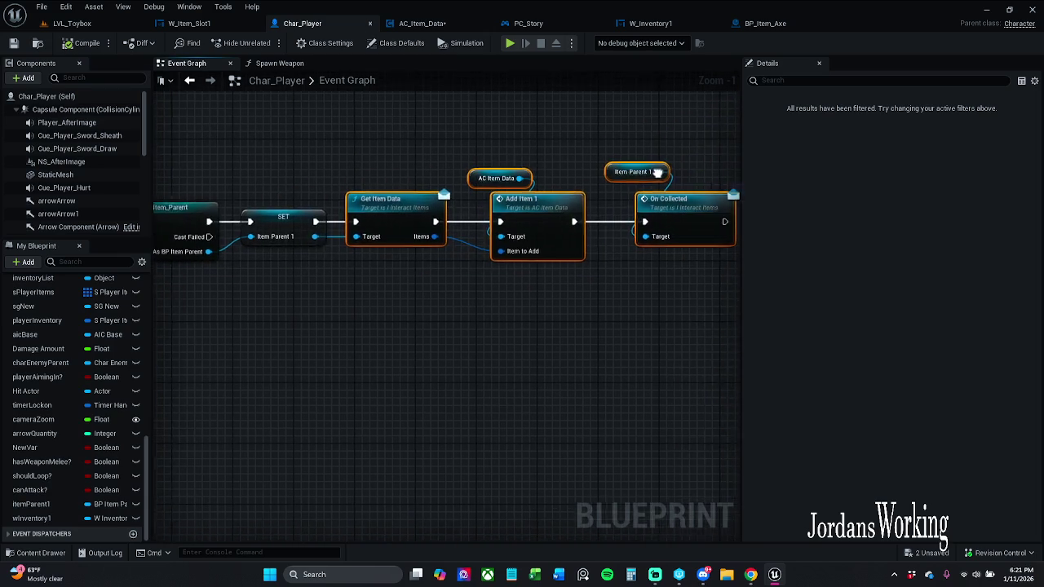
click(421, 23)
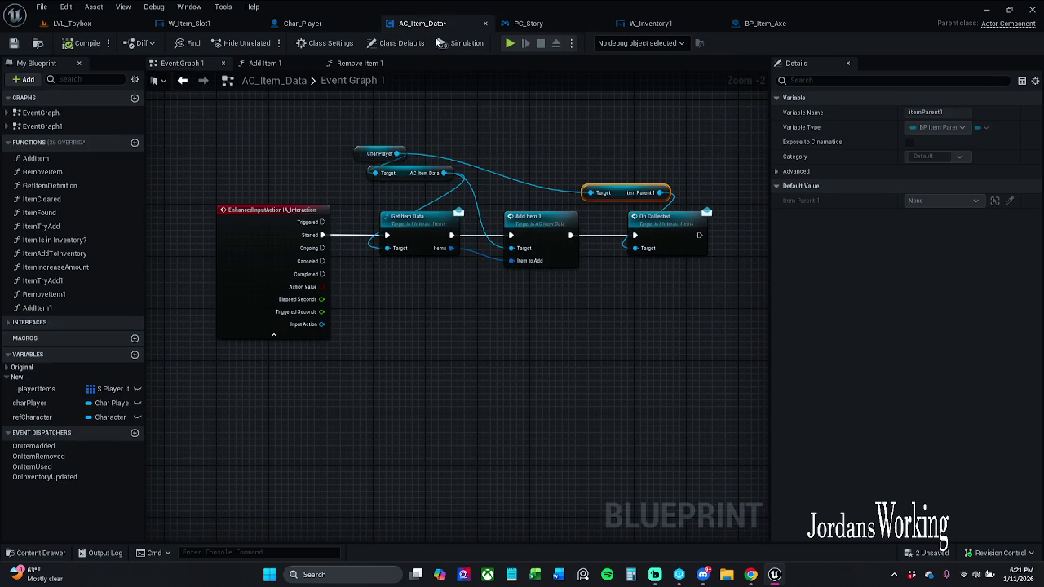
click(319, 26)
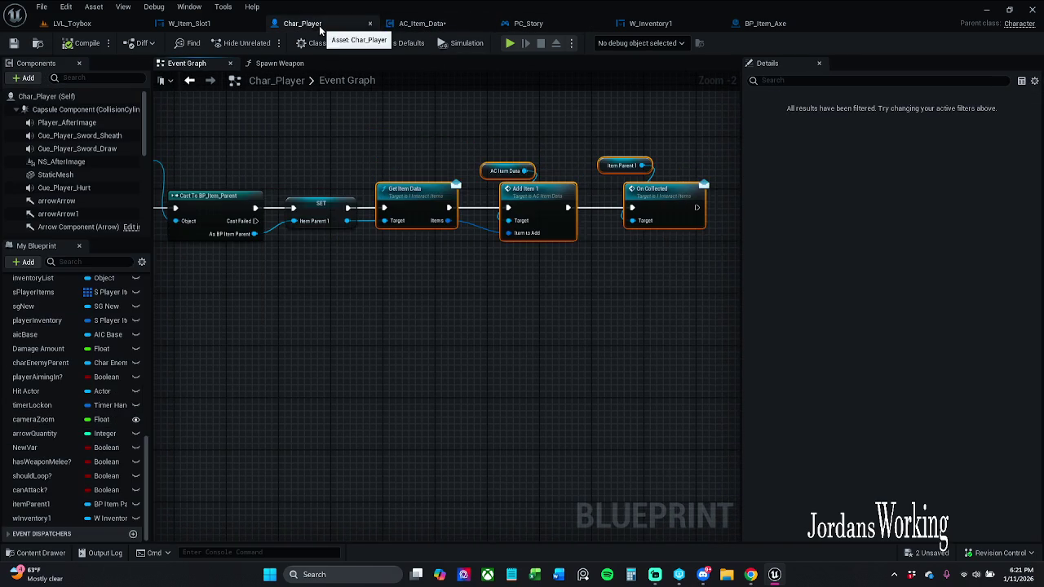
mouse_move(464, 155)
mouse_down()
mouse_move(519, 136)
mouse_move(654, 139)
mouse_up()
scroll(572, 117, up, 1)
scroll(550, 128, down, 1)
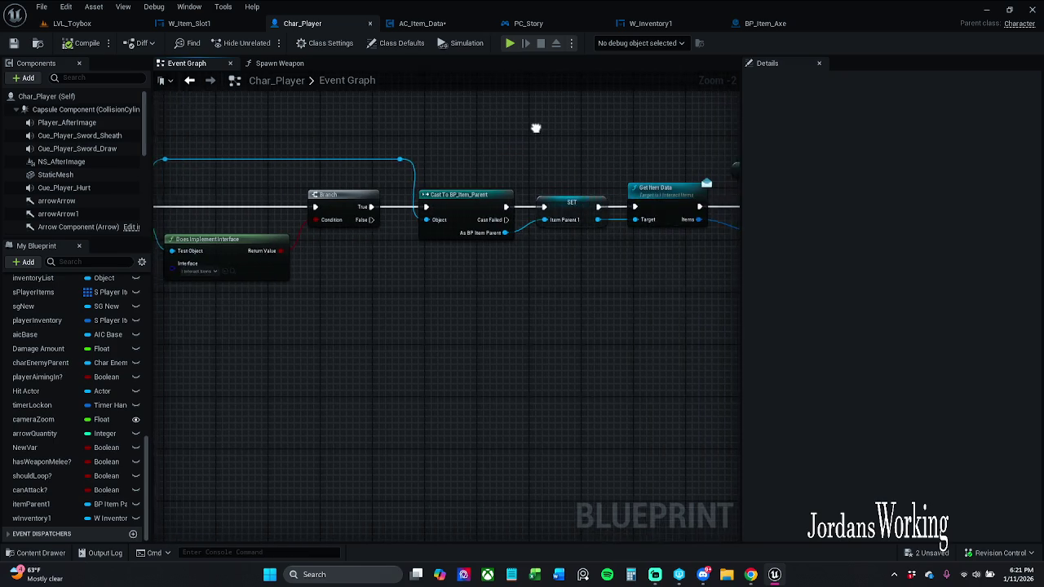
alt+click(616, 203)
alt+click(616, 216)
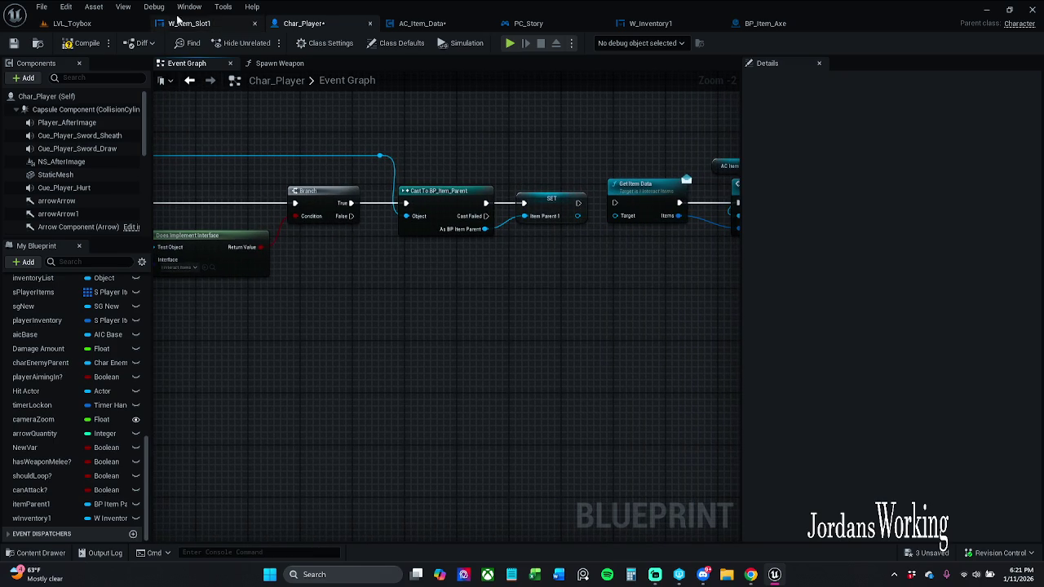
Check out and save the Char_Player blueprint.
click(18, 47)
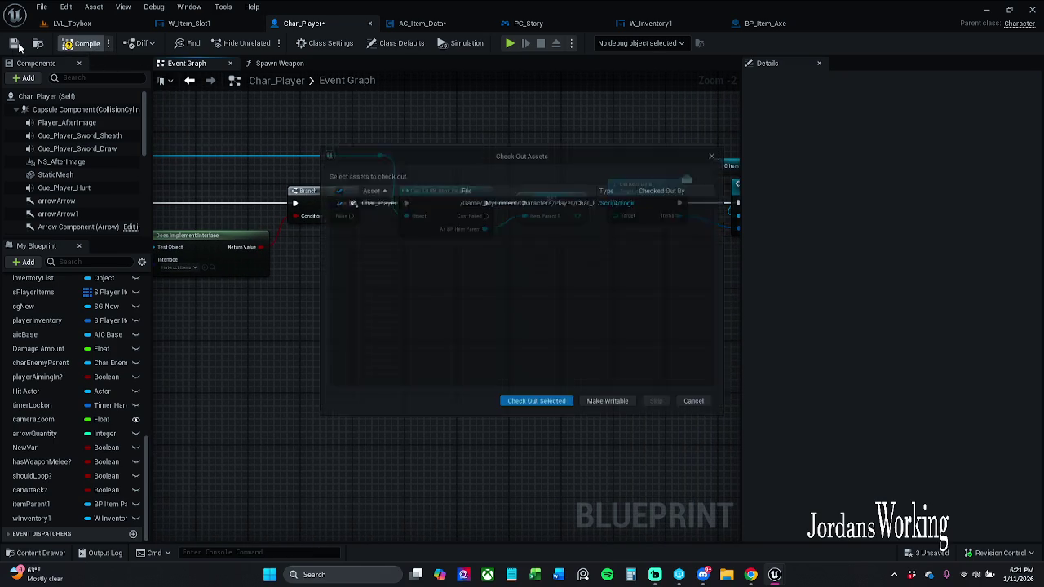
click(537, 410)
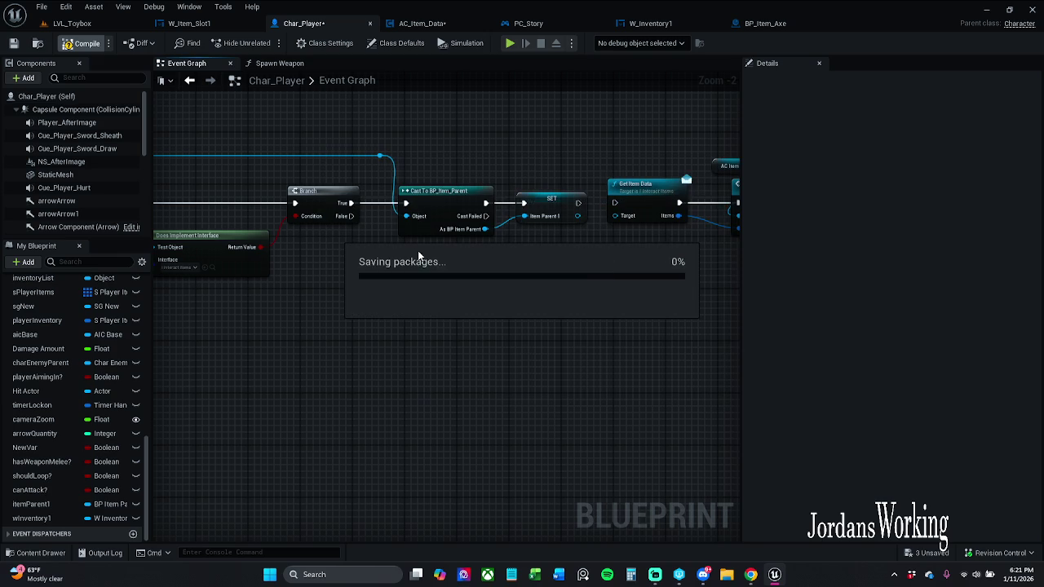
click(77, 24)
Play LVL_Toybox, collecting AOE potions up to 2, money to $3,720 and the axe, then stop.
click(267, 43)
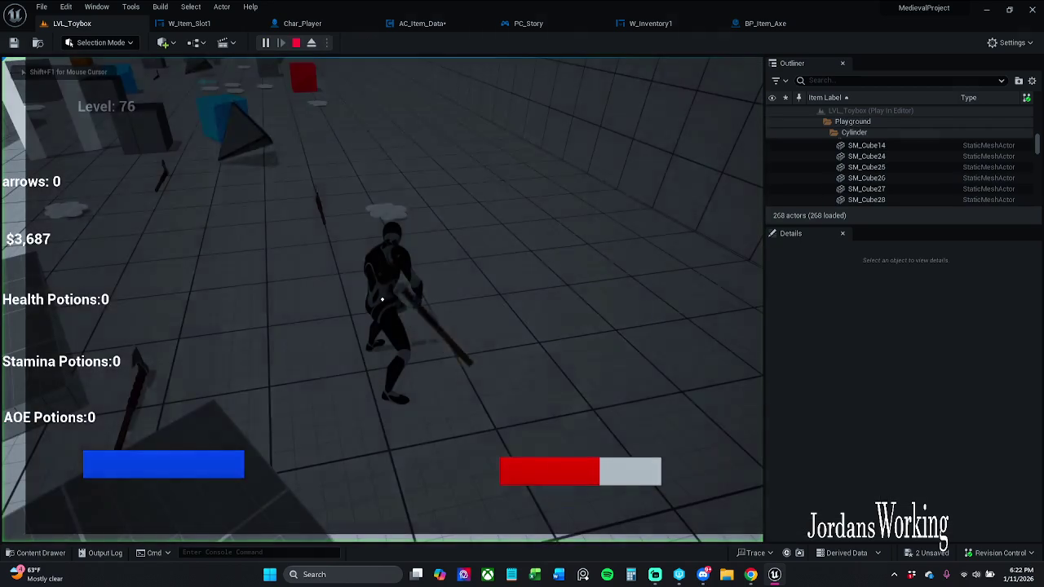
key(w)
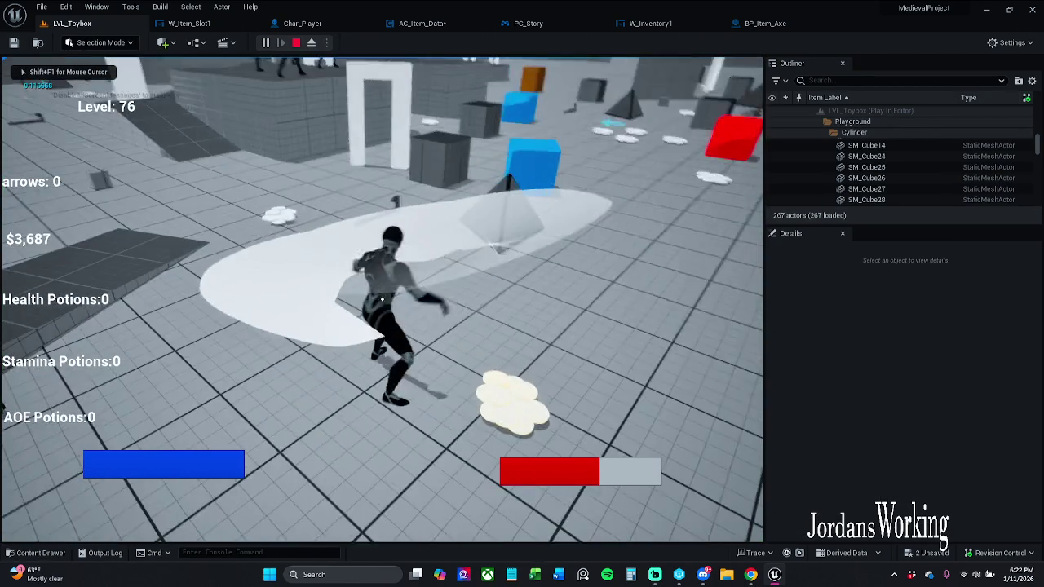
key(e)
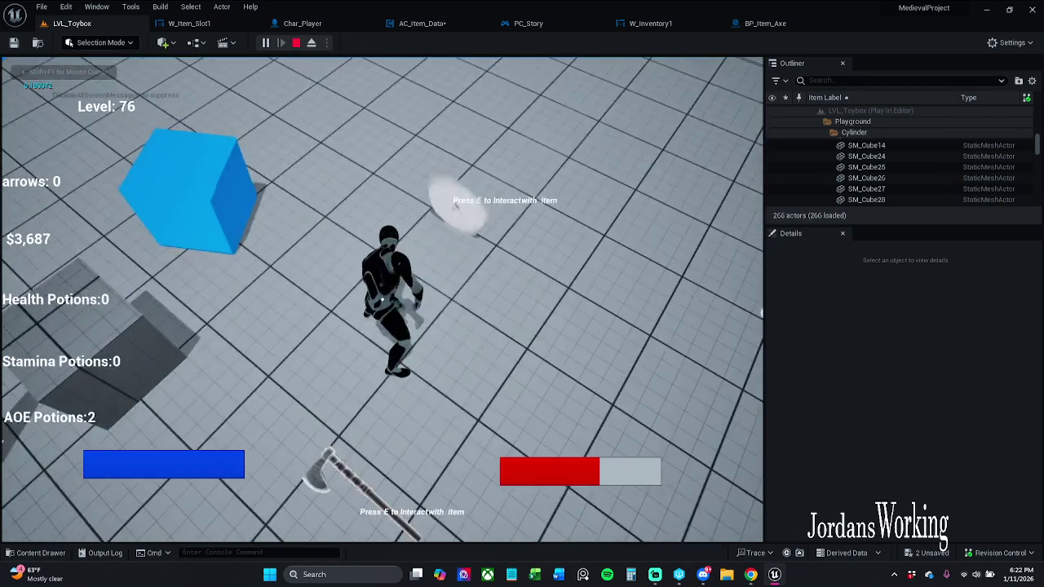
key(w)
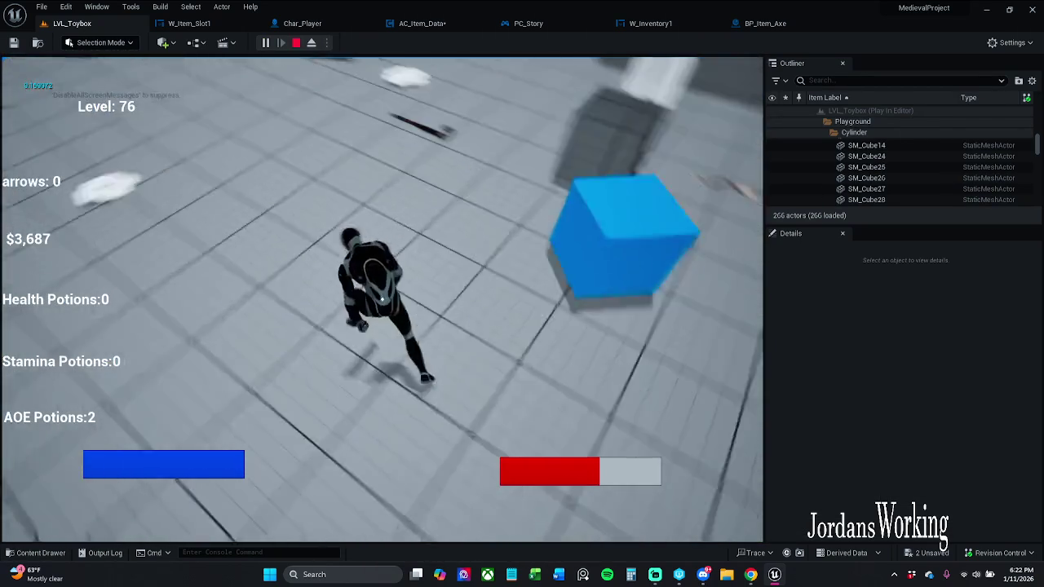
key(e)
key(w)
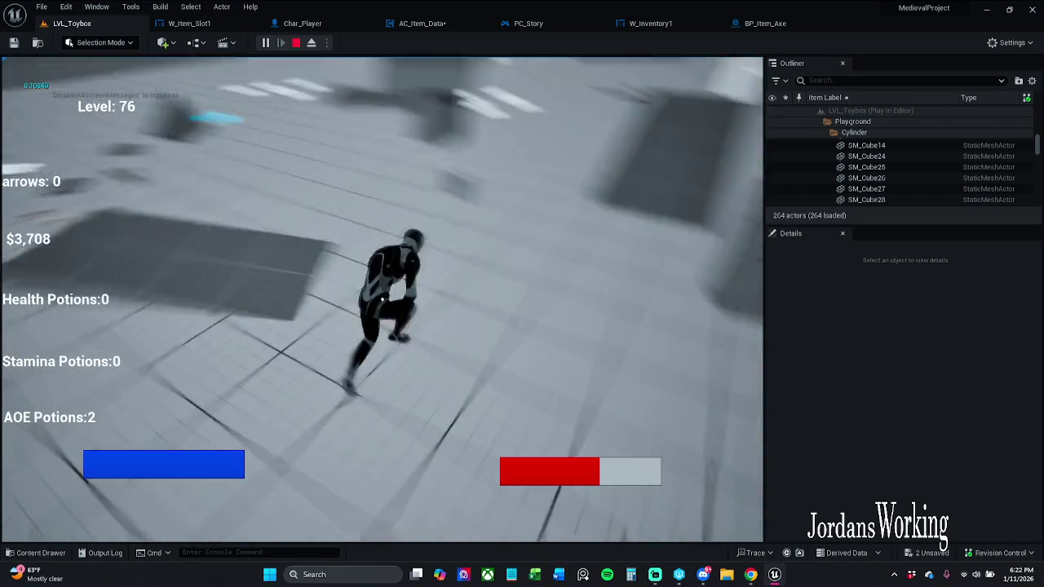
key(e)
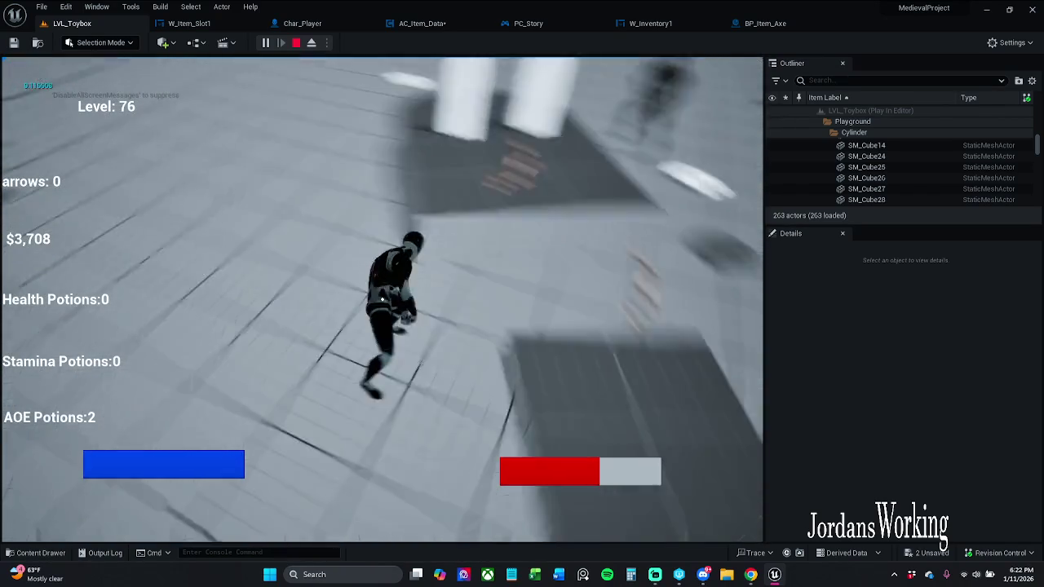
key(w)
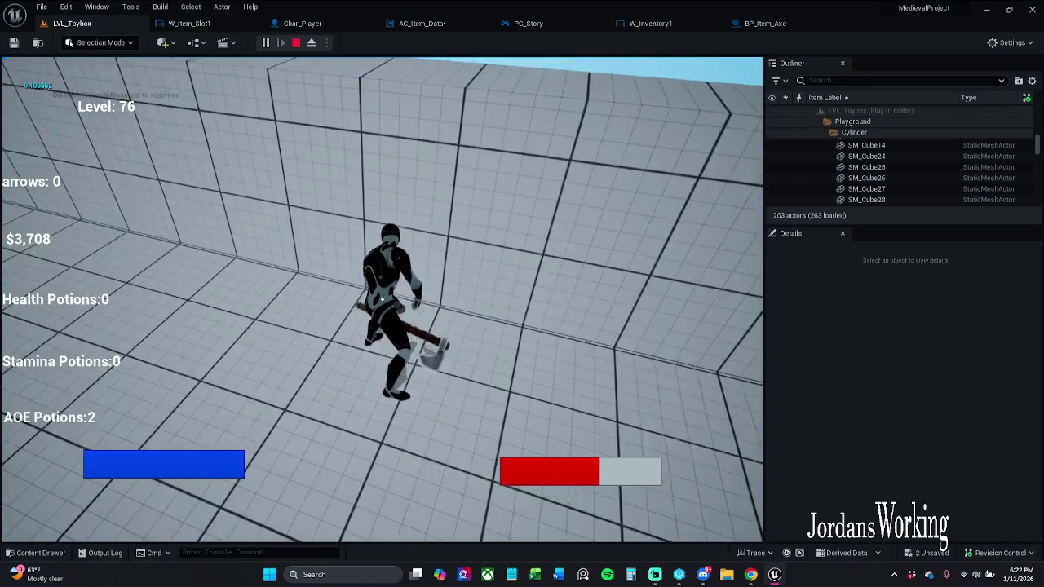
key(w)
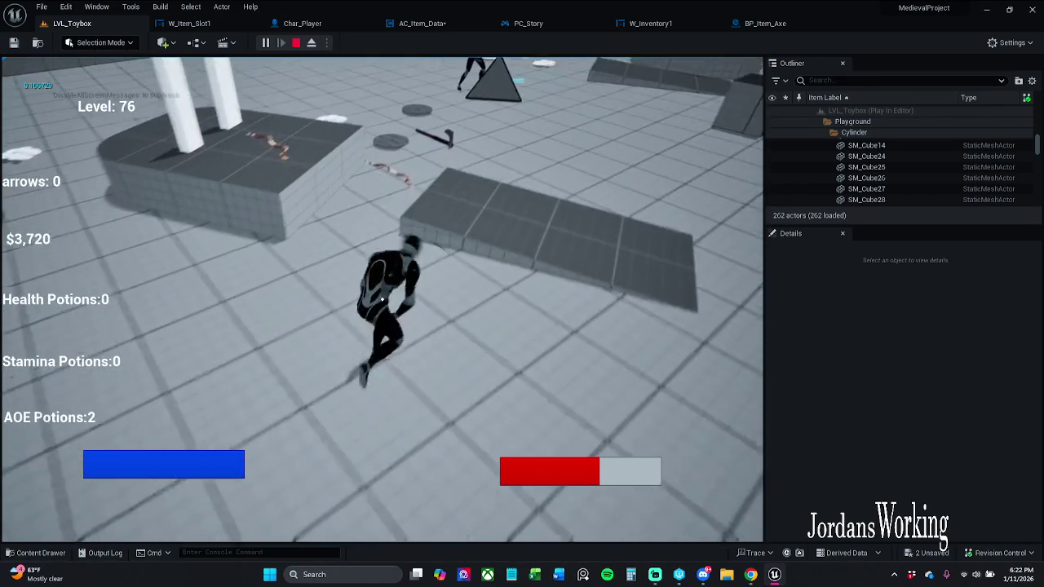
key(w)
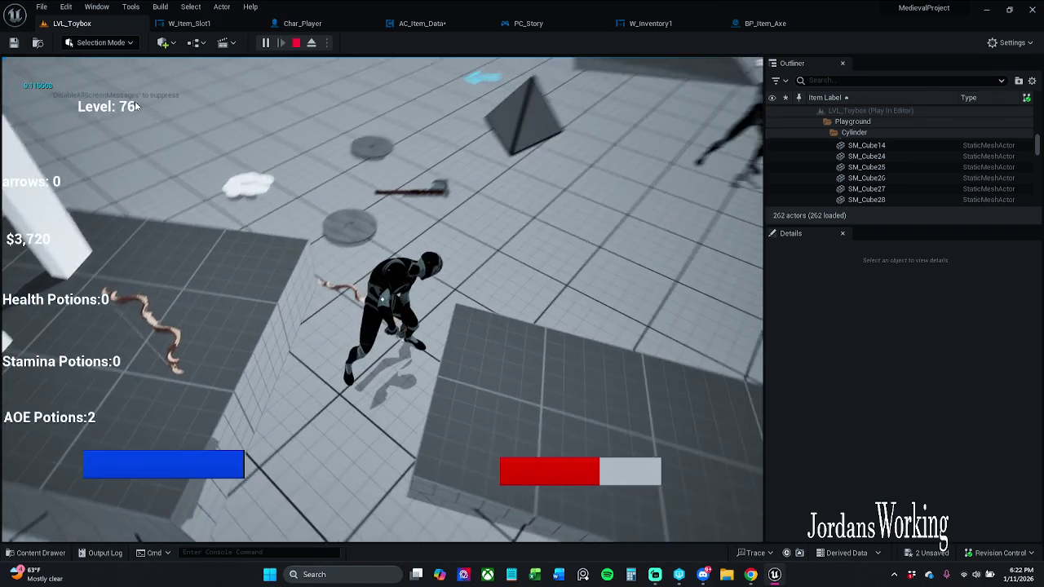
key(Escape)
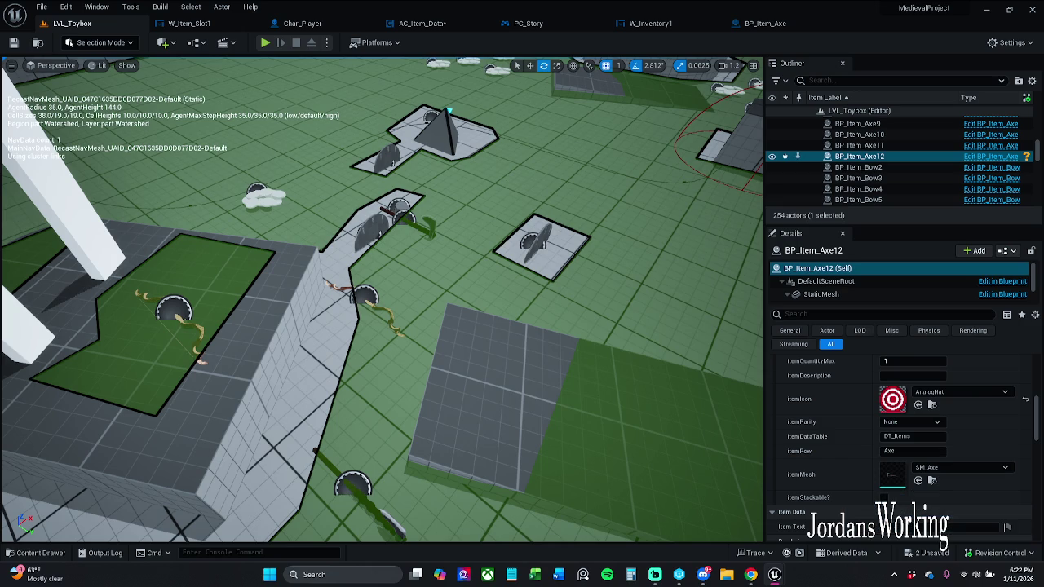
In BP_Item_Axe, bring the On Collected nodes into view and shift Destroy Actor right.
click(765, 23)
scroll(409, 230, down, 8)
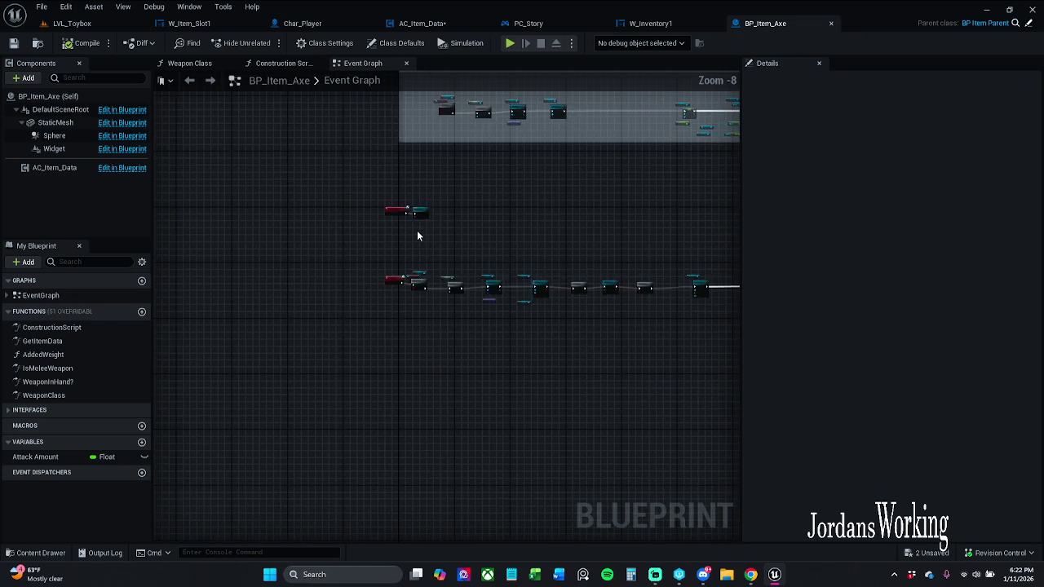
scroll(419, 246, up, 9)
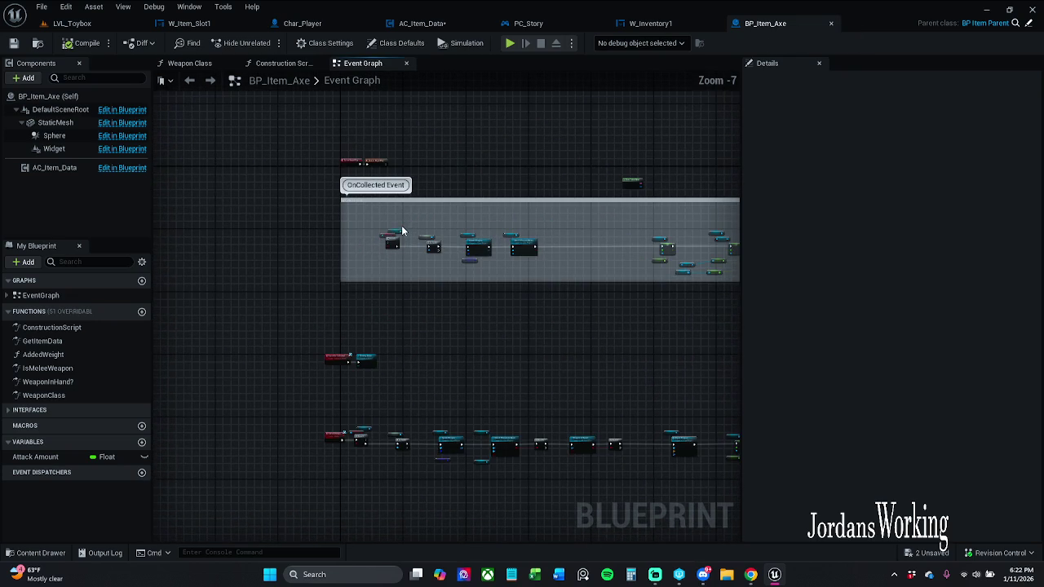
mouse_move(328, 308)
mouse_down()
mouse_move(245, 326)
mouse_move(368, 367)
mouse_move(531, 286)
mouse_move(568, 421)
mouse_move(430, 221)
mouse_up()
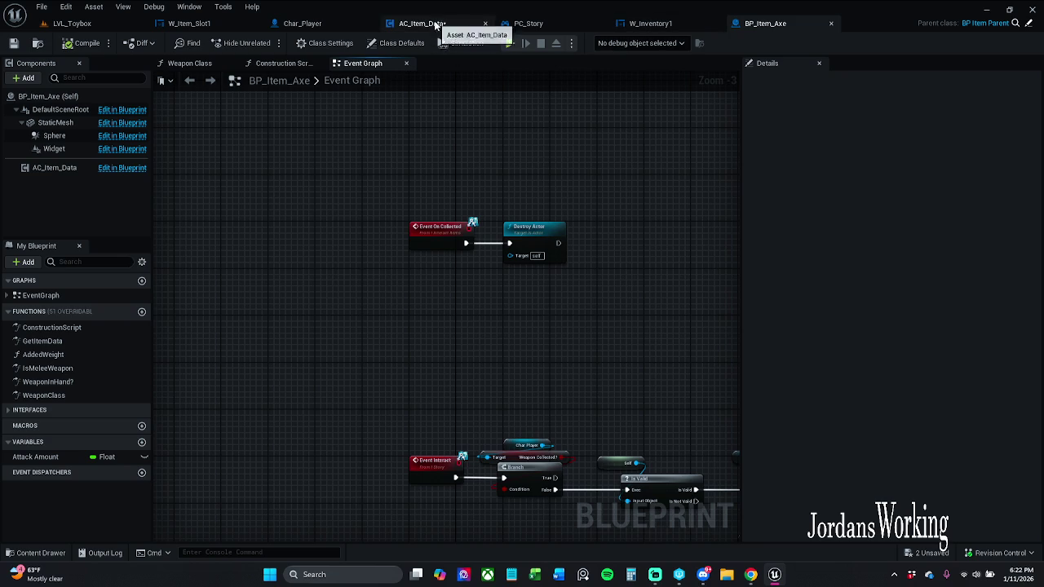
drag(540, 191, 466, 165)
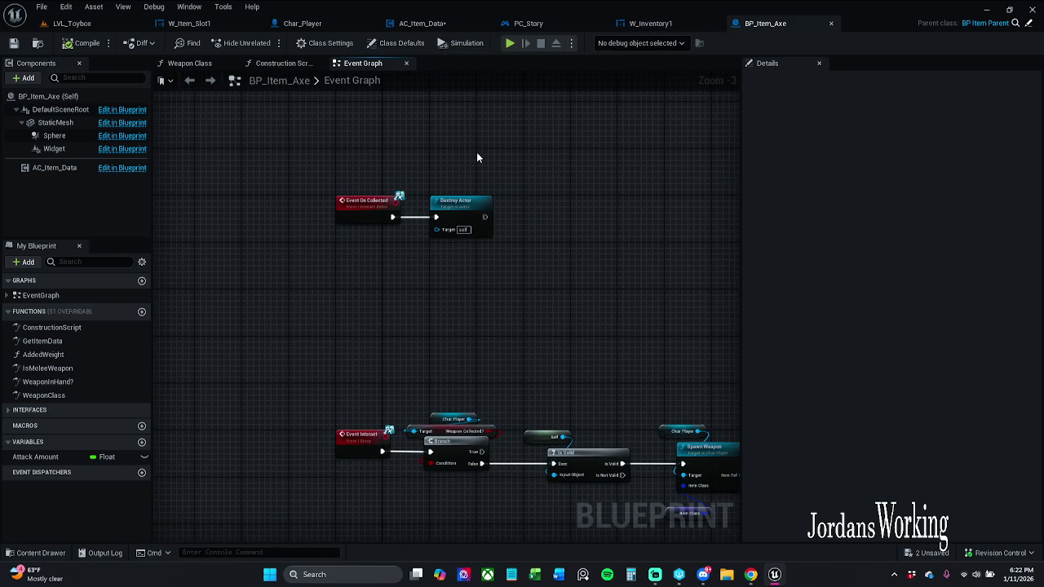
drag(453, 205, 617, 205)
Insert an Is Valid check between Event On Collected and Destroy Actor.
drag(396, 216, 469, 220)
text(isVal)
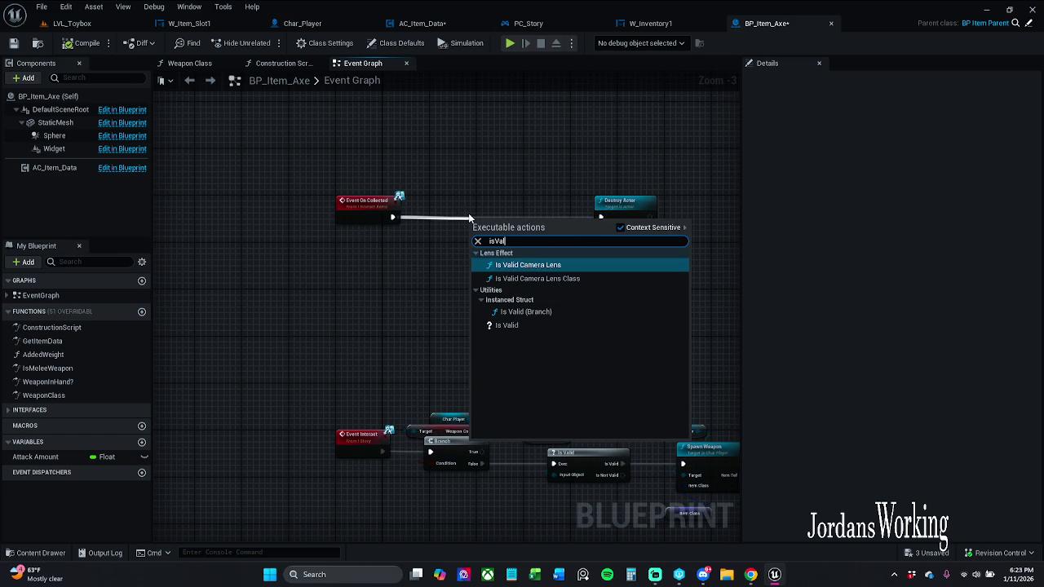
key(Down)
key(Down)
key(Down)
key(Return)
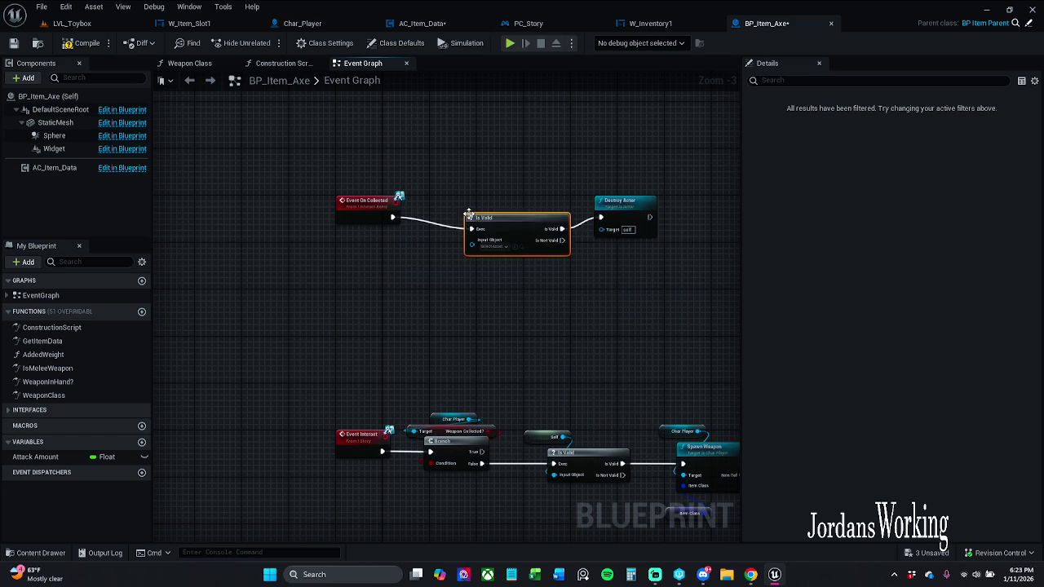
drag(501, 219, 477, 214)
click(485, 182)
Wire Get Player Character into the Is Valid node's Input Object pin.
drag(448, 232, 408, 259)
text(get)
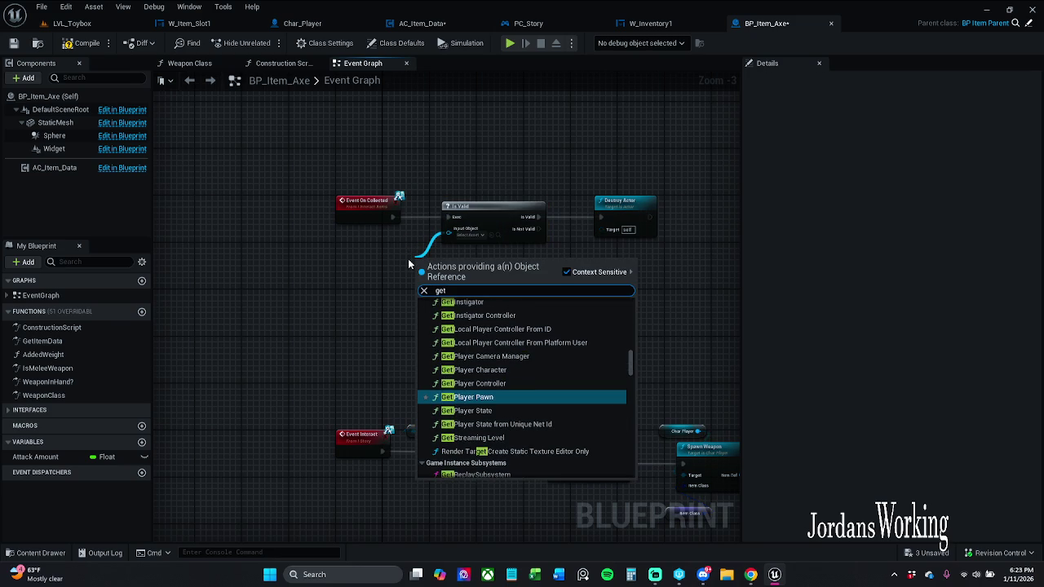
key(Up)
key(Up)
key(Return)
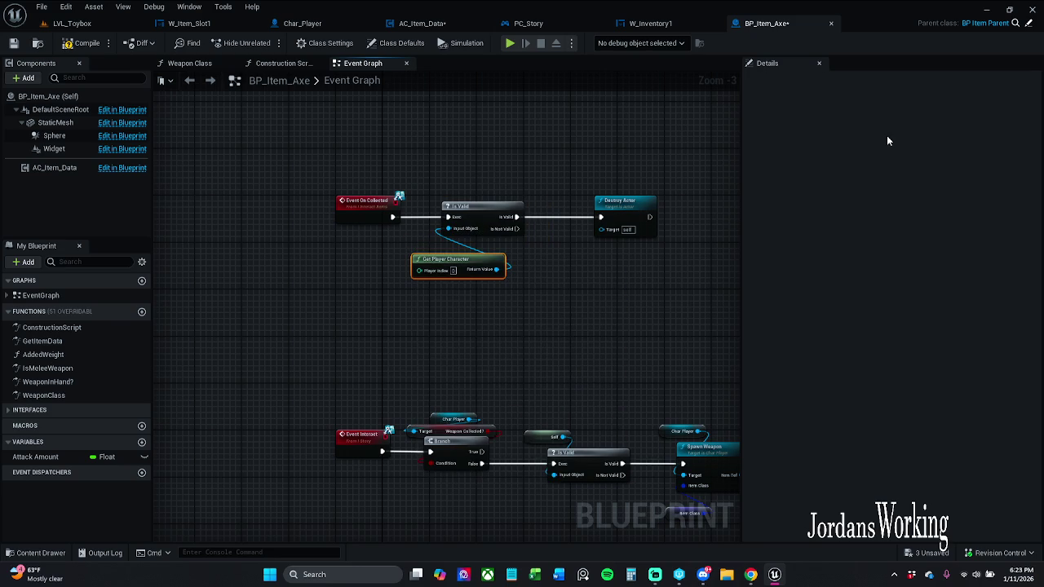
drag(462, 263, 421, 251)
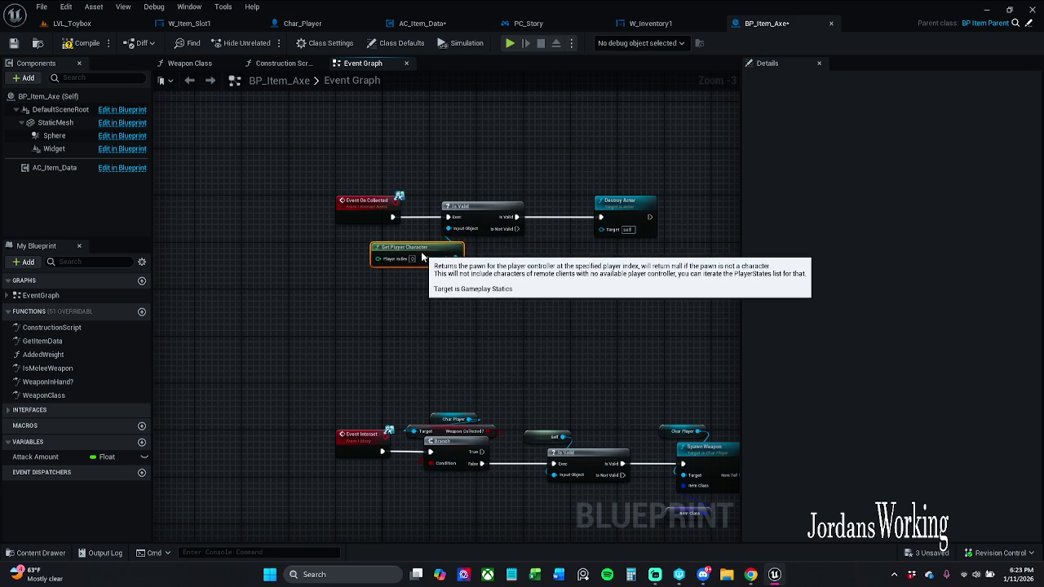
Tidy the event, Is Valid, Get Player Character and Destroy Actor nodes, then save.
mouse_move(396, 173)
mouse_down()
mouse_move(612, 214)
mouse_move(683, 213)
mouse_move(599, 210)
mouse_up()
click(652, 212)
mouse_move(431, 181)
mouse_down()
mouse_move(515, 265)
mouse_move(598, 286)
mouse_up()
drag(497, 210, 478, 209)
mouse_move(334, 172)
mouse_down()
mouse_move(460, 221)
mouse_move(576, 221)
mouse_up()
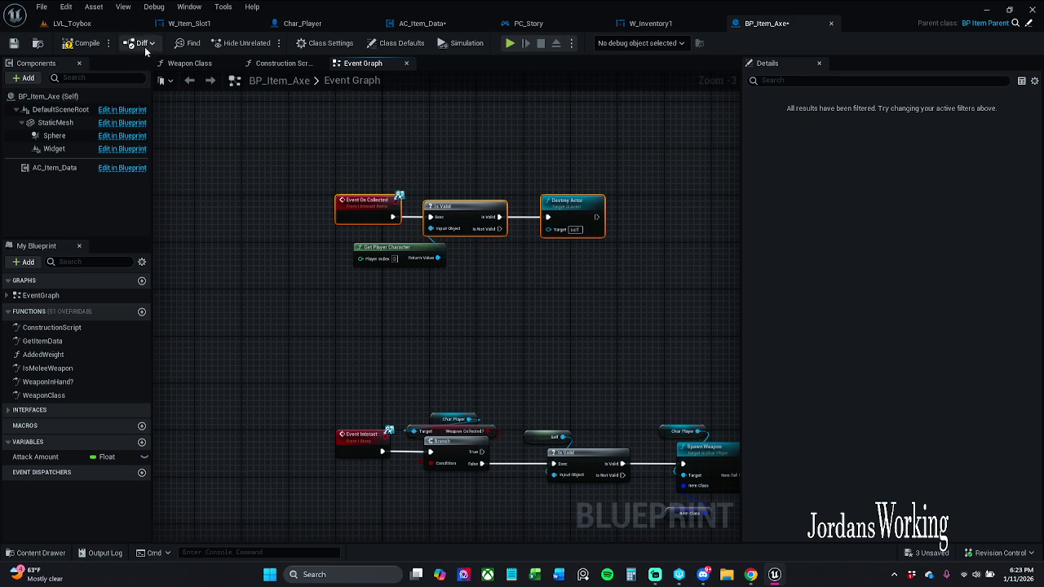
click(13, 45)
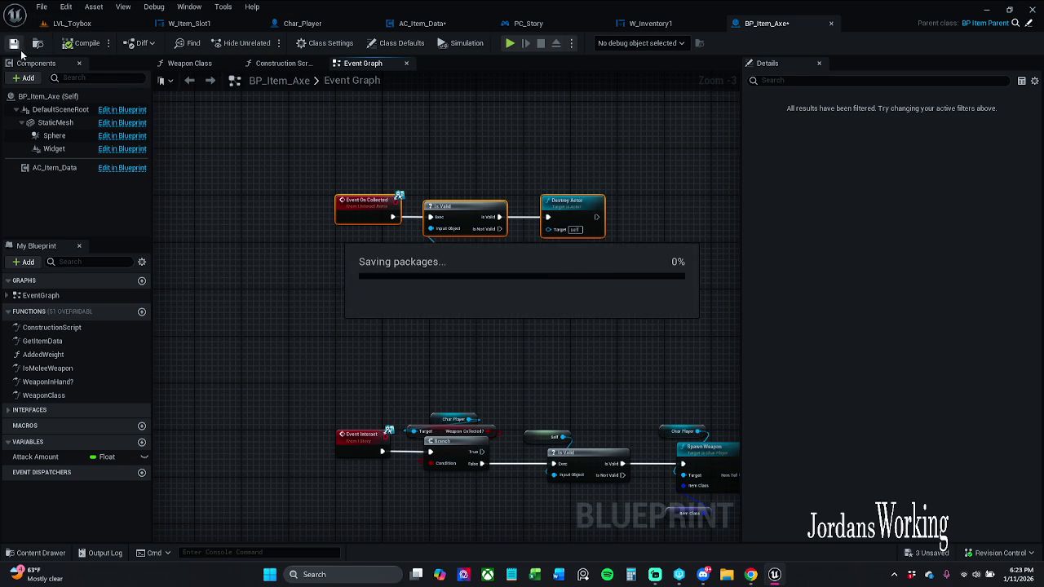
Play-test LVL_Toybox again, picking up an AOE potion and coins, then stop.
click(293, 105)
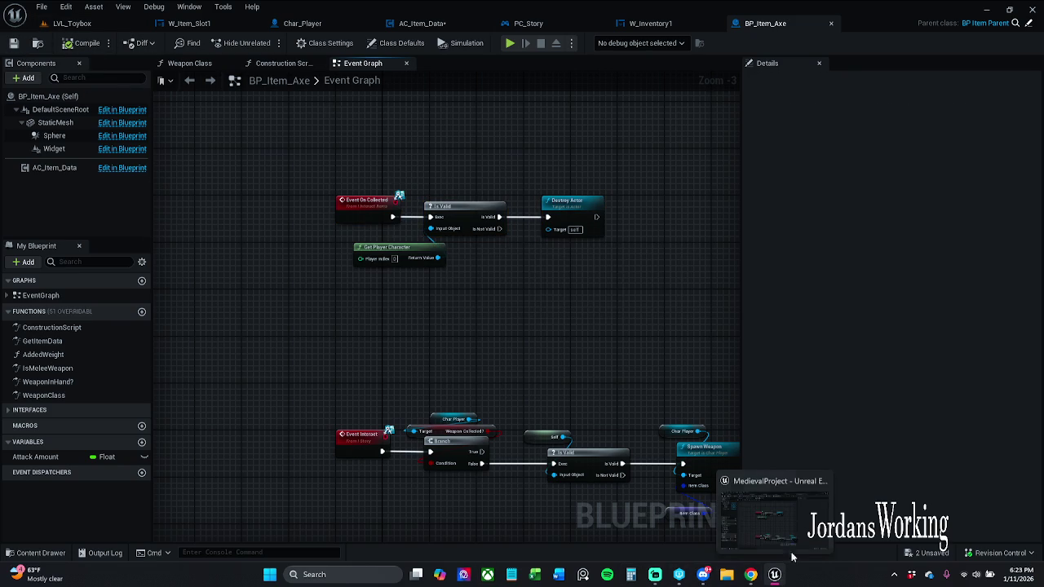
click(85, 25)
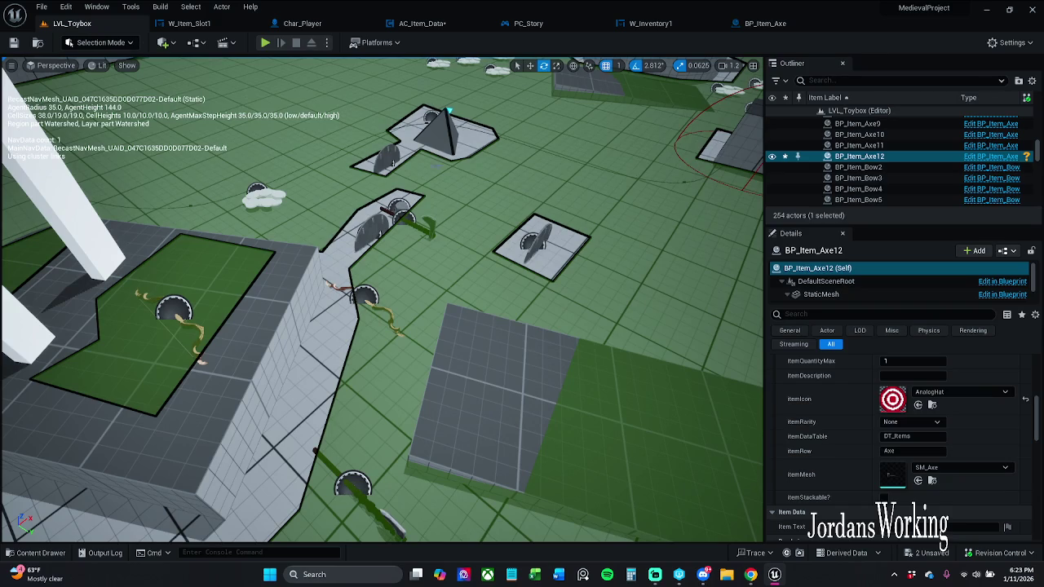
click(275, 42)
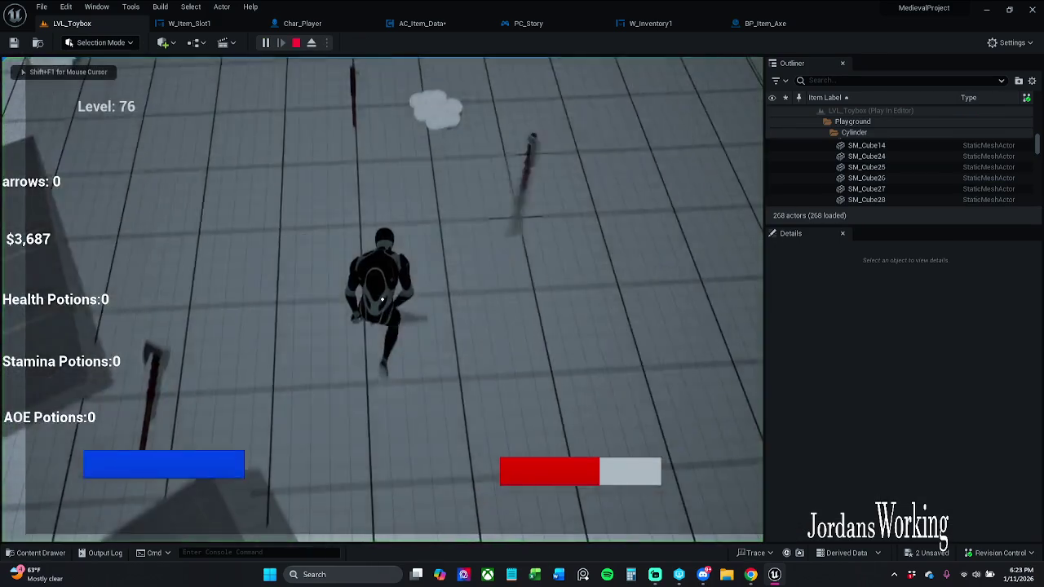
key(w)
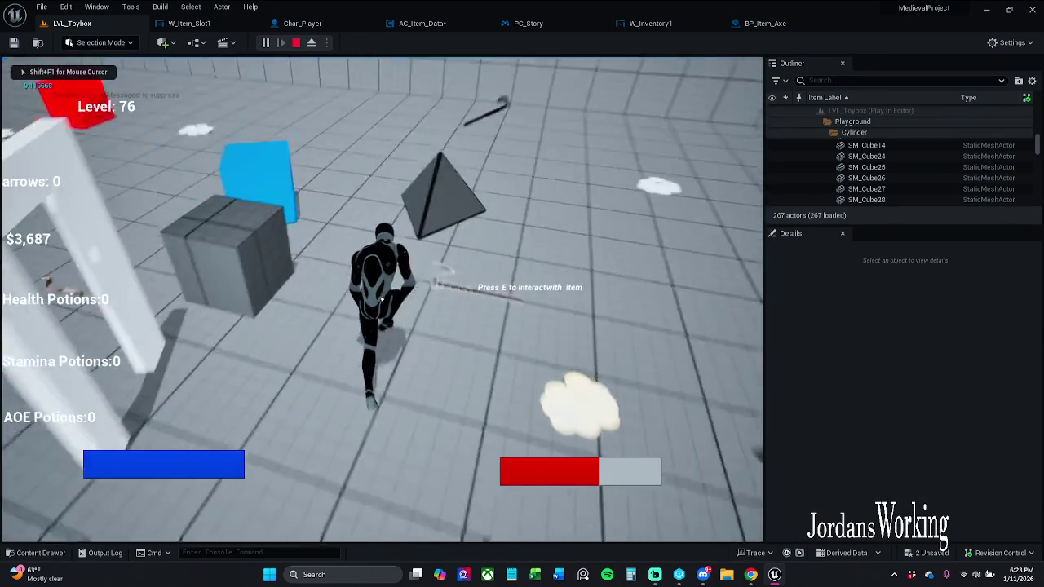
key(e)
key(w)
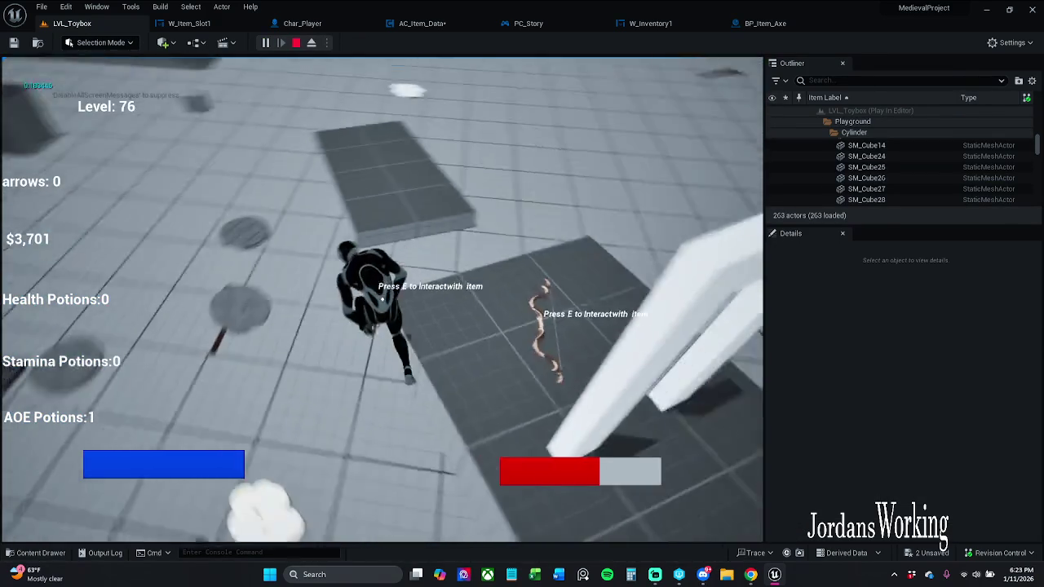
key(Escape)
Close BP_Item_Axe, save AC_Item_Data with a checkout, and return to LVL_Toybox.
click(800, 23)
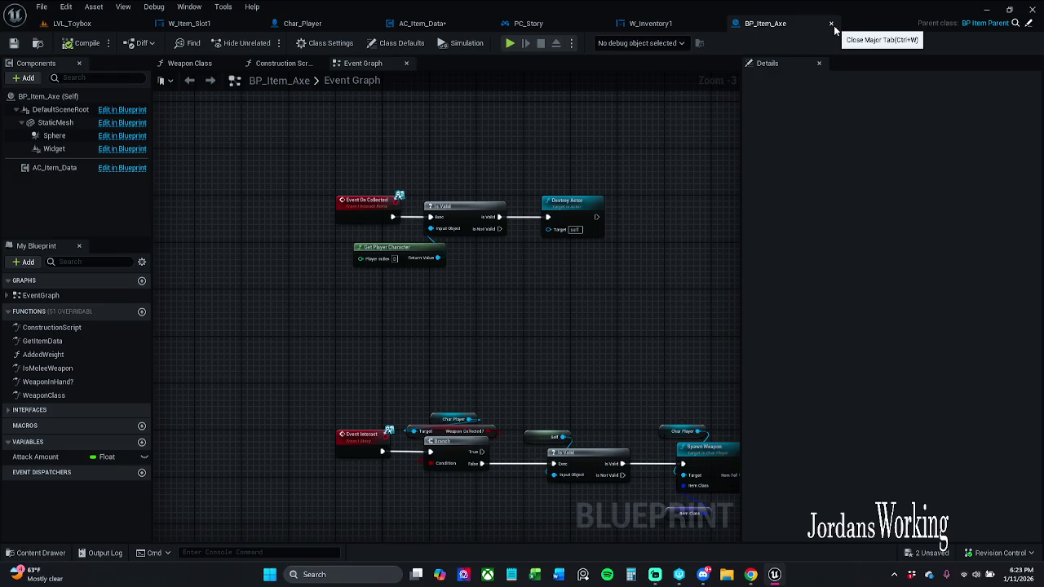
click(834, 25)
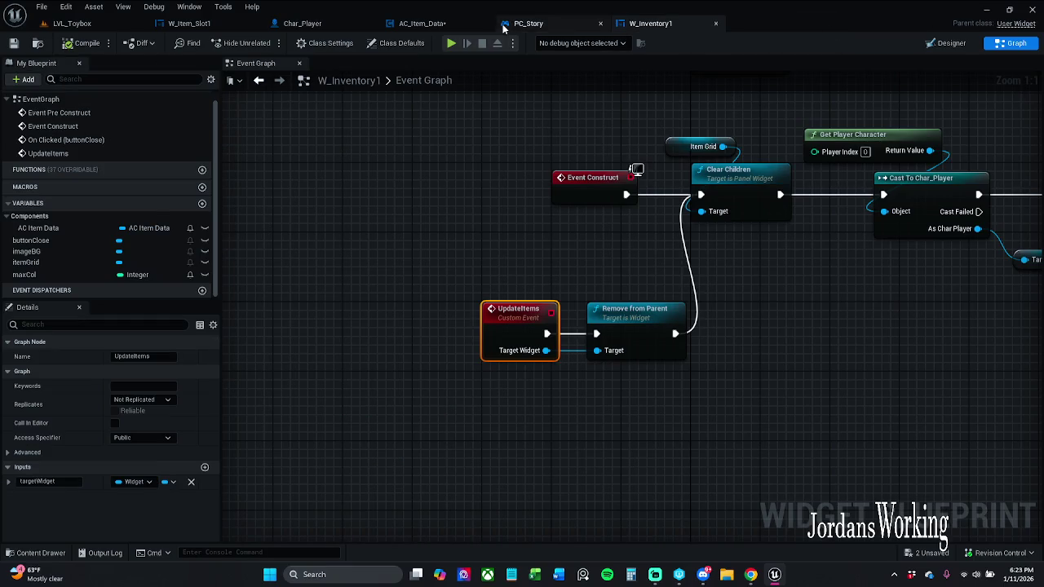
click(422, 23)
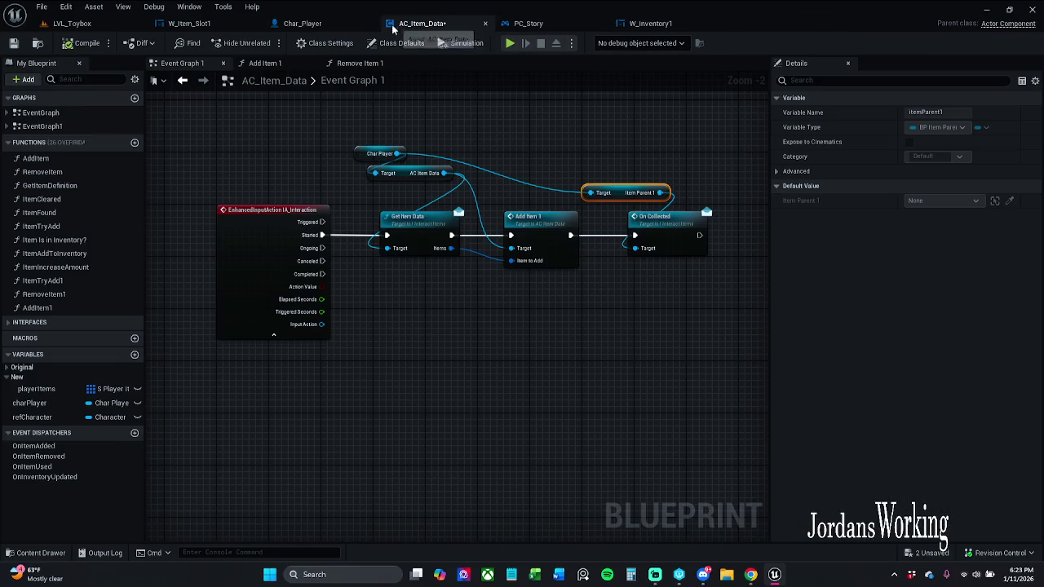
click(14, 43)
click(565, 413)
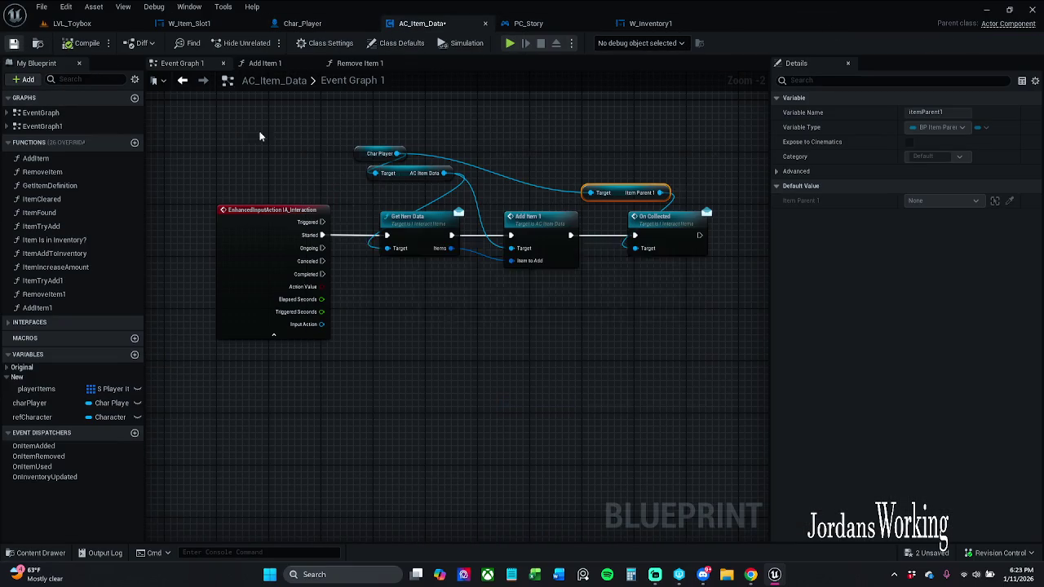
click(80, 24)
scroll(294, 246, down, 10)
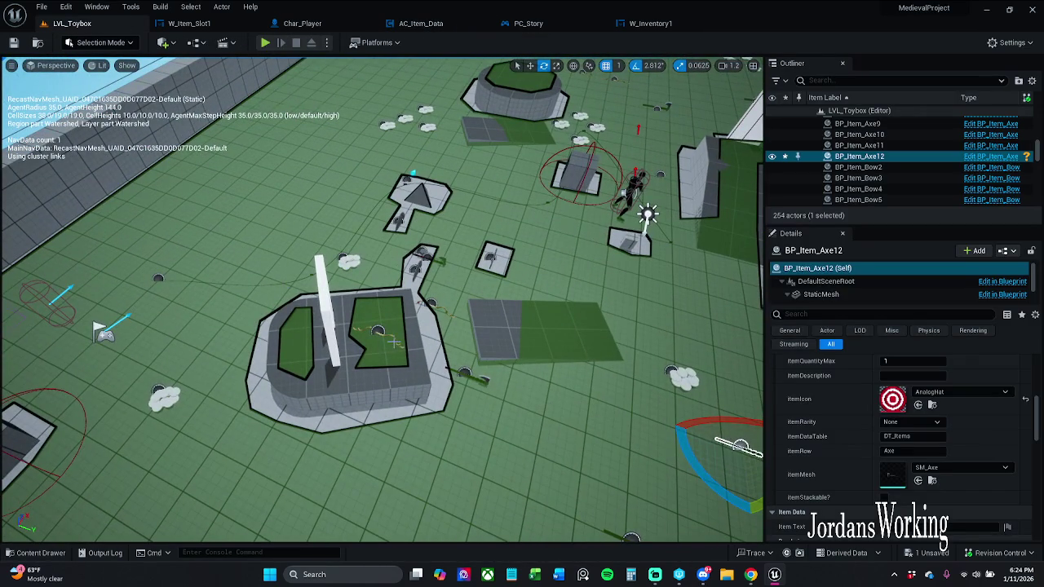
Open the bow's blueprint from the level and move Event On Collected beside Data Table New.
click(376, 330)
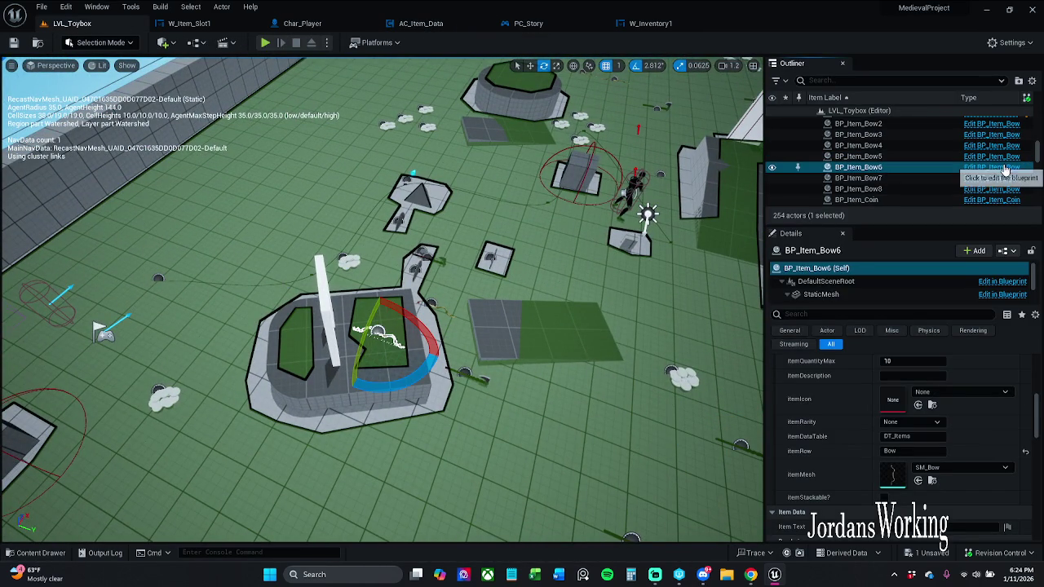
click(992, 168)
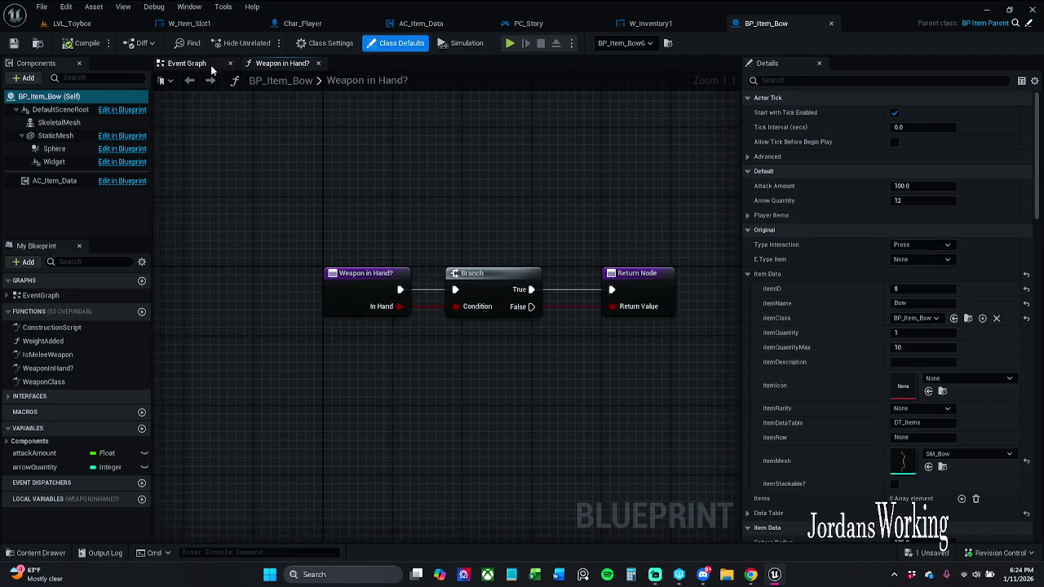
click(186, 63)
scroll(412, 223, down, 6)
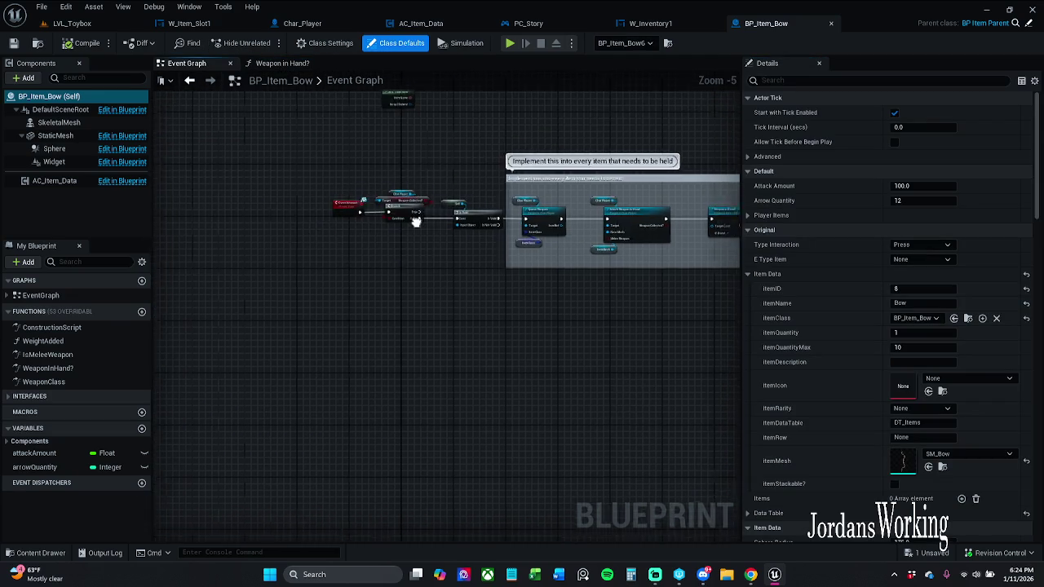
scroll(396, 228, up, 3)
mouse_move(335, 233)
mouse_down()
mouse_move(408, 338)
mouse_move(406, 394)
mouse_up()
scroll(407, 394, down, 4)
scroll(428, 240, up, 2)
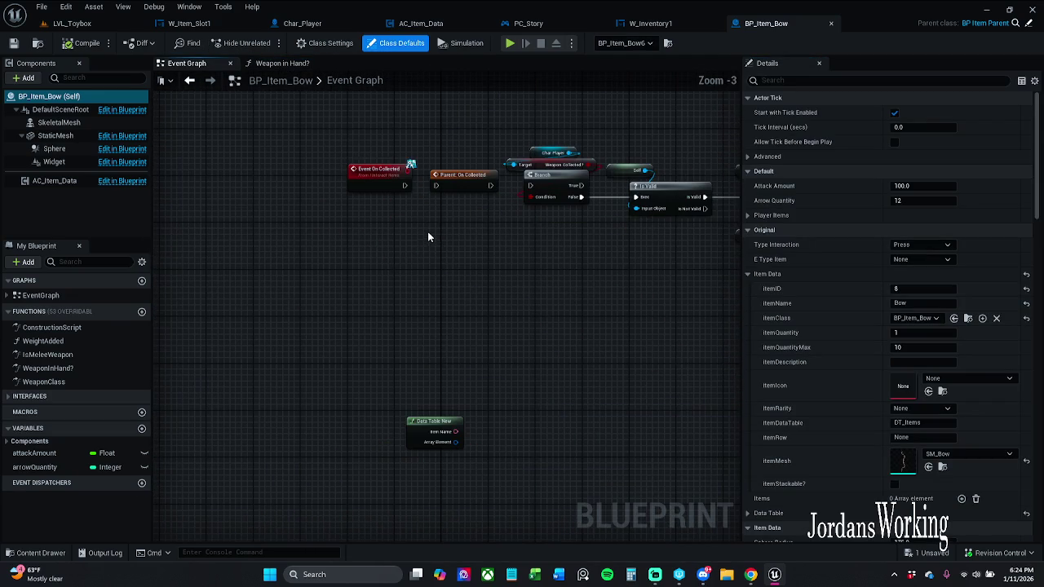
mouse_move(394, 190)
mouse_down()
mouse_move(409, 318)
mouse_move(453, 371)
mouse_move(469, 364)
mouse_move(434, 353)
mouse_up()
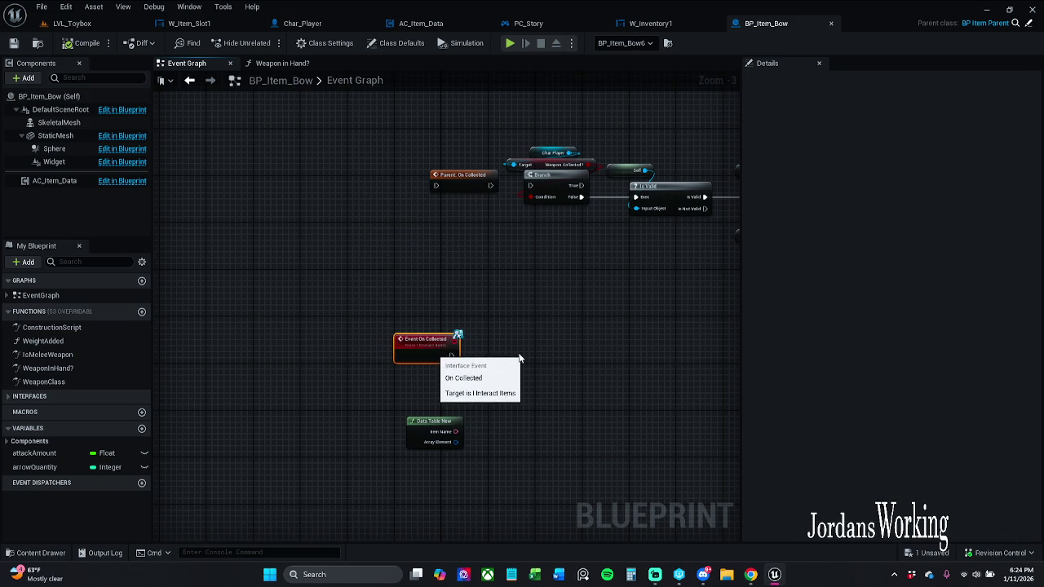
drag(440, 431, 433, 428)
scroll(569, 384, down, 4)
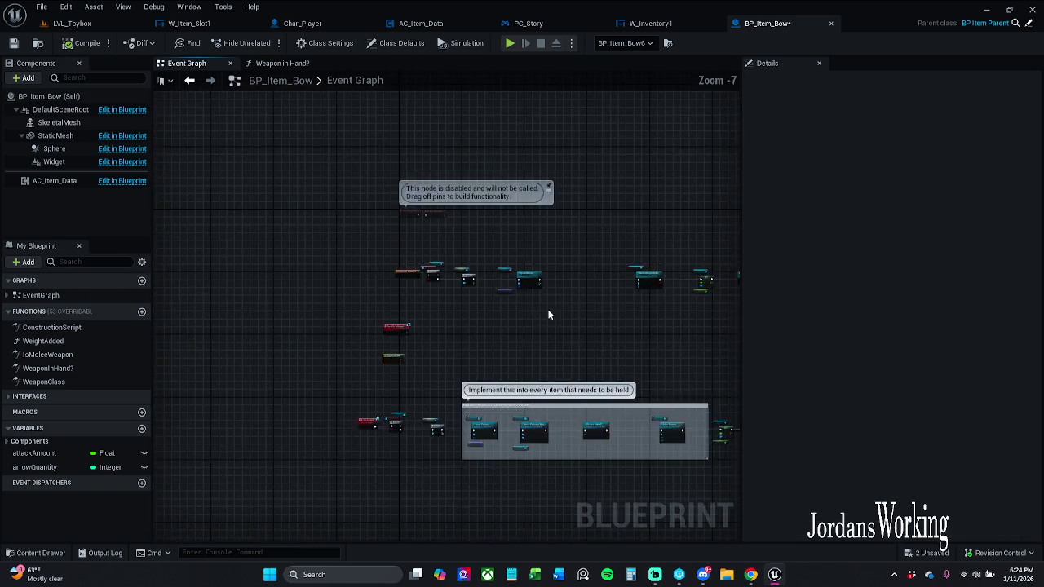
scroll(382, 311, up, 4)
Paste a Destroy Actor node and wire it after Event On Collected.
click(488, 343)
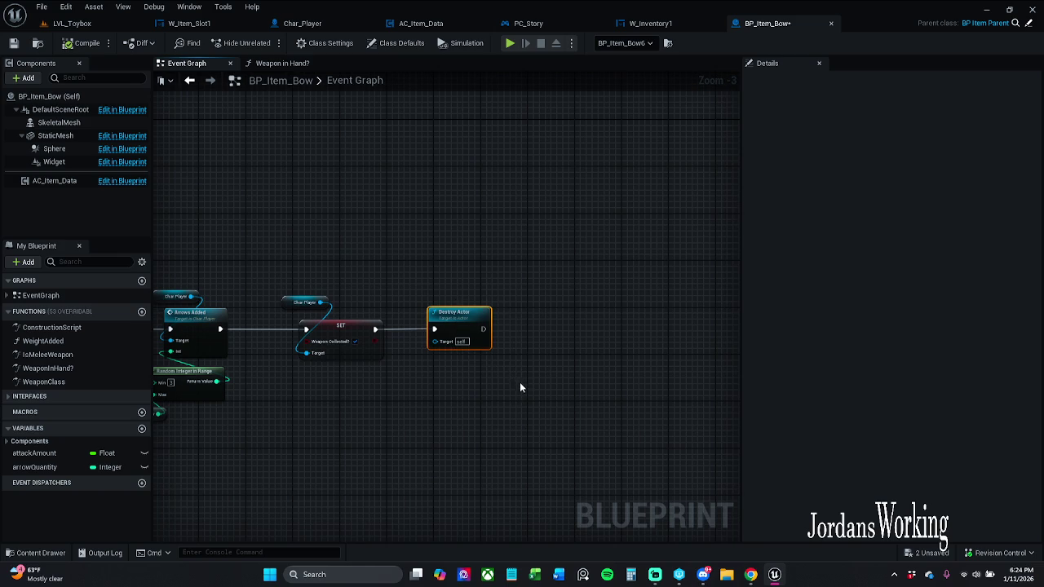
click(475, 402)
scroll(571, 327, down, 4)
scroll(397, 296, up, 3)
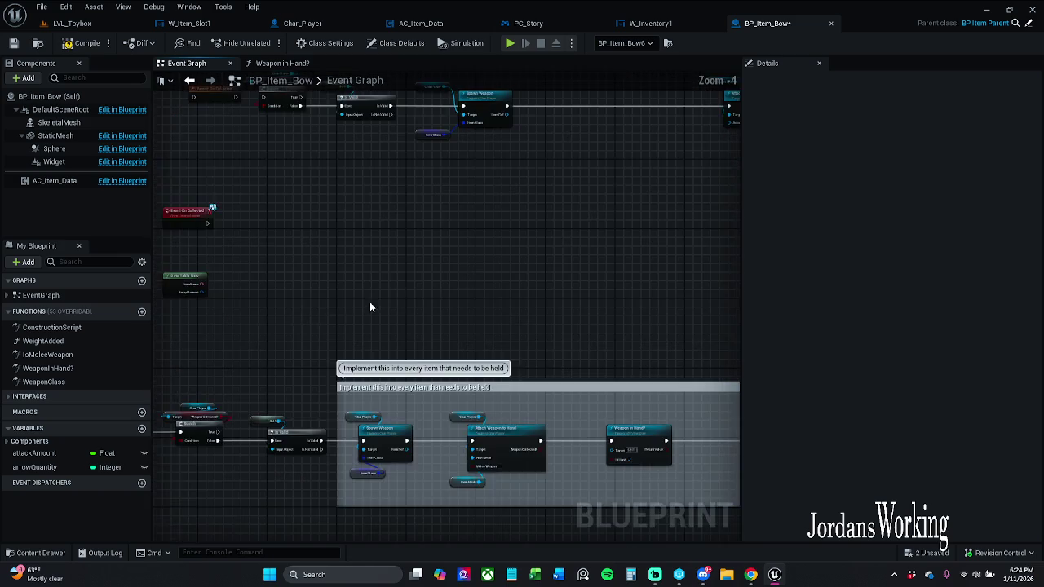
scroll(430, 167, up, 3)
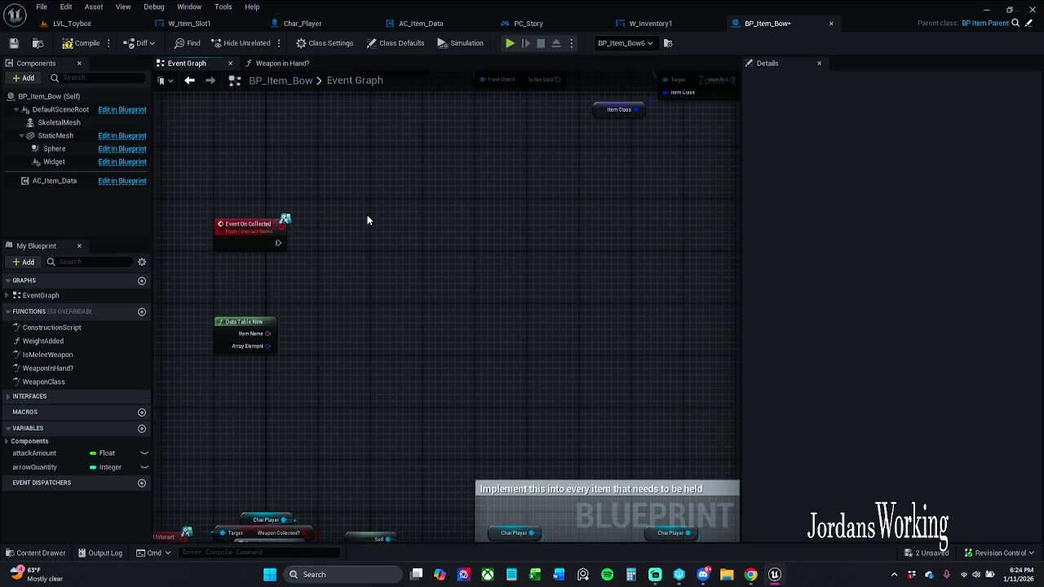
key(ctrl+v)
drag(371, 237, 278, 242)
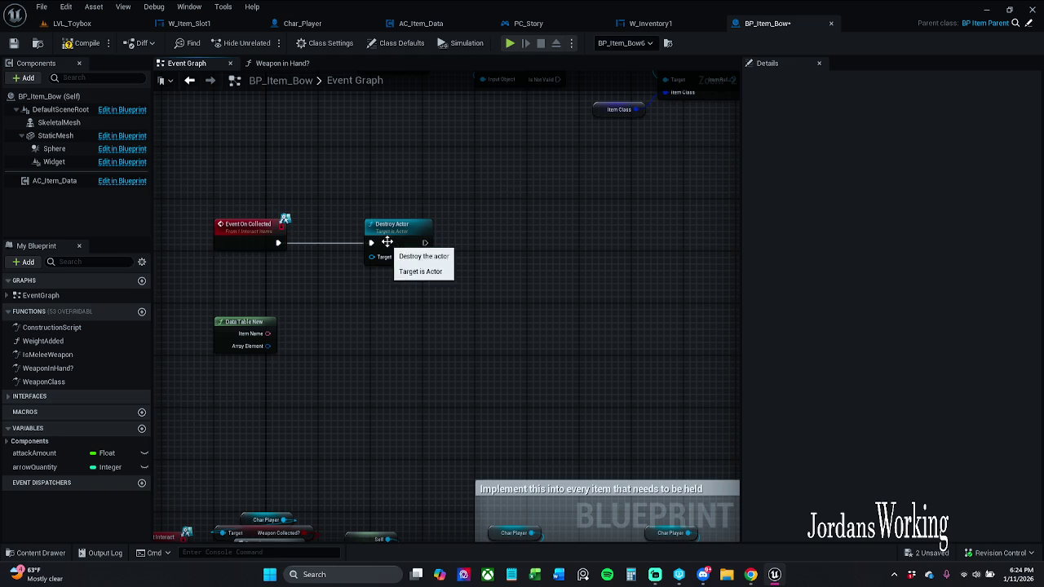
drag(386, 237, 354, 243)
Save BP_Item_Bow, checking out the asset, and close its editor.
click(432, 203)
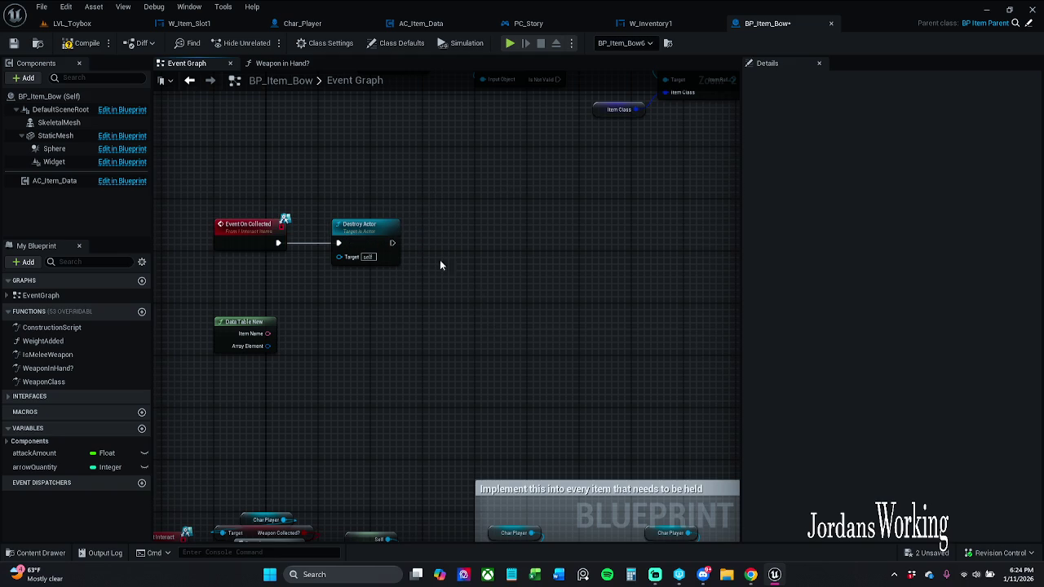
click(13, 42)
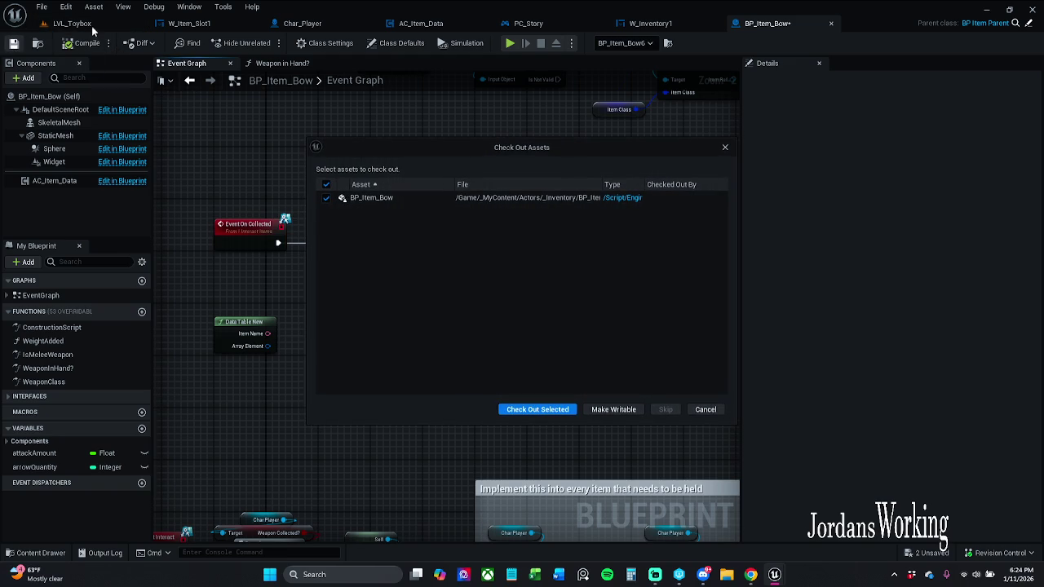
click(537, 410)
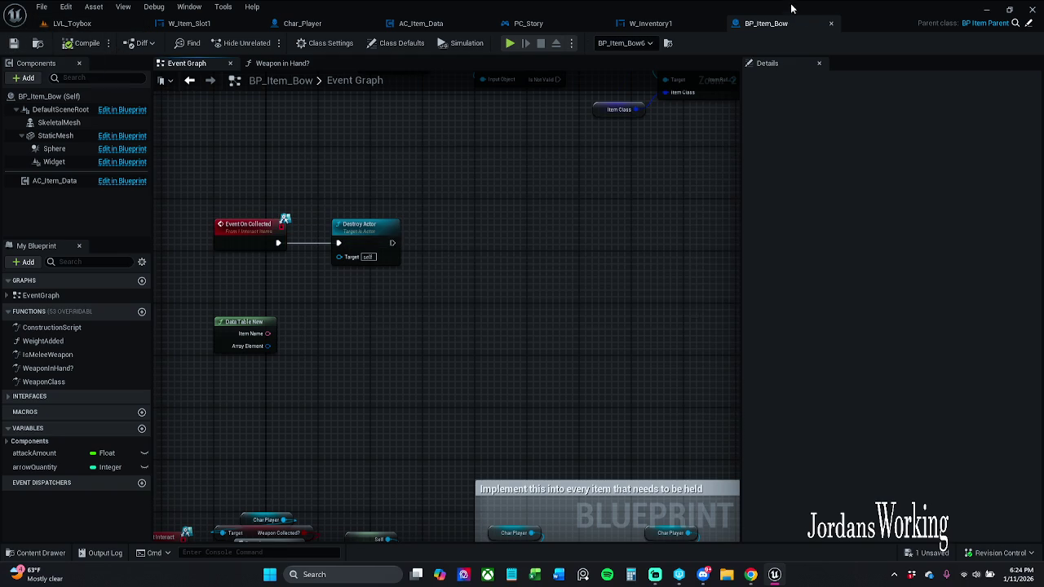
click(832, 24)
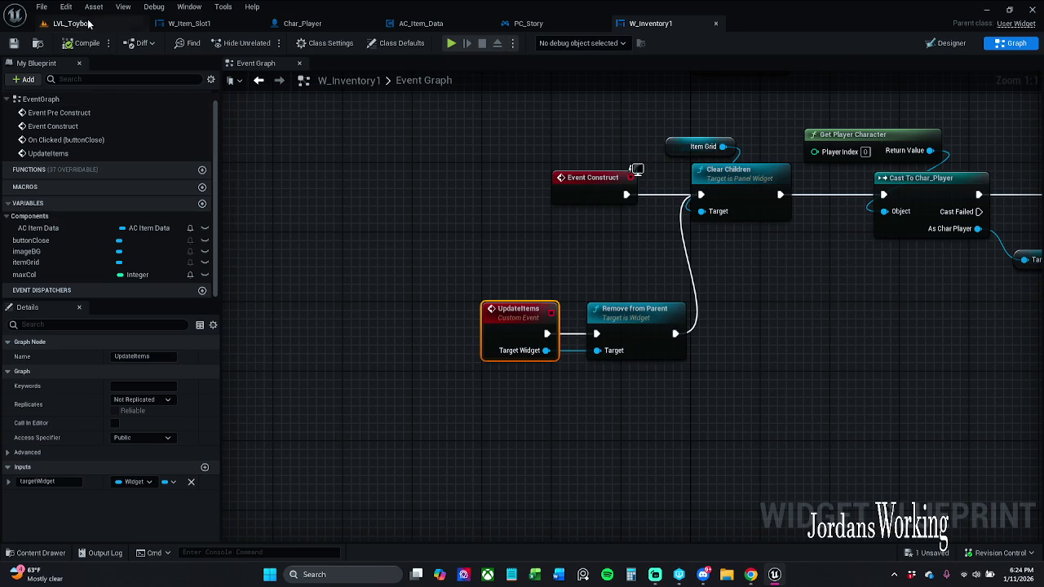
Filter the level's actor list for 'sword' and bring up the sword's event graph.
click(81, 24)
scroll(574, 395, down, 3)
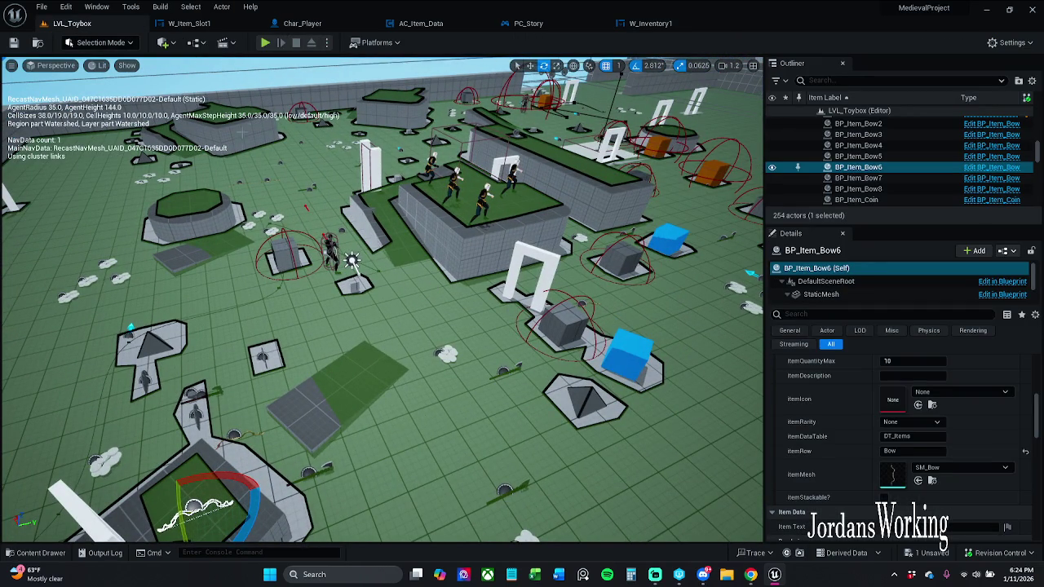
click(858, 156)
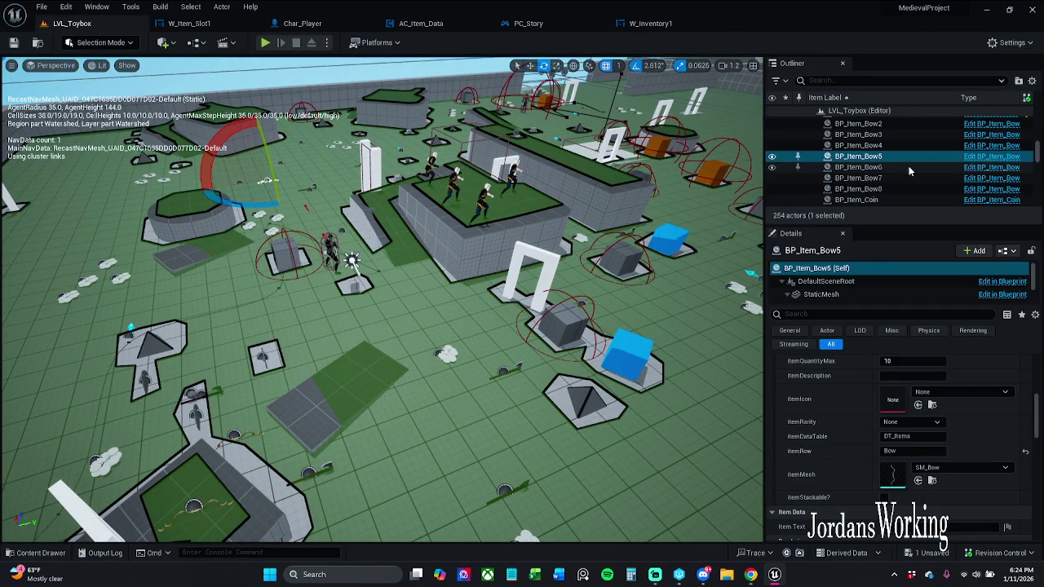
click(966, 80)
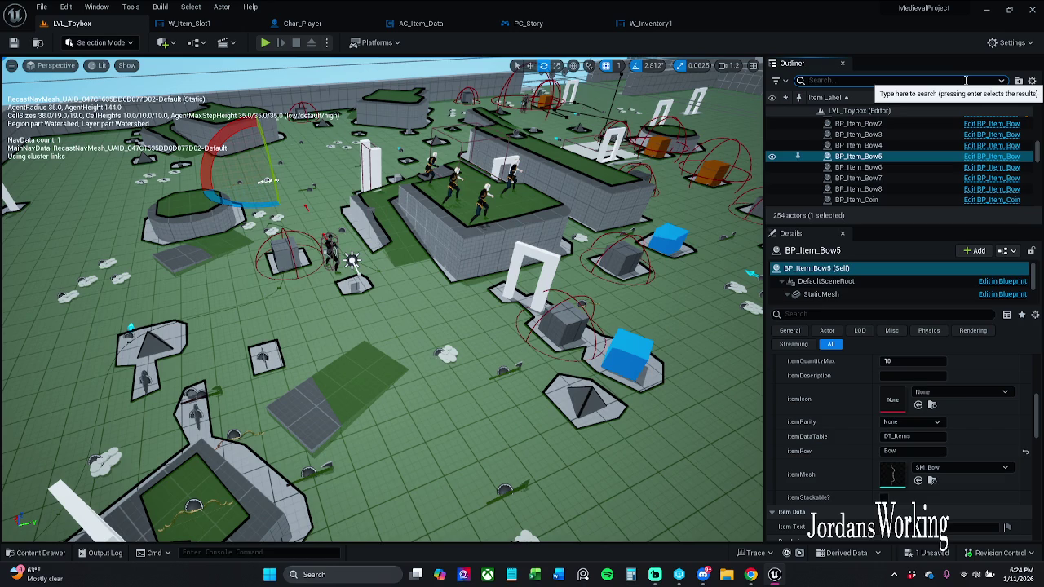
text(sword)
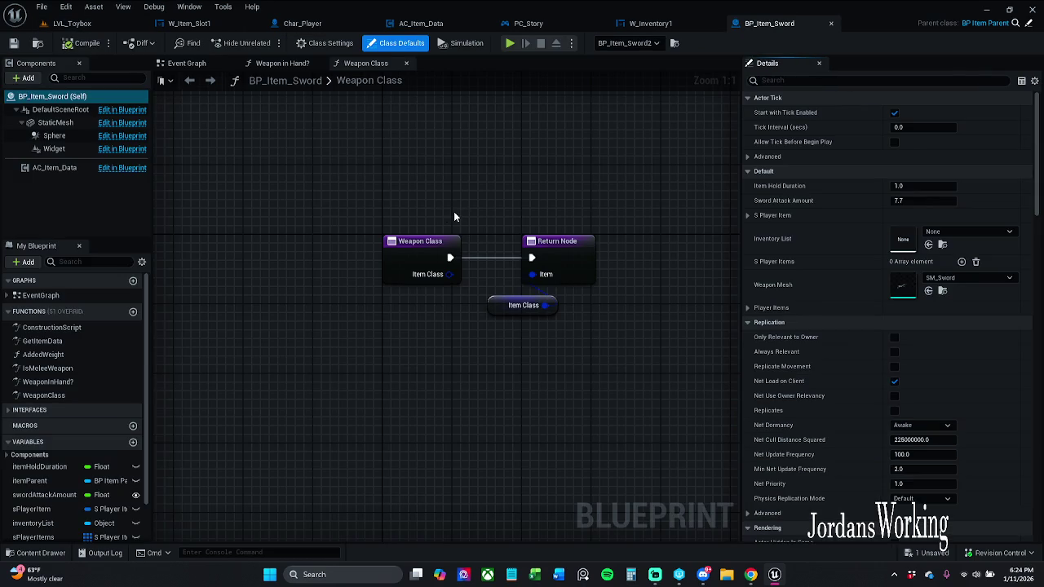
click(187, 63)
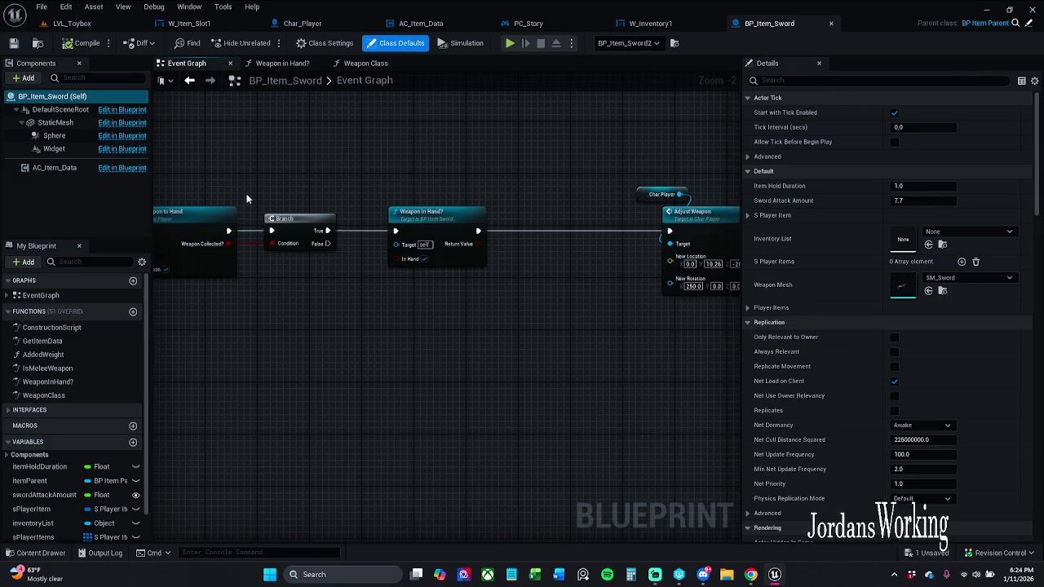
scroll(343, 245, up, 5)
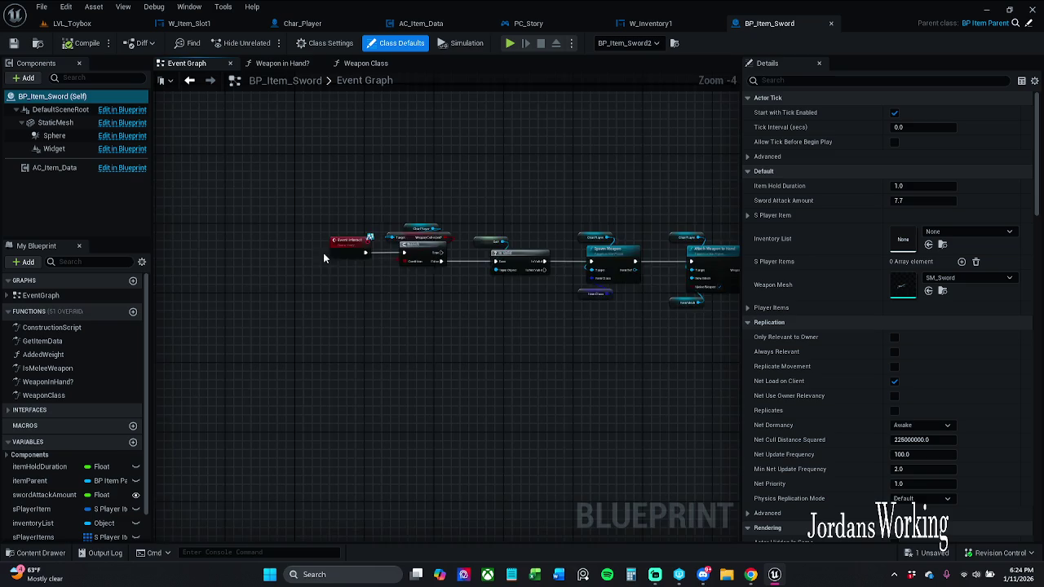
scroll(364, 211, down, 5)
scroll(364, 373, up, 5)
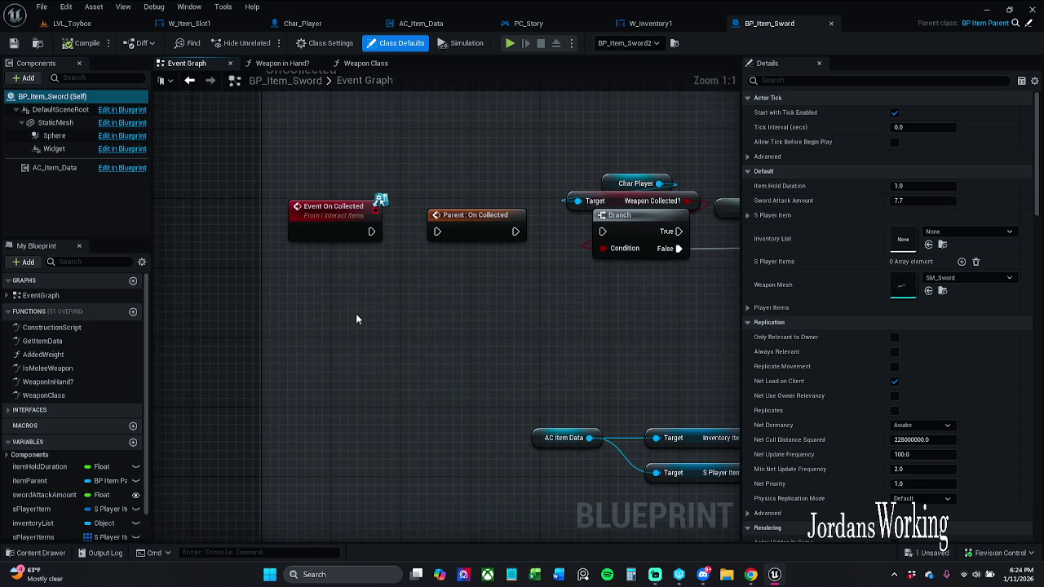
Paste a Destroy Actor node, wire it to On Collected, and arrange the pair.
key(ctrl+v)
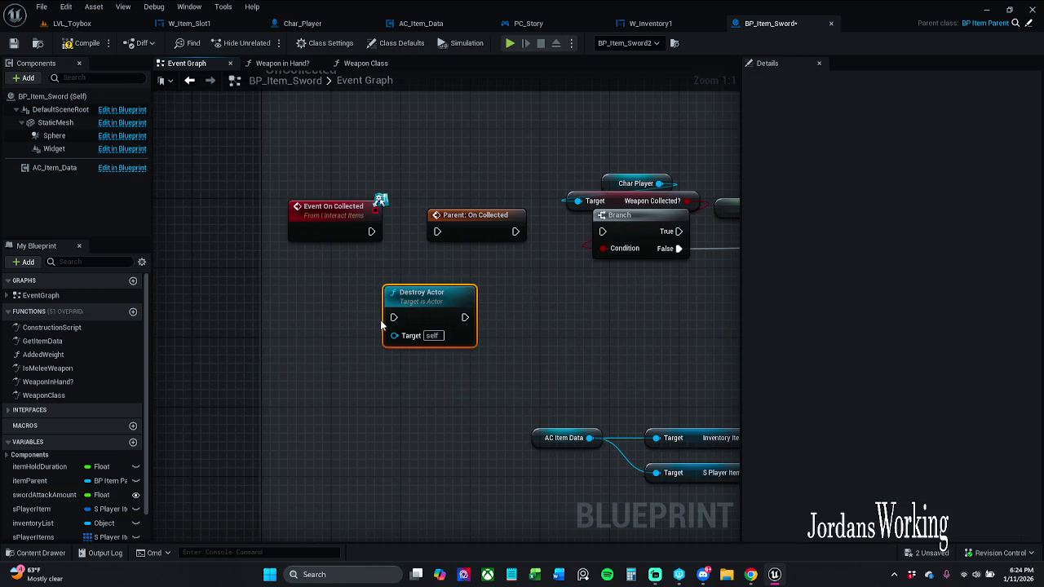
drag(394, 318, 371, 234)
right_click(348, 211)
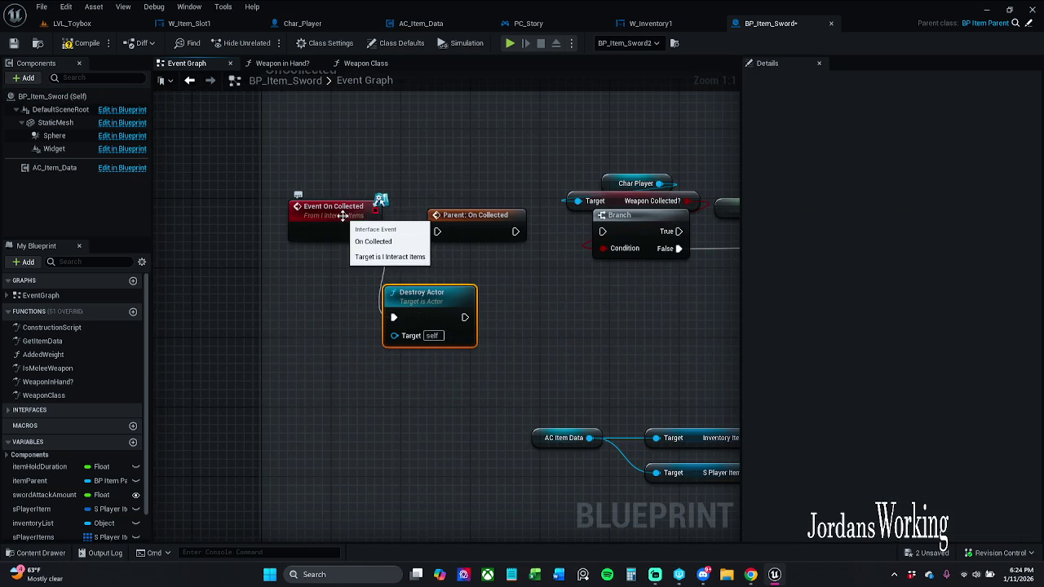
scroll(339, 303, down, 6)
mouse_move(347, 302)
mouse_down()
mouse_move(345, 498)
mouse_move(396, 290)
mouse_up()
scroll(365, 480, up, 5)
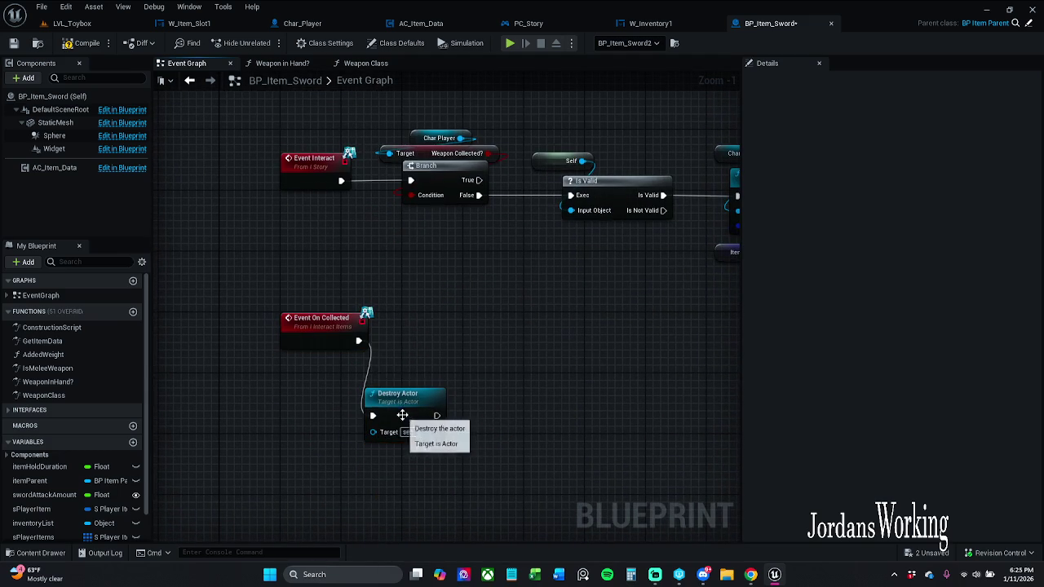
drag(408, 412, 446, 340)
drag(302, 284, 310, 378)
drag(293, 326, 299, 380)
click(371, 336)
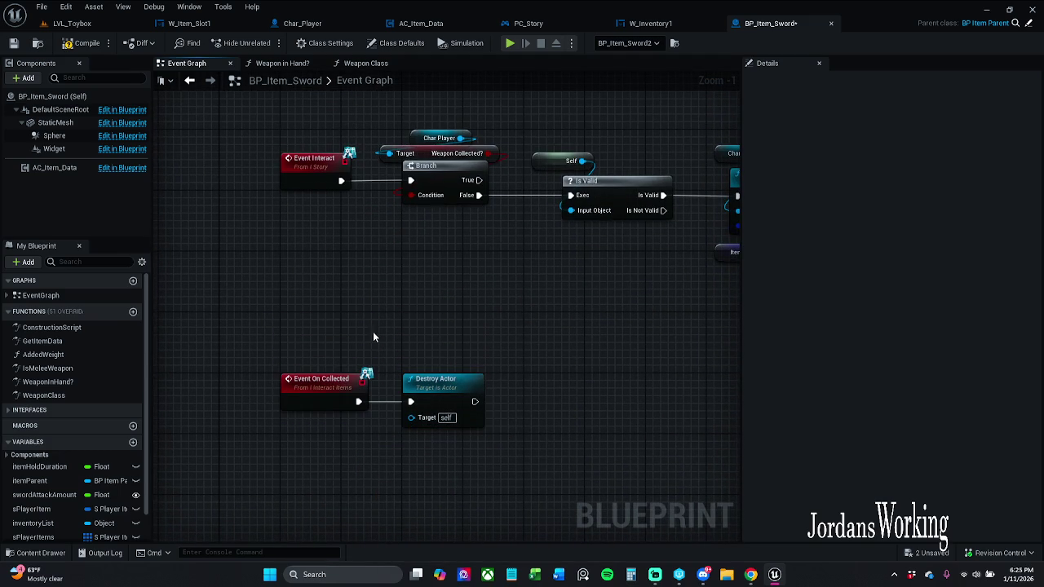
Compile BP_Item_Sword and save it, checking out the asset.
click(81, 45)
key(ctrl+s)
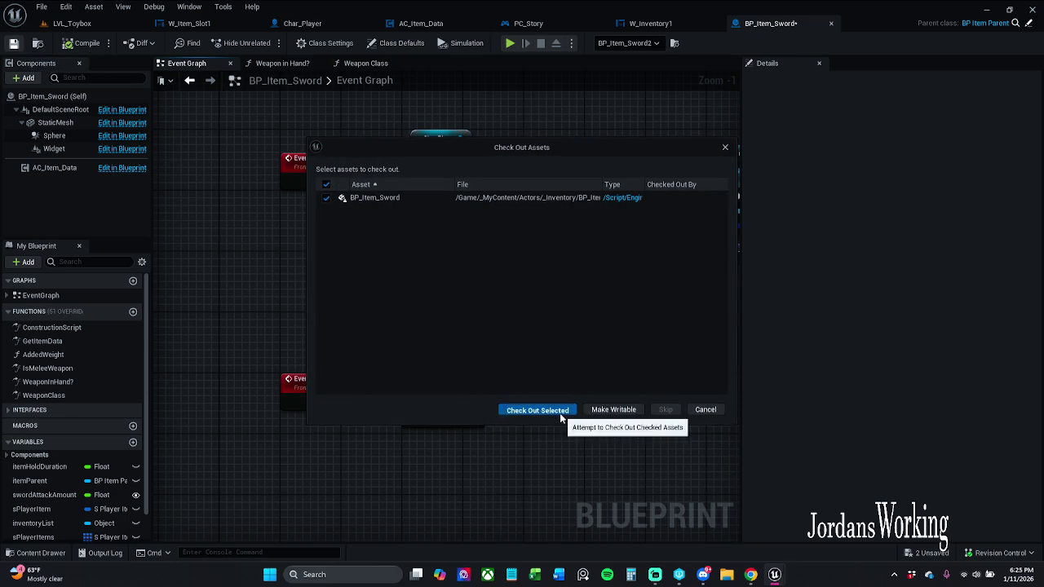
click(535, 404)
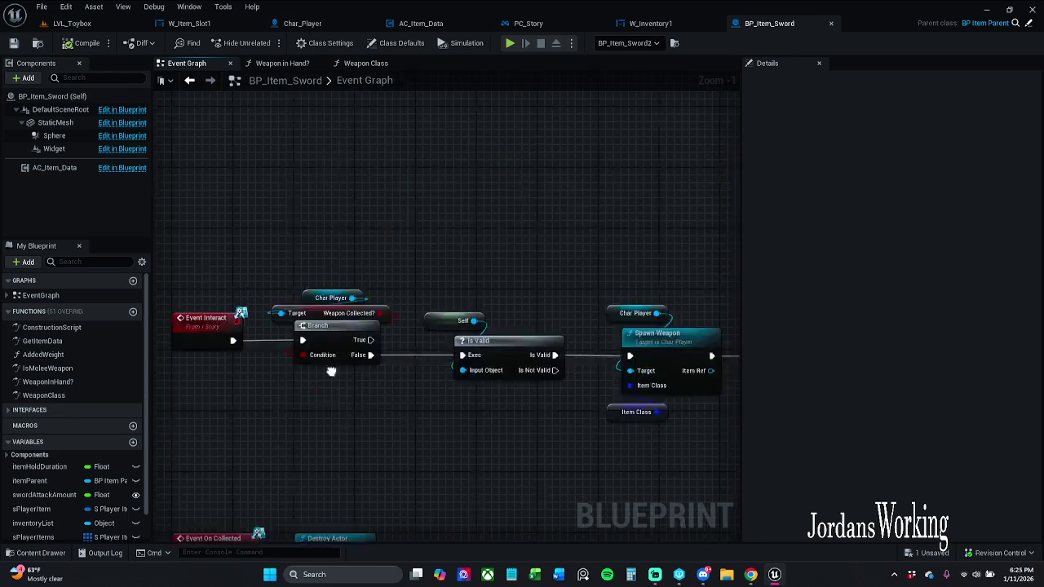
scroll(404, 343, down, 4)
scroll(403, 344, up, 5)
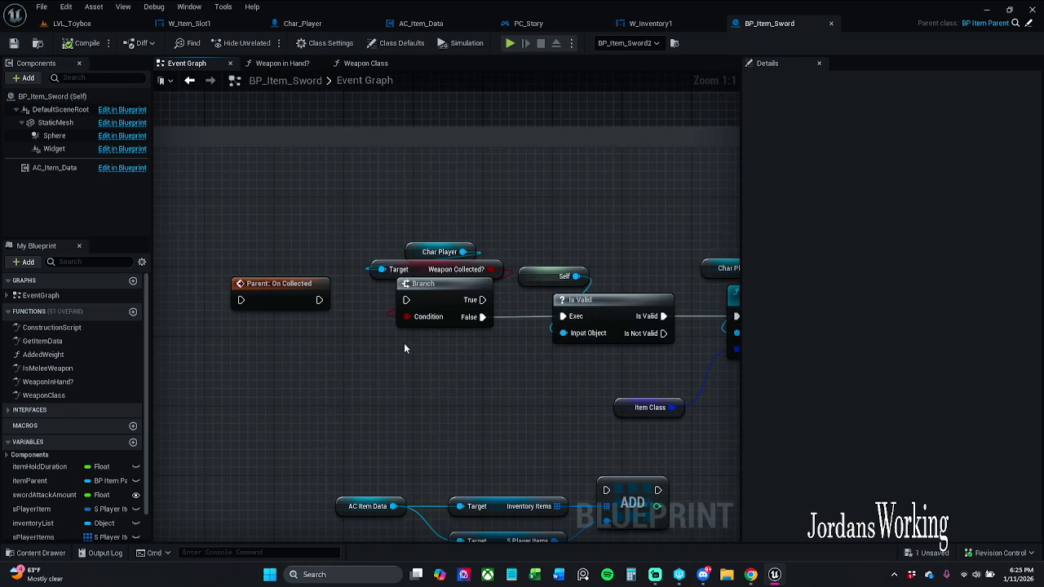
scroll(403, 367, down, 5)
scroll(384, 286, up, 3)
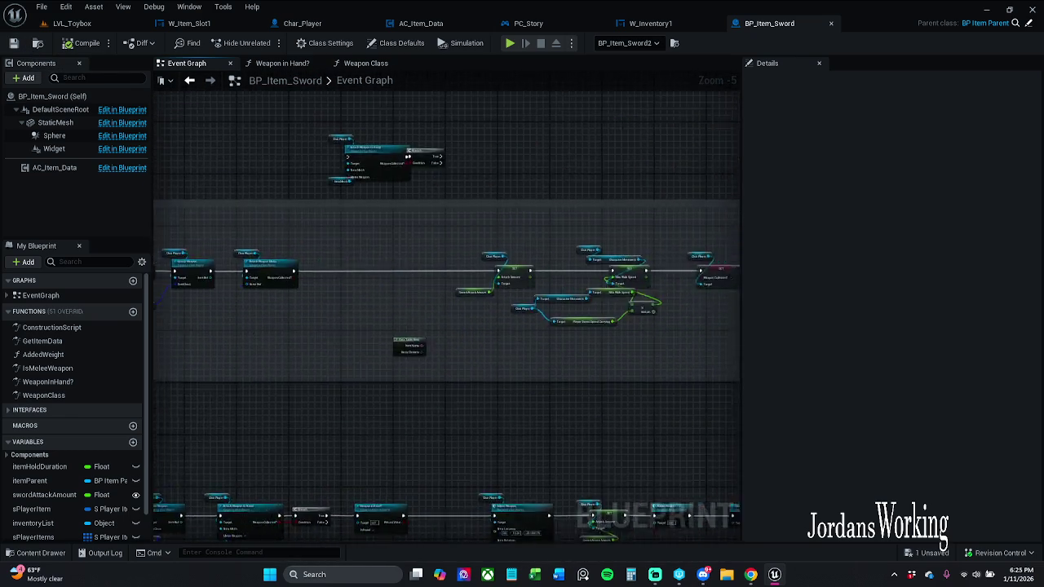
scroll(367, 213, down, 2)
scroll(367, 218, up, 4)
Delete the Attach Weapon to Hand nodes, save, and start playing LVL_Toybox.
mouse_move(322, 245)
mouse_down()
mouse_move(622, 393)
mouse_move(683, 412)
mouse_up()
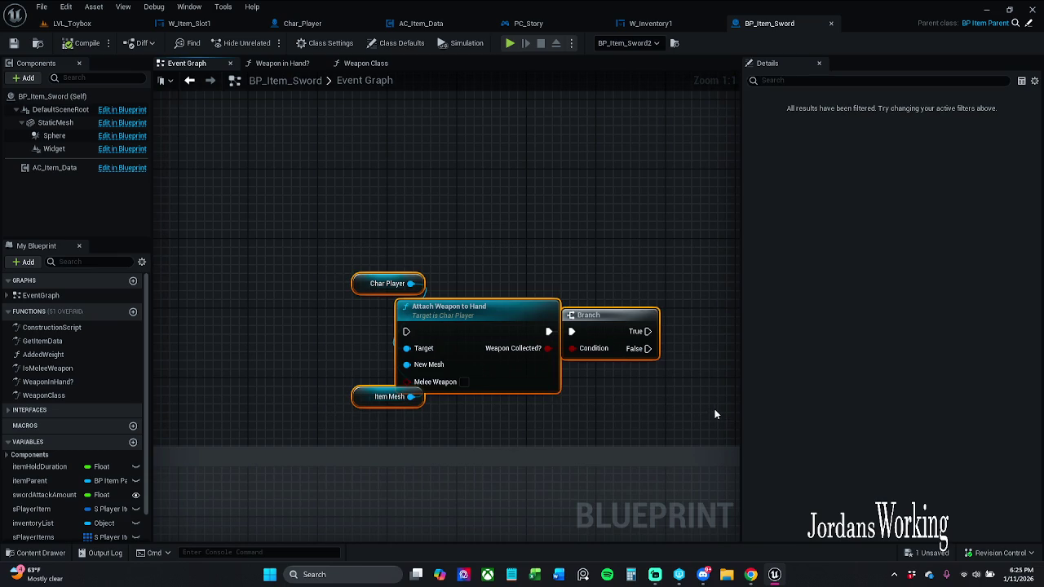
key(Delete)
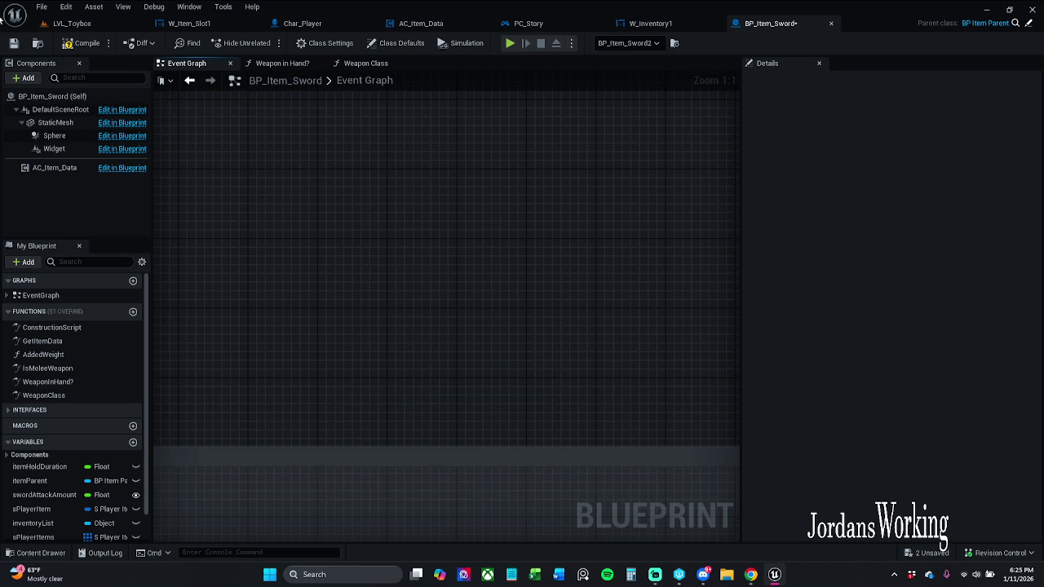
click(13, 43)
scroll(478, 232, down, 5)
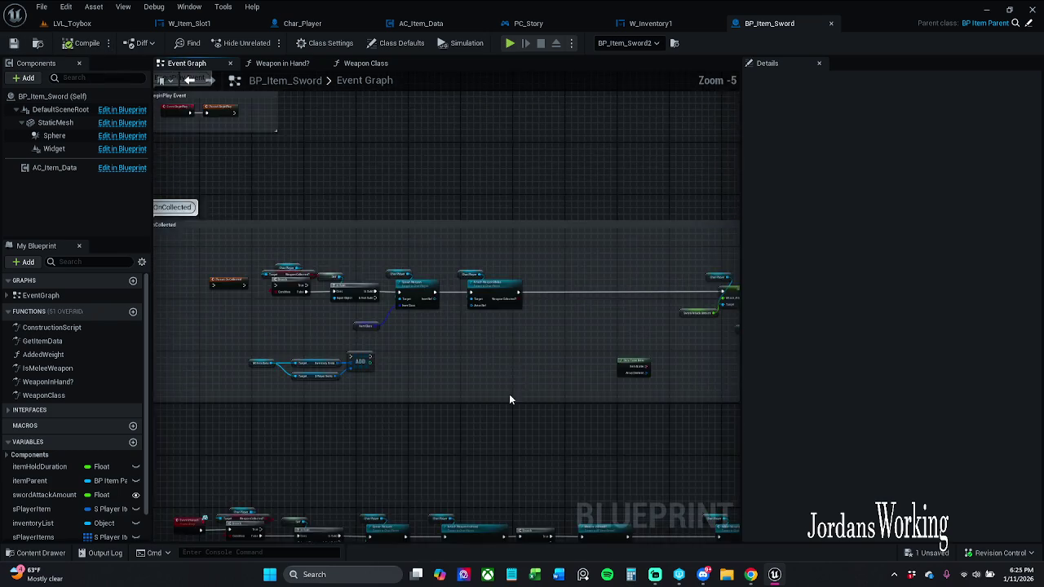
scroll(362, 261, up, 1)
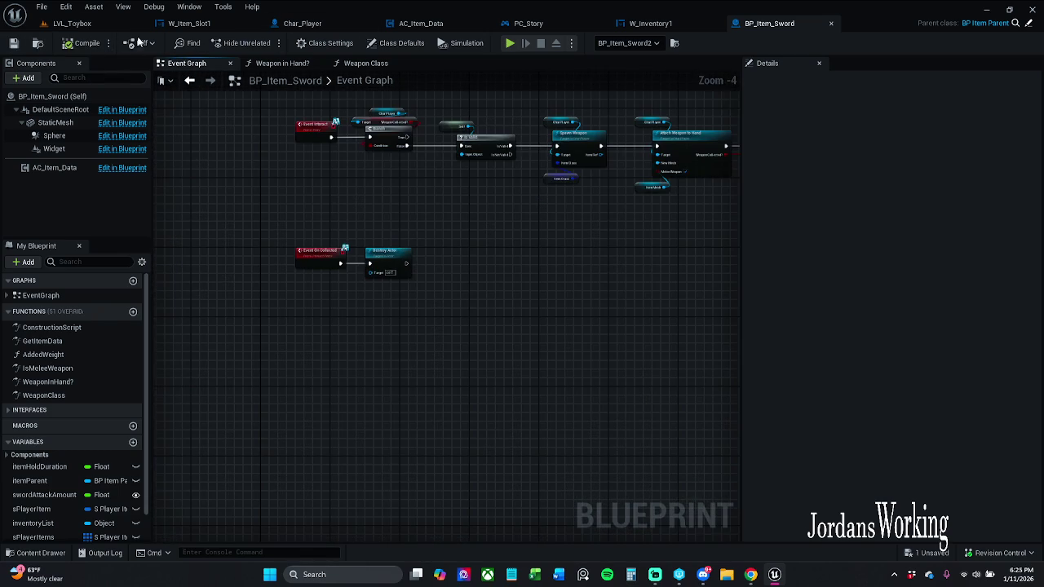
click(71, 23)
click(265, 42)
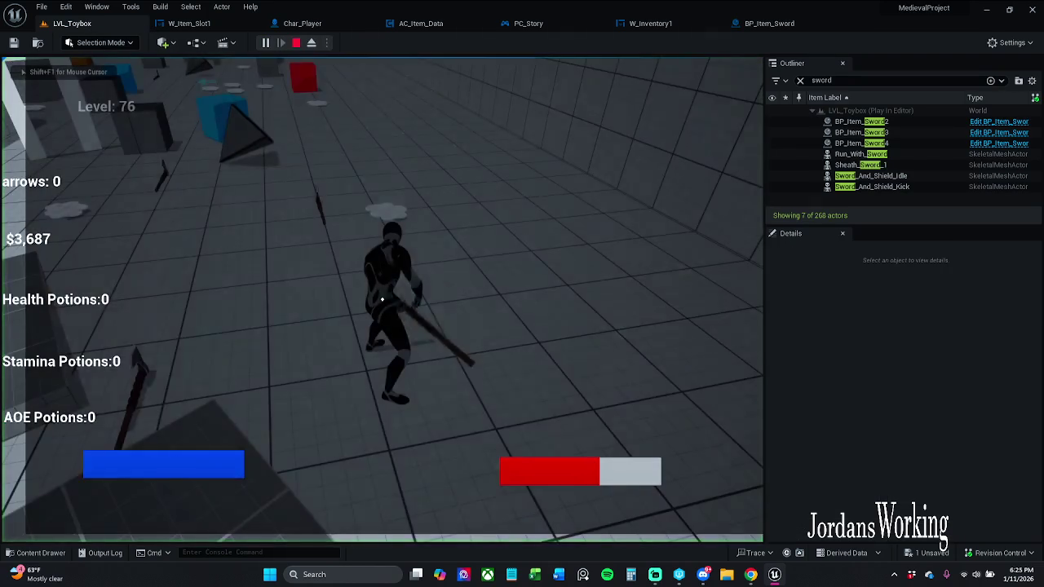
Run through the level collecting AOE potions and picking up two swords.
key(w)
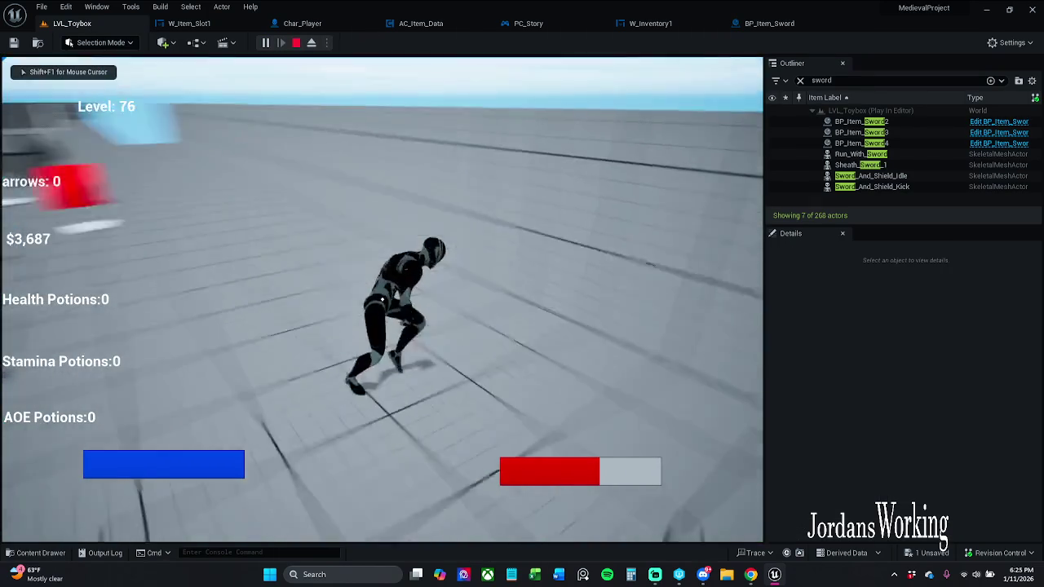
key(w)
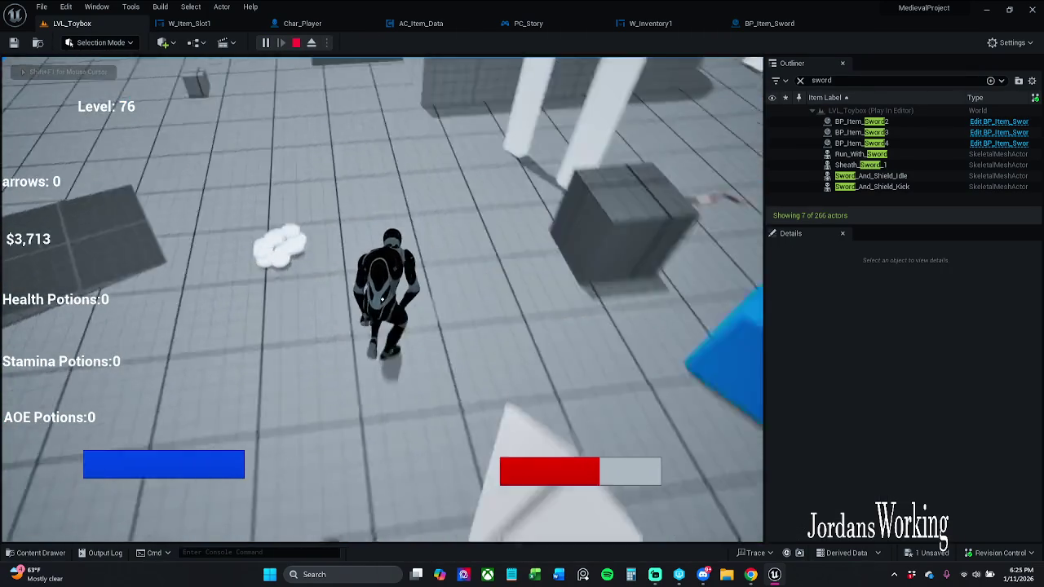
key(w)
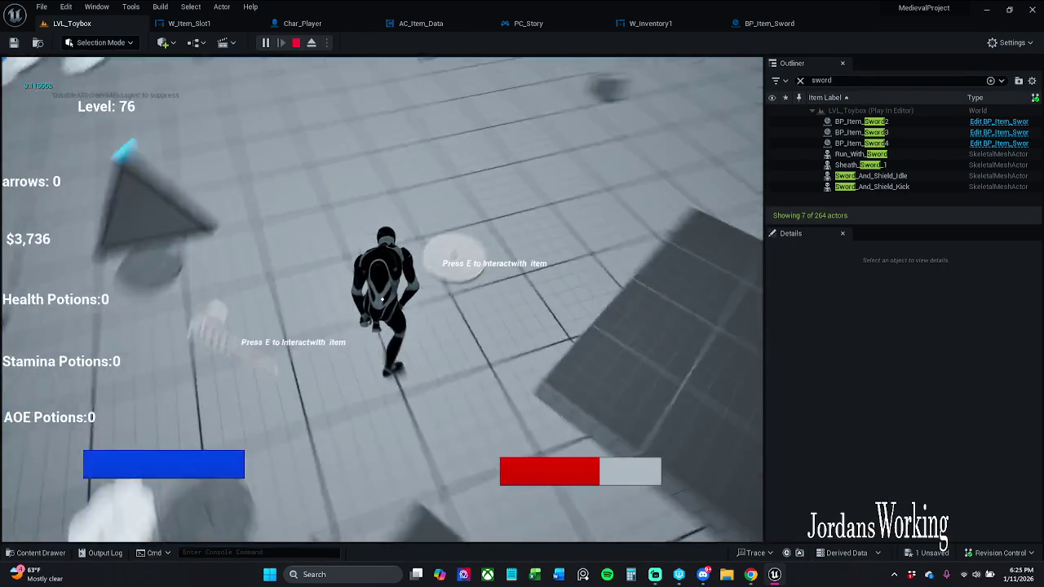
key(w)
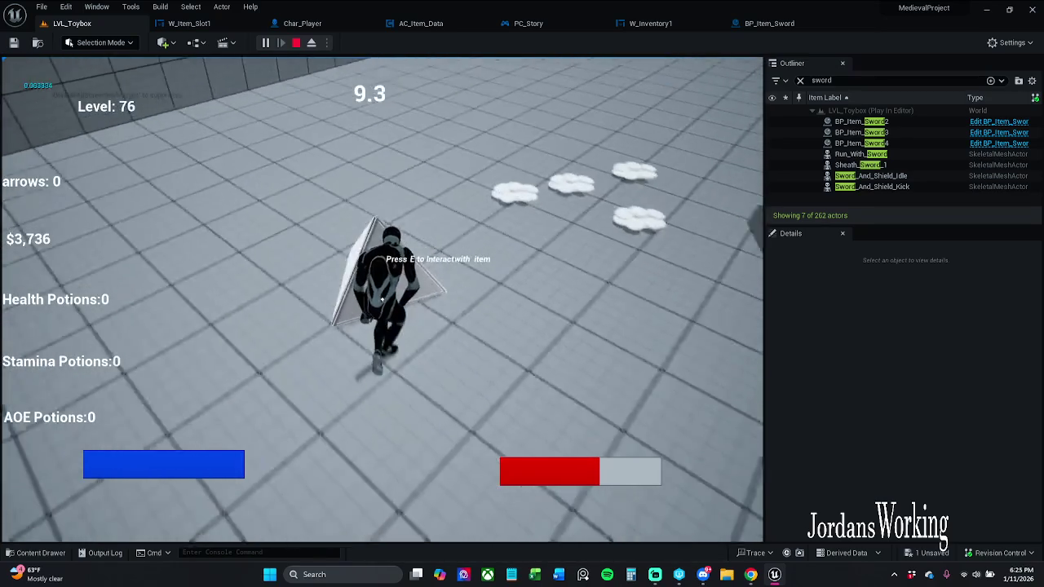
key(w)
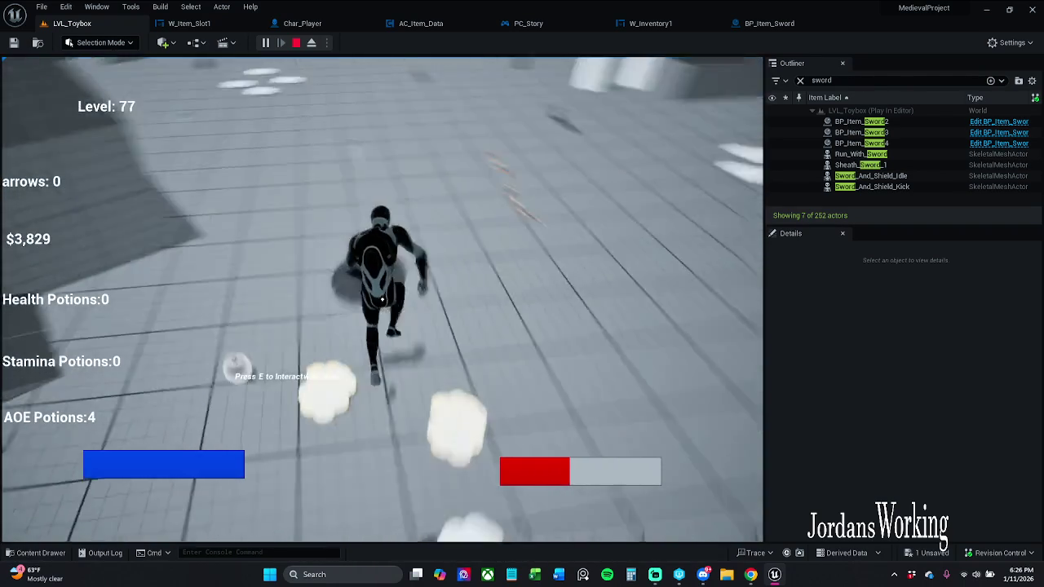
key(e)
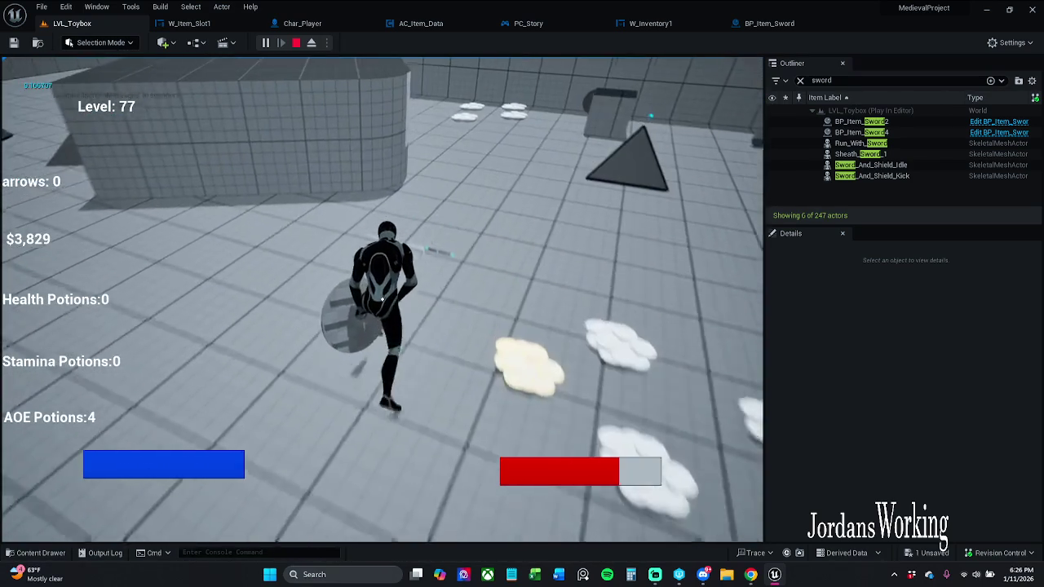
key(e)
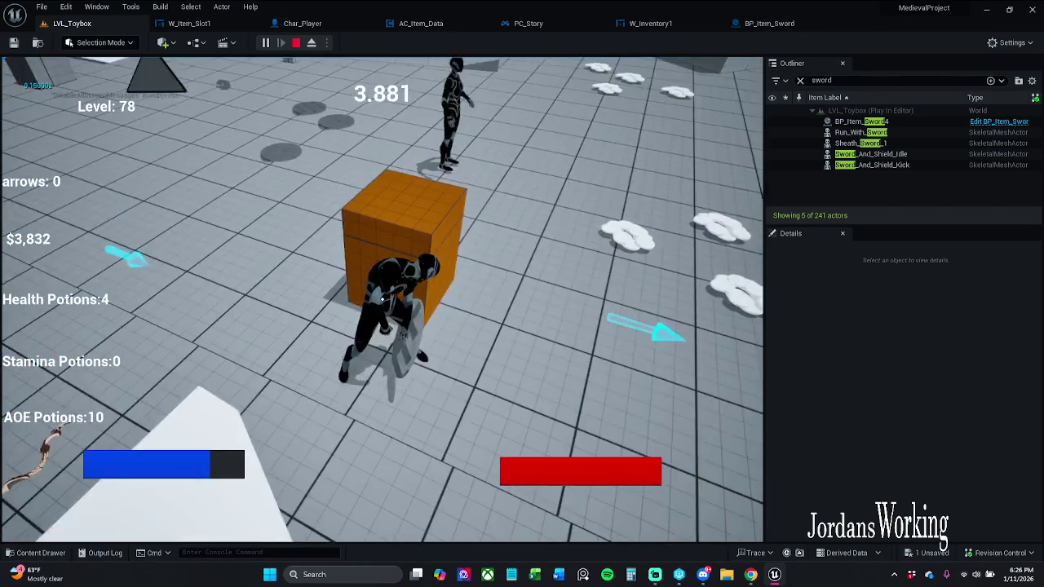
Swing the sword at nearby items a few times, then end the play session.
key(w)
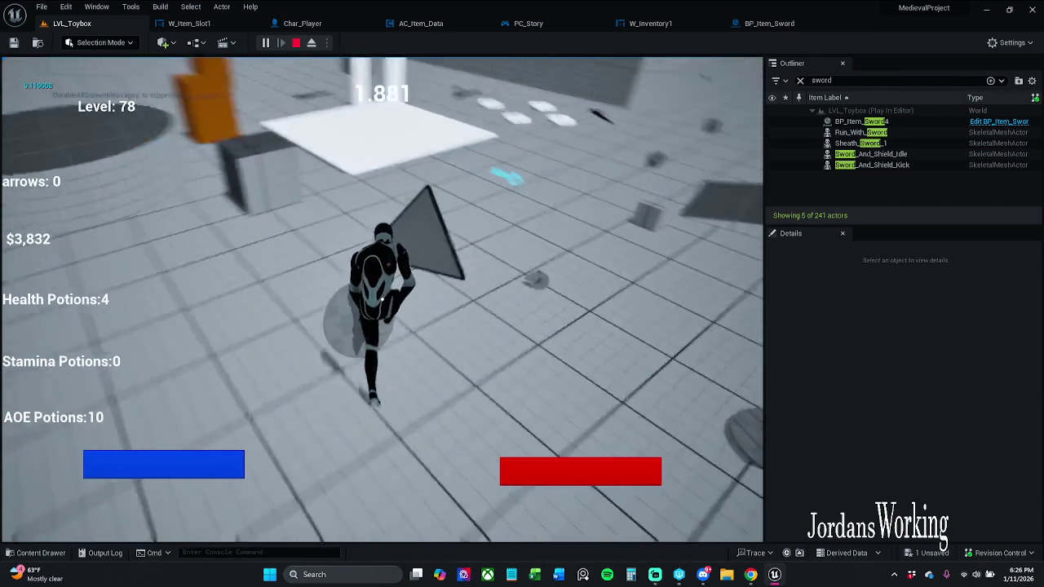
click(382, 300)
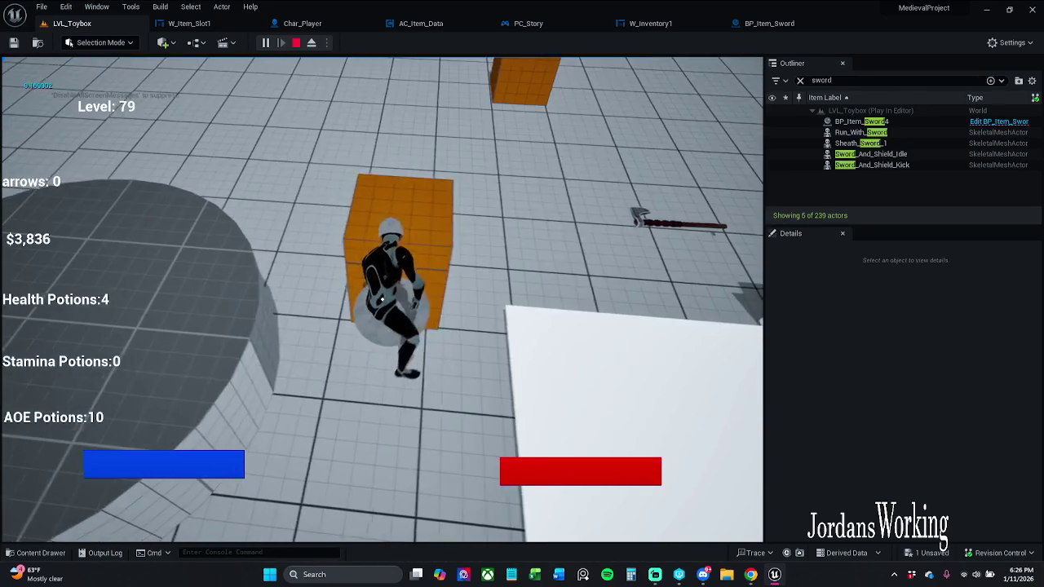
click(382, 299)
key(w)
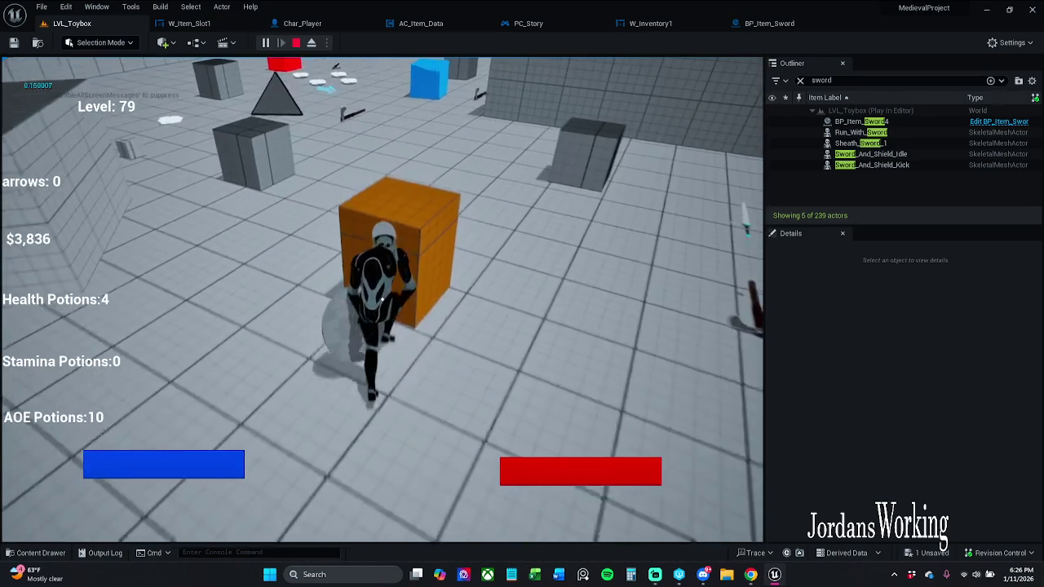
click(382, 299)
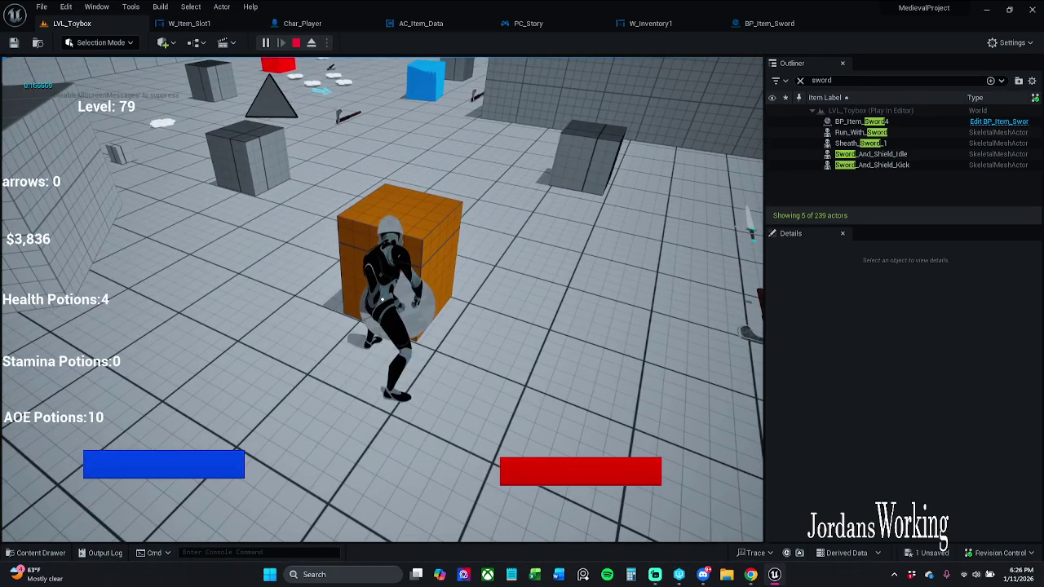
key(Escape)
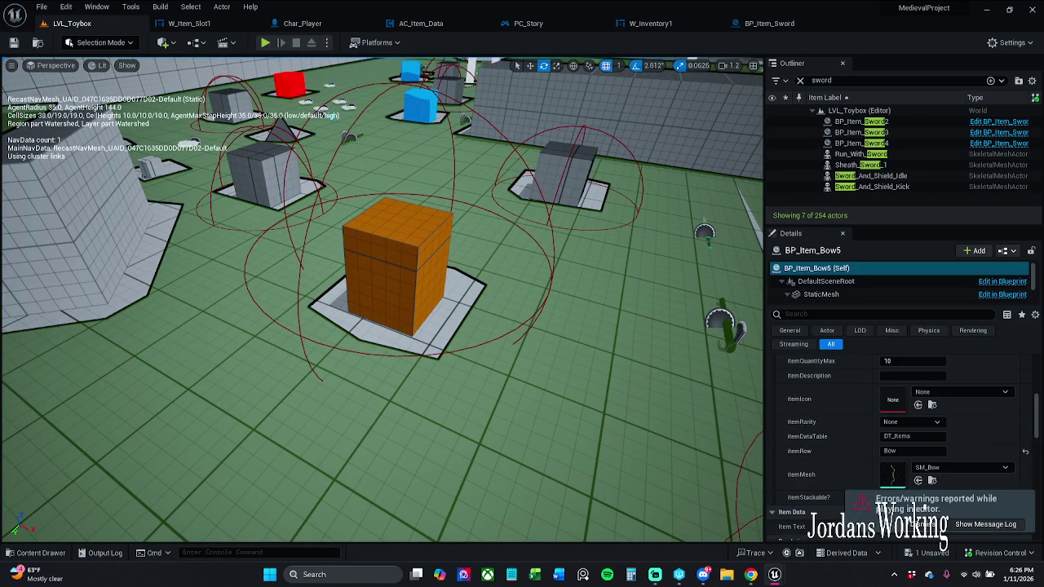
Review the 11 Blueprint Runtime Errors in the Message Log, then switch to BP_Item_Sword.
click(986, 524)
mouse_move(552, 89)
mouse_down()
mouse_move(699, 59)
mouse_move(630, 56)
mouse_up()
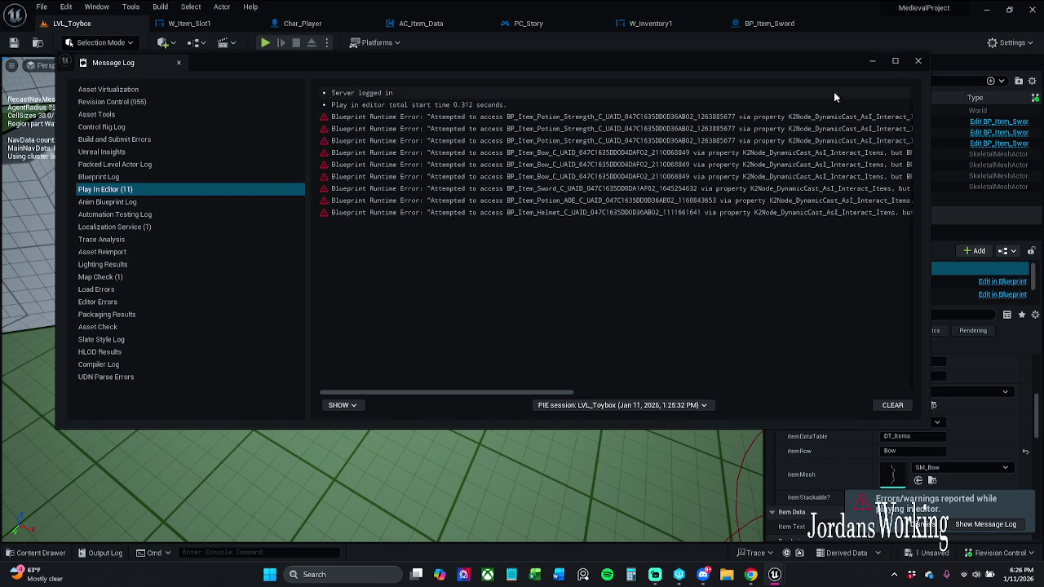
click(918, 60)
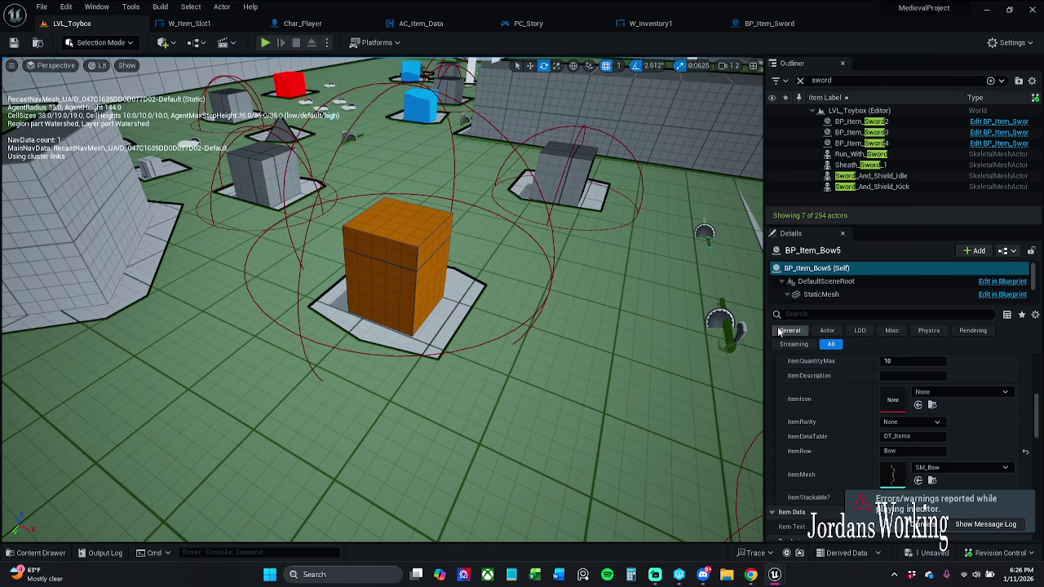
click(770, 23)
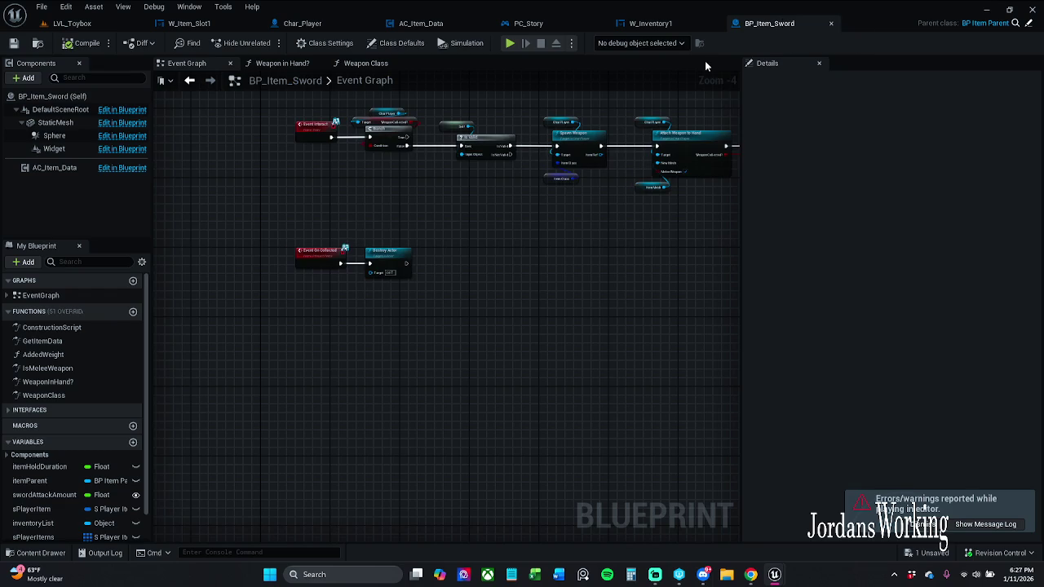
Open BP_Item_Axe from the level and select its four On Collected chain nodes, including Destroy Actor.
click(72, 23)
drag(521, 177, 505, 184)
click(432, 247)
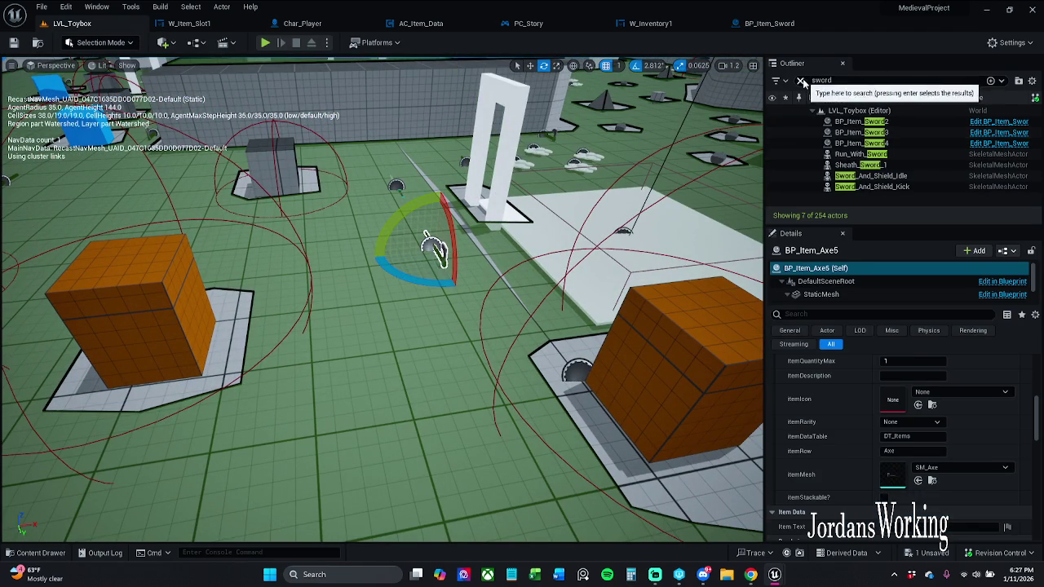
click(801, 80)
click(1011, 175)
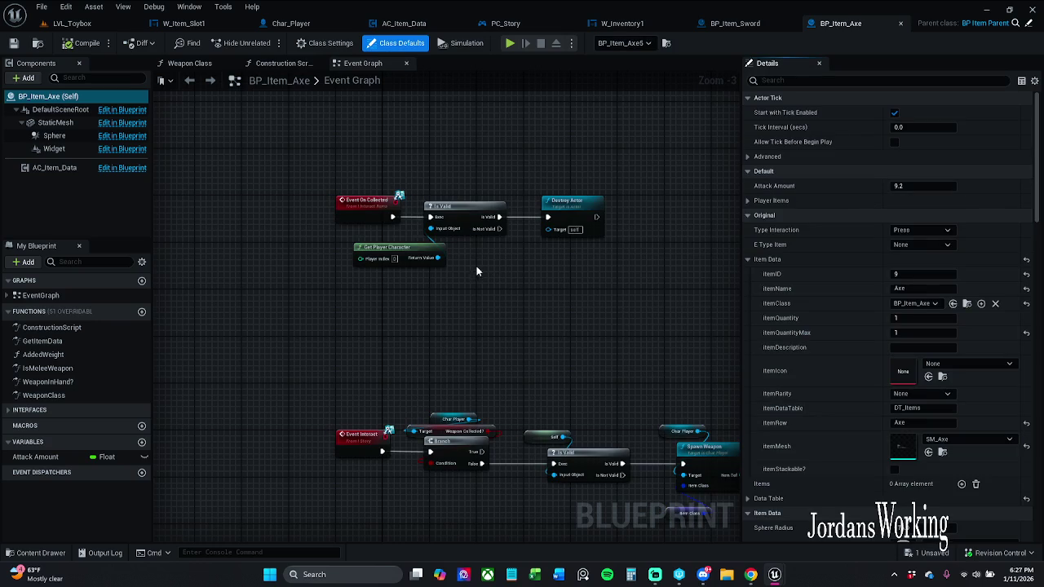
mouse_move(475, 204)
mouse_down()
mouse_move(400, 303)
mouse_move(385, 300)
mouse_up()
drag(346, 162, 671, 363)
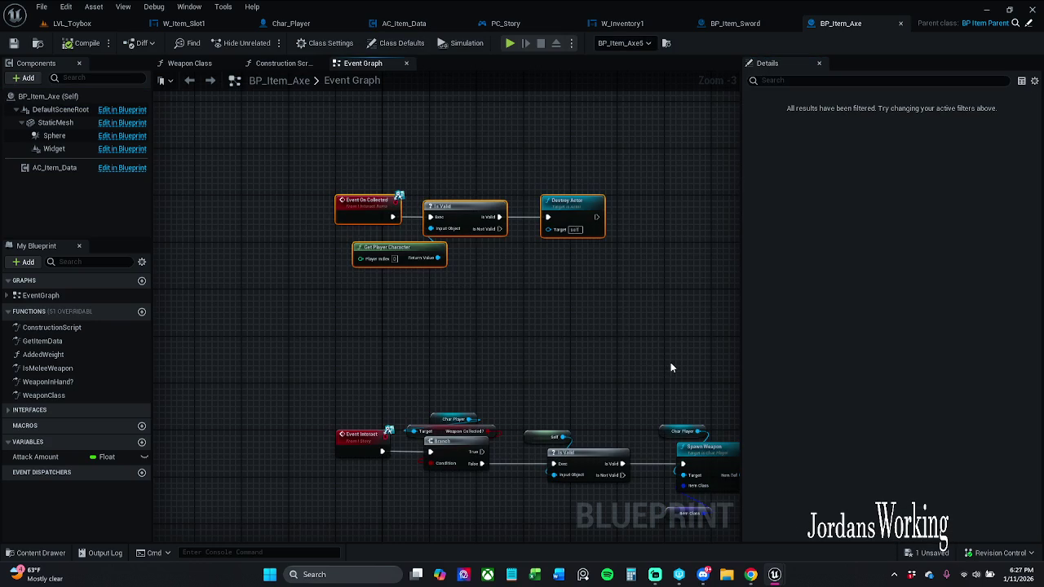
click(577, 364)
drag(415, 191, 636, 360)
In BP_Item_Sword, delete Destroy Actor, paste and then remove the copied nodes, and save.
key(ctrl+shift+Tab)
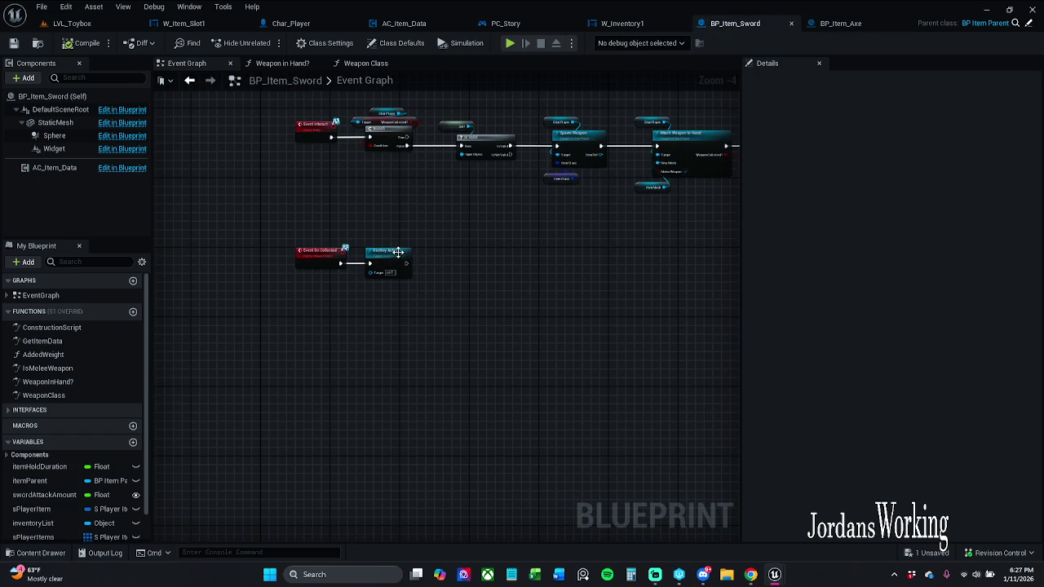
key(Delete)
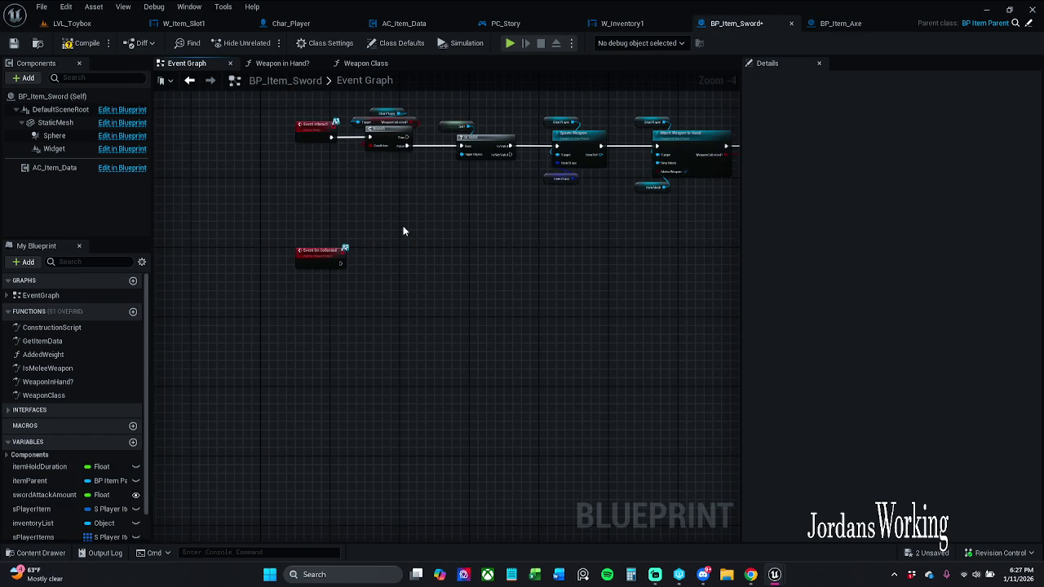
key(ctrl+v)
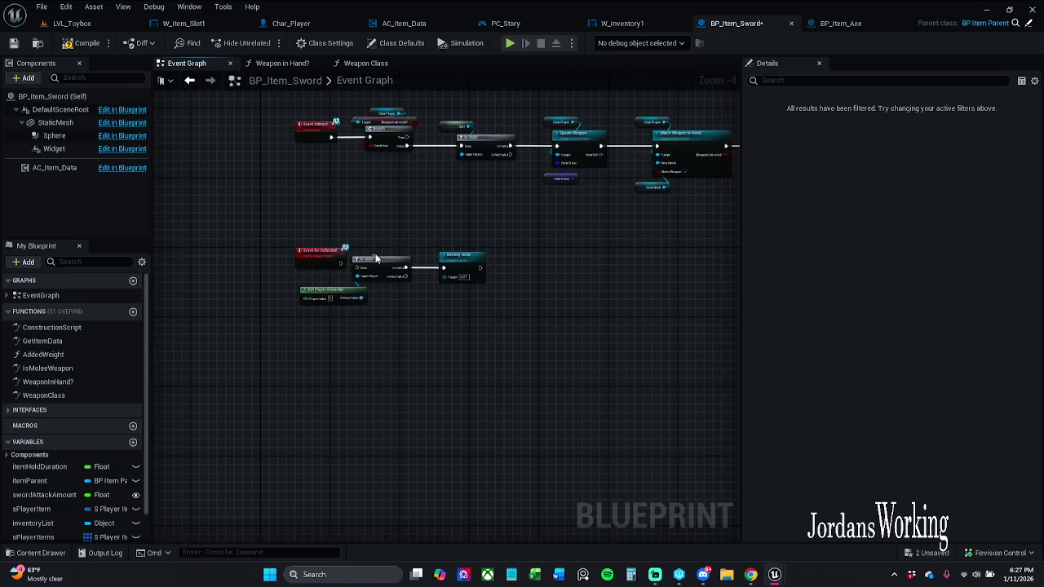
drag(351, 250, 437, 318)
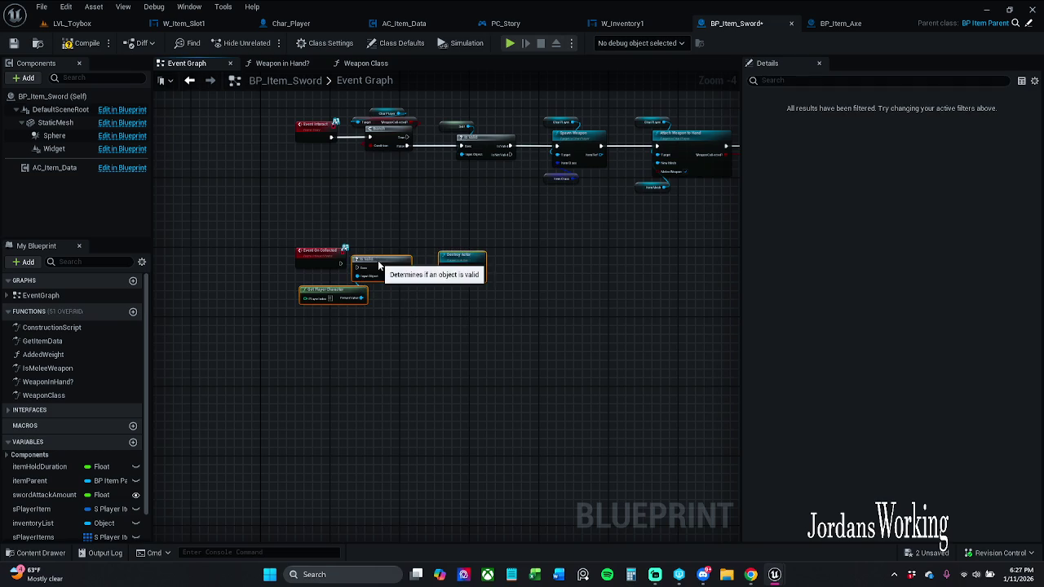
scroll(360, 259, up, 4)
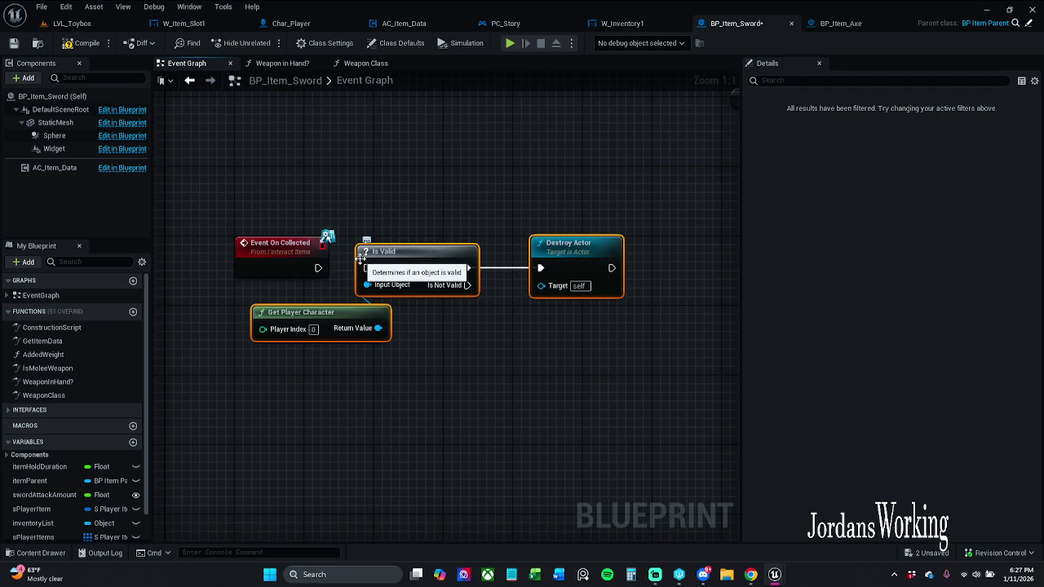
key(Delete)
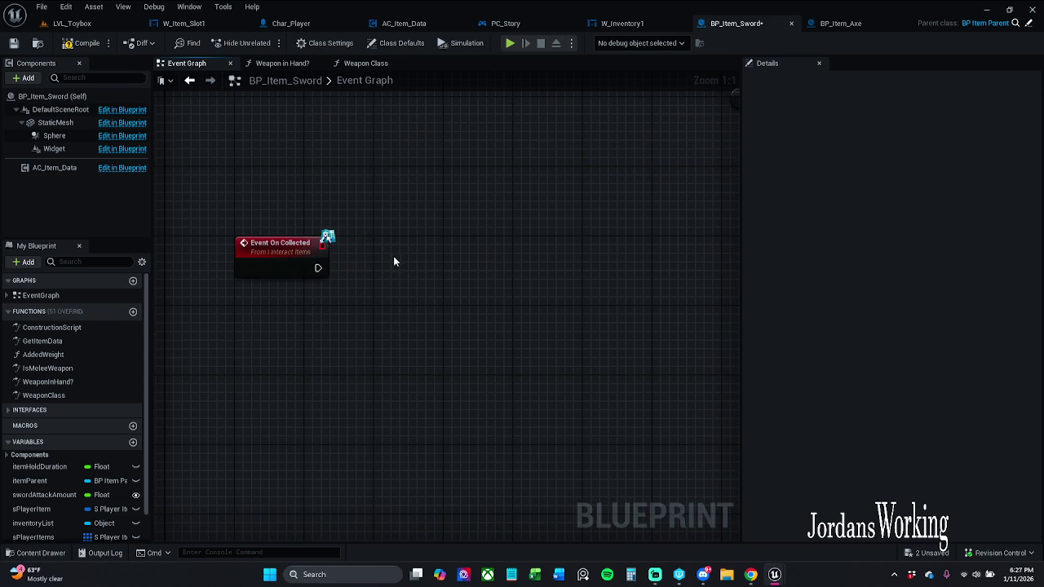
click(13, 43)
click(1028, 27)
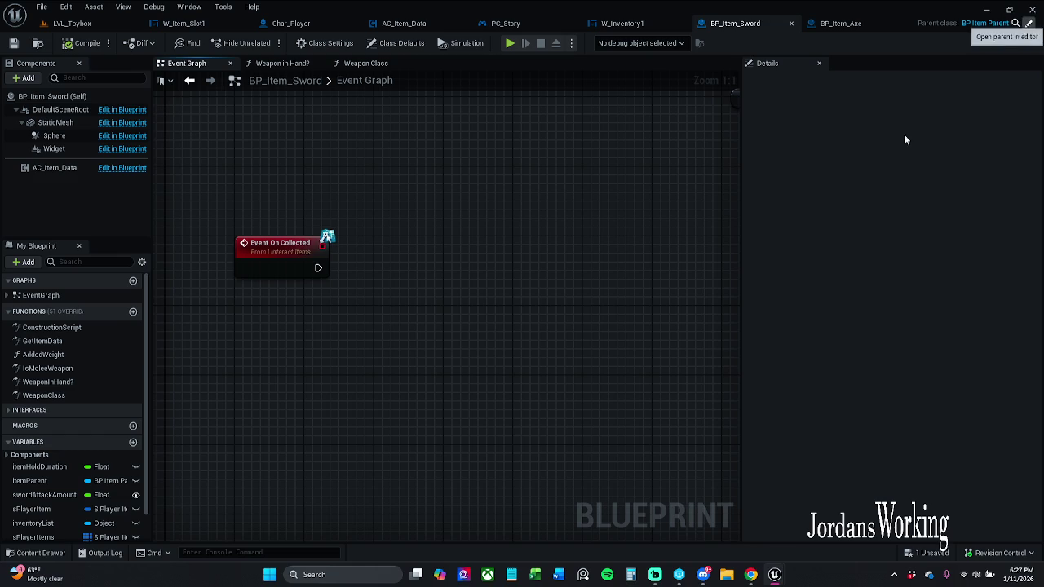
In BP_Item_Parent's Event Graph 1, delete the existing Destroy Actor node.
scroll(462, 226, down, 6)
scroll(479, 261, down, 6)
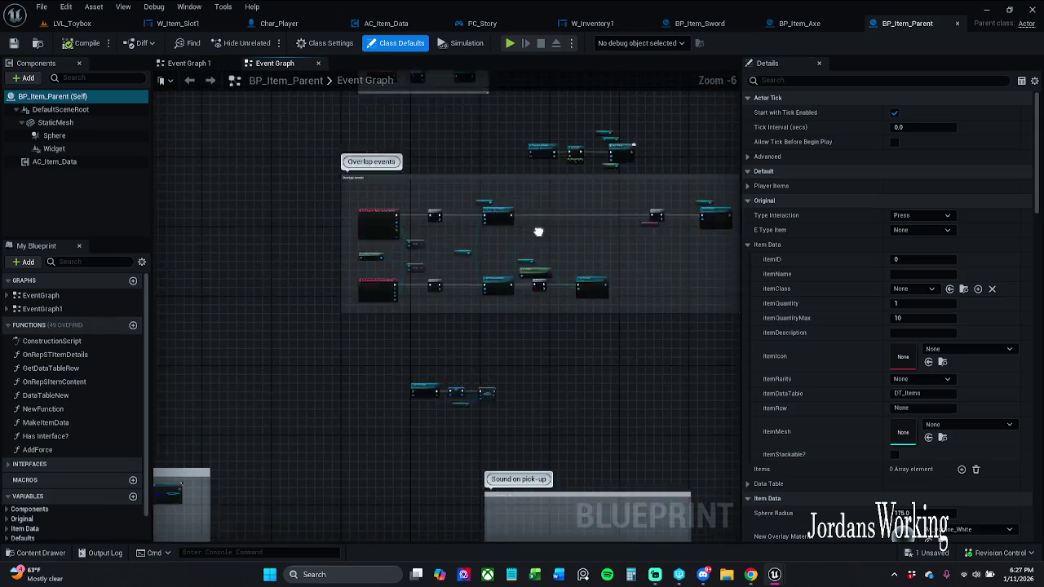
mouse_move(562, 269)
mouse_down()
mouse_move(492, 389)
mouse_move(489, 122)
mouse_up()
scroll(473, 239, up, 5)
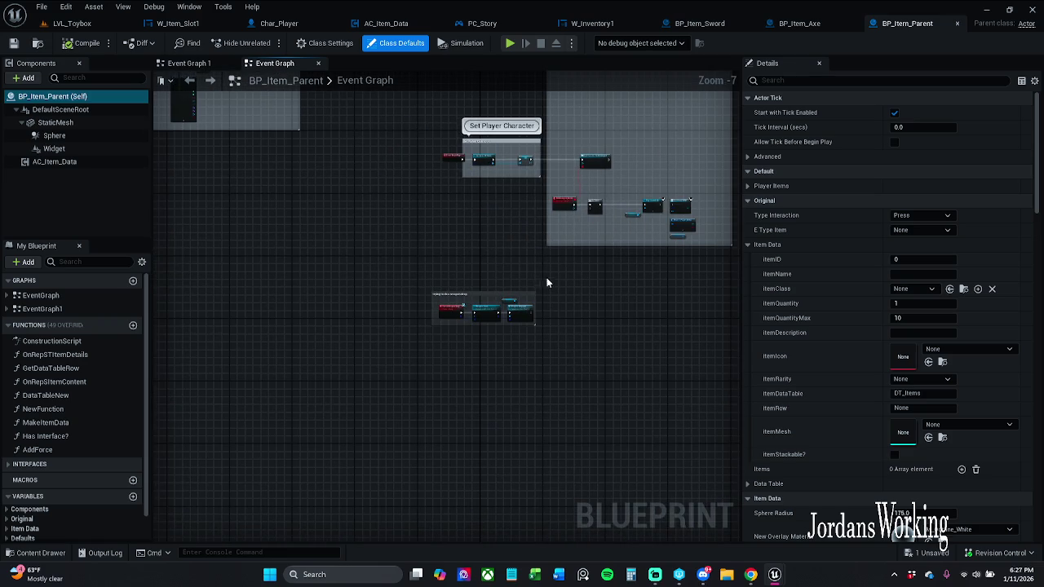
double_click(42, 308)
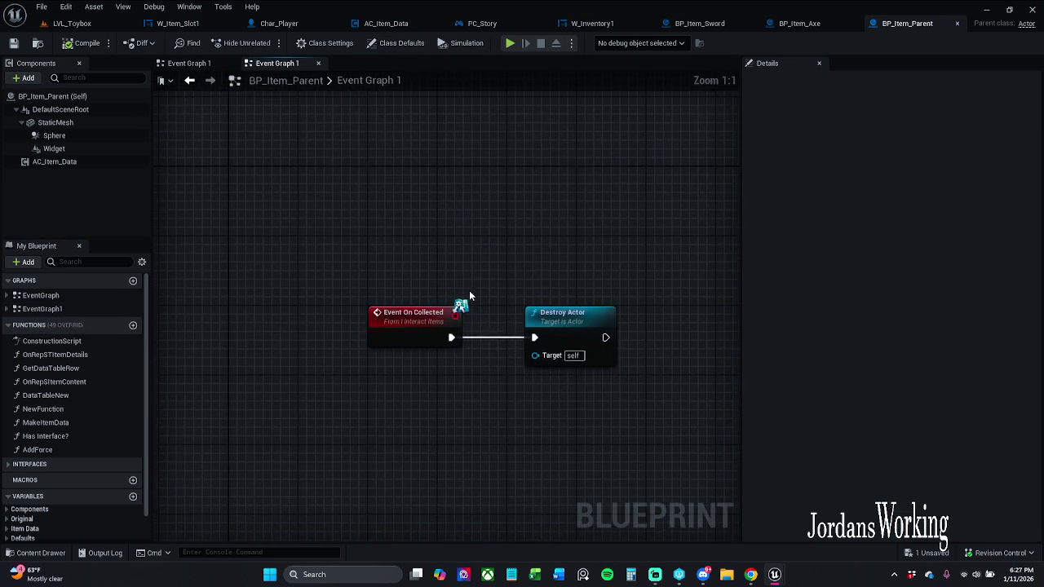
drag(502, 308, 421, 268)
mouse_move(497, 290)
mouse_down()
mouse_move(677, 290)
mouse_move(500, 290)
mouse_up()
key(Delete)
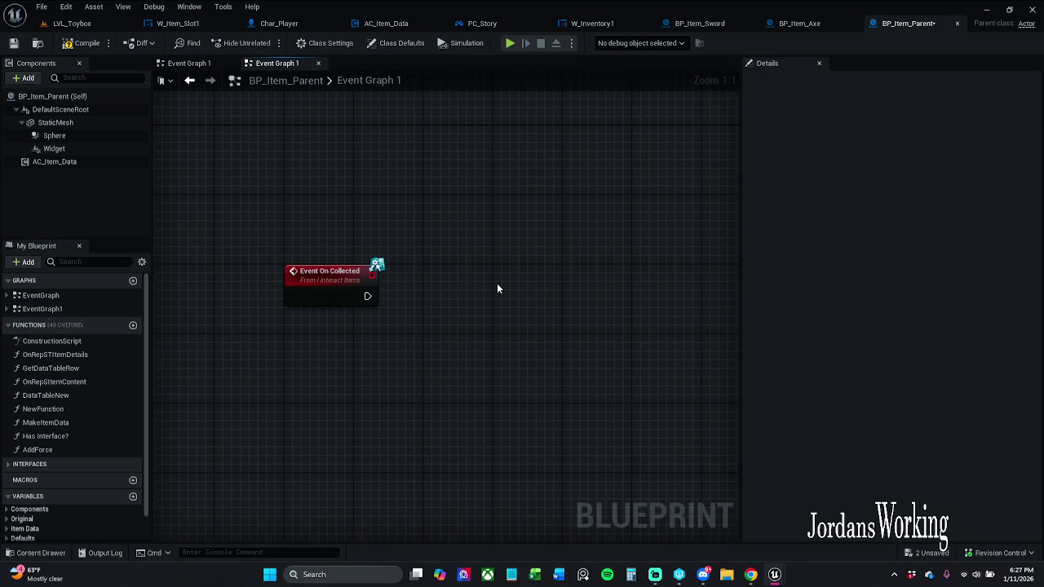
Paste the Is Valid/Get Player Character/Destroy Actor chain after Event On Collected, then save with check out.
key(ctrl+v)
drag(477, 288, 368, 296)
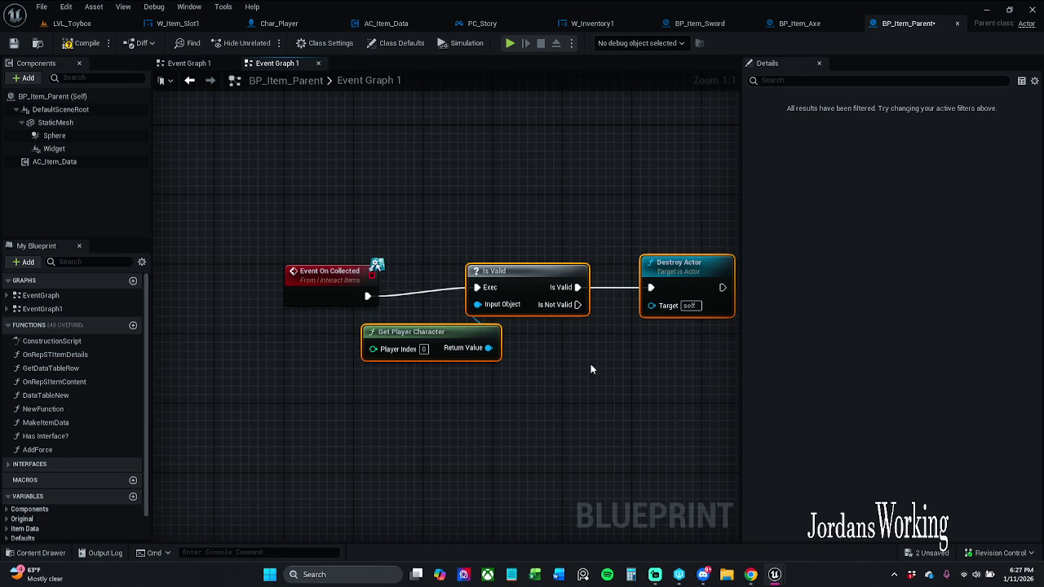
drag(531, 286, 486, 290)
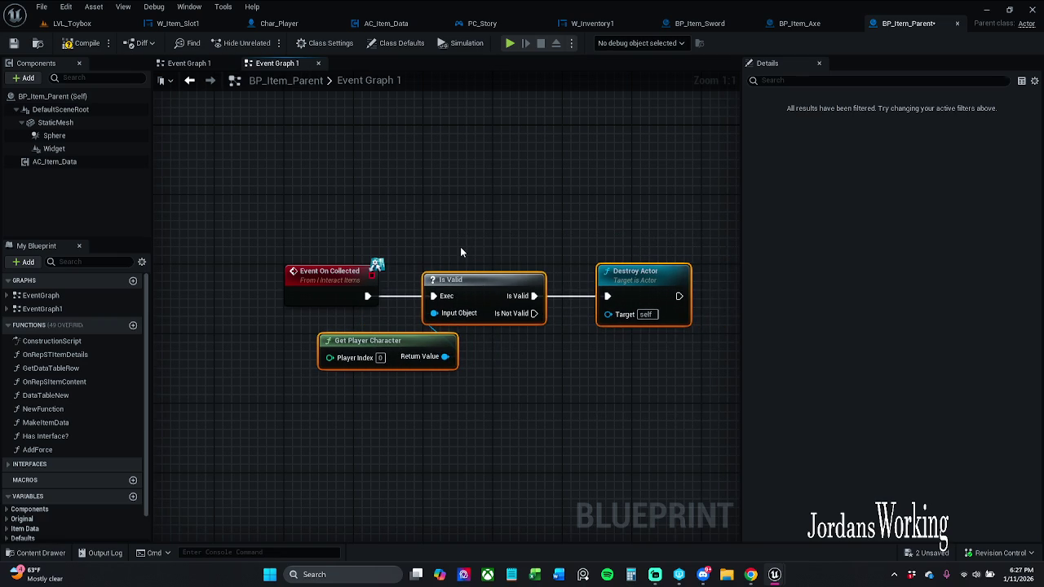
click(460, 246)
mouse_move(280, 234)
mouse_down()
mouse_move(676, 287)
mouse_move(662, 274)
mouse_up()
click(673, 156)
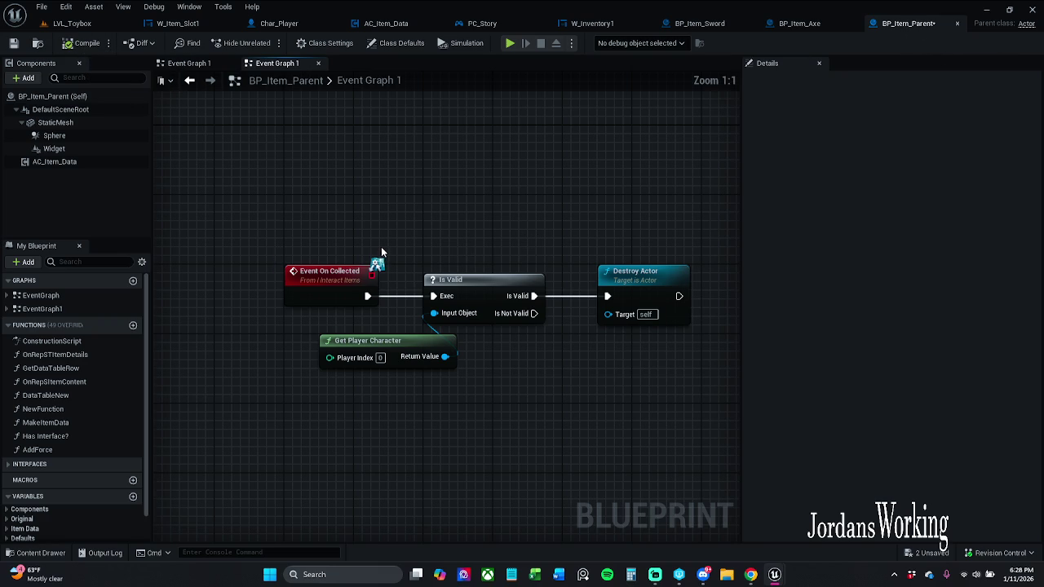
scroll(381, 253, down, 1)
click(13, 43)
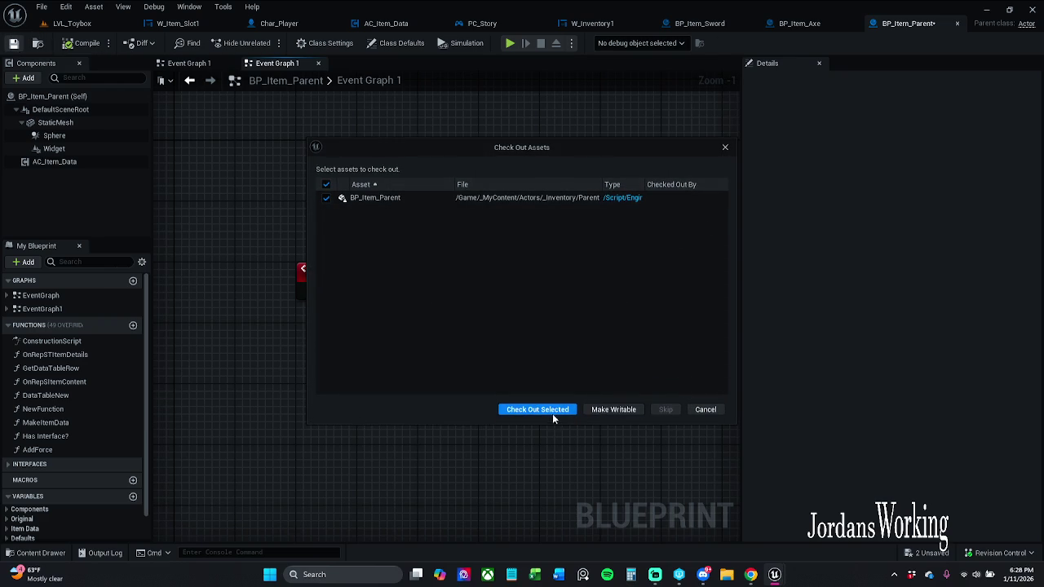
click(613, 410)
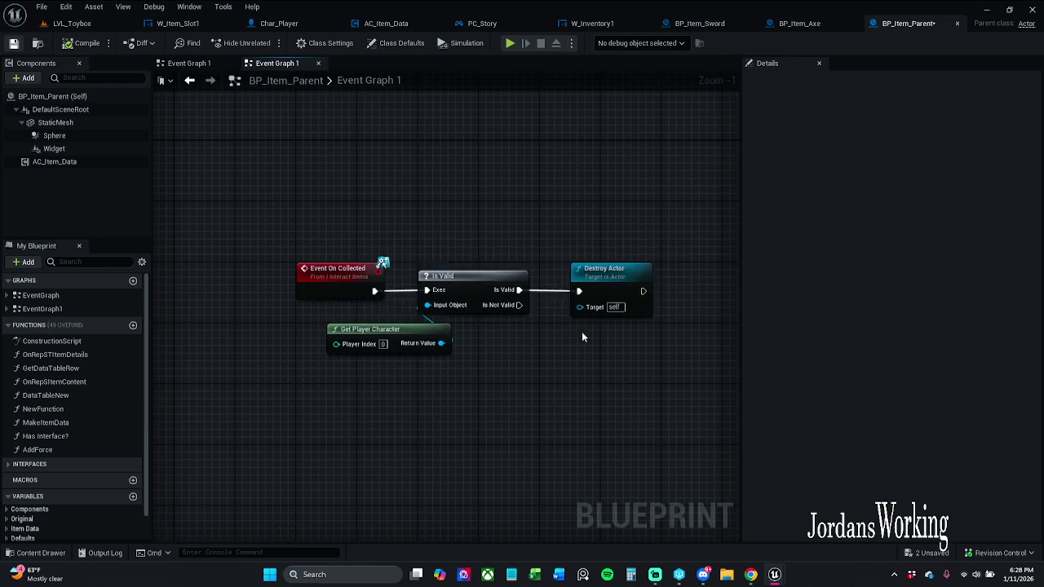
click(801, 24)
Replace the Axe's duplicated validity and destroy nodes with a Parent: On Collected call.
mouse_move(385, 157)
mouse_down()
mouse_move(432, 277)
mouse_move(615, 337)
mouse_up()
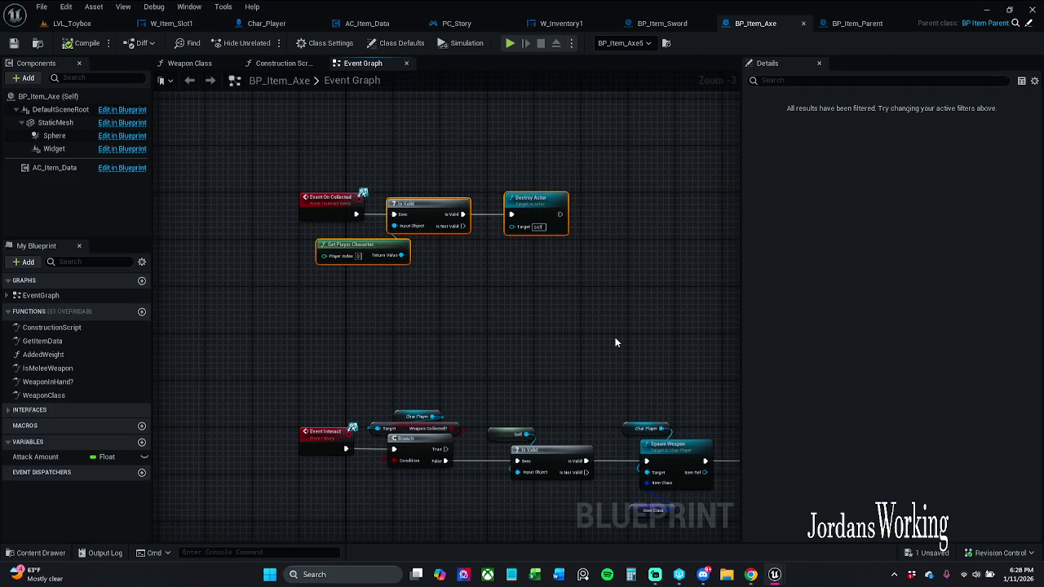
key(Delete)
right_click(330, 214)
right_click(330, 214)
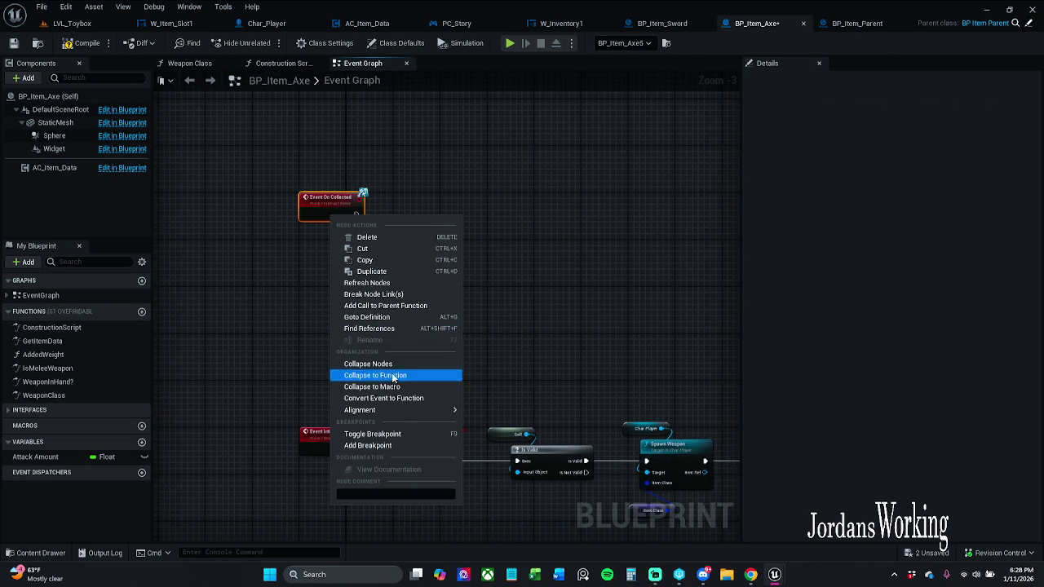
click(405, 309)
drag(335, 240, 417, 209)
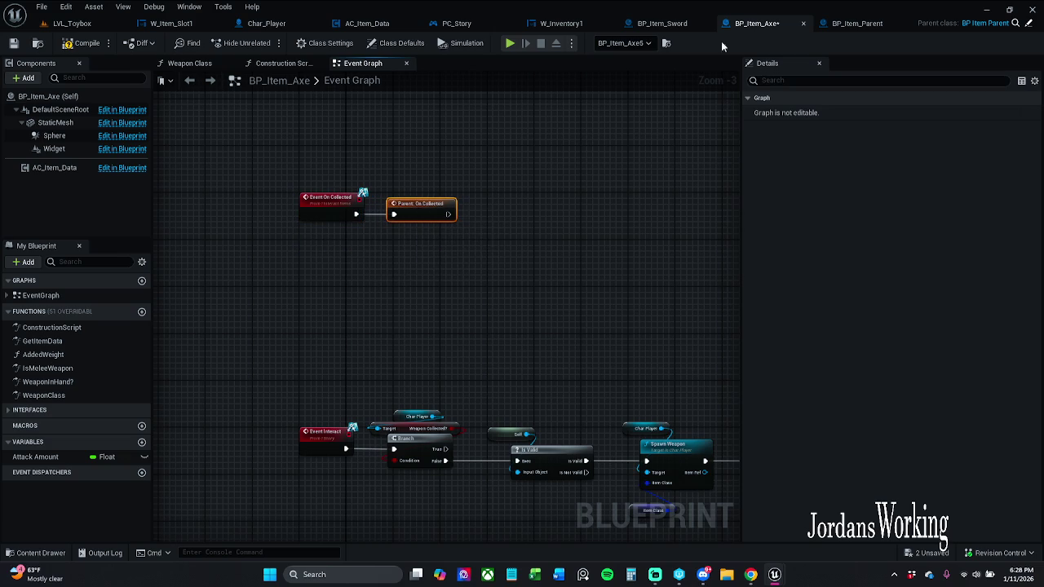
Save BP_Item_Parent and BP_Item_Axe.
click(856, 23)
drag(403, 273, 690, 292)
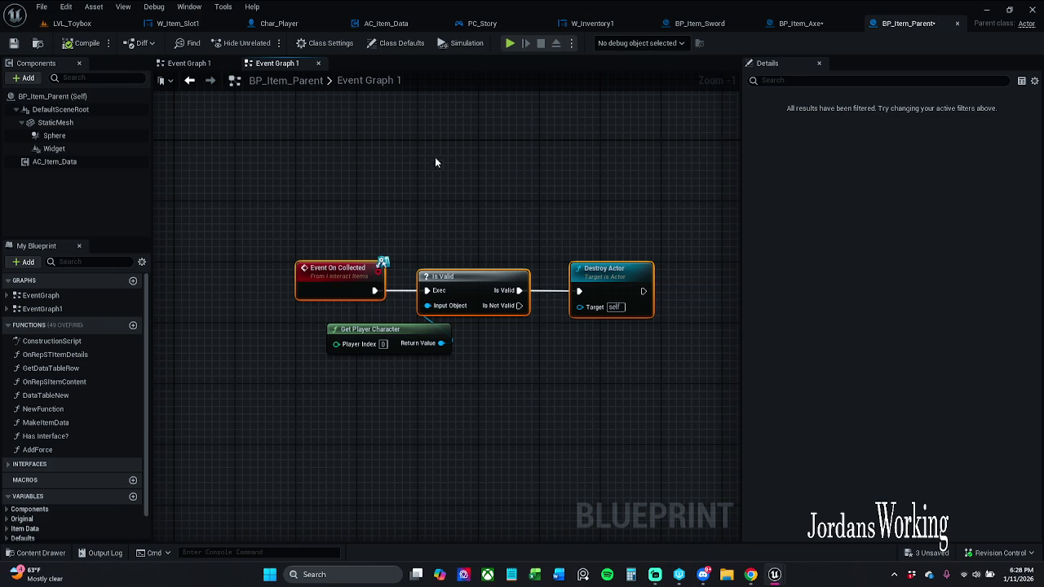
click(13, 43)
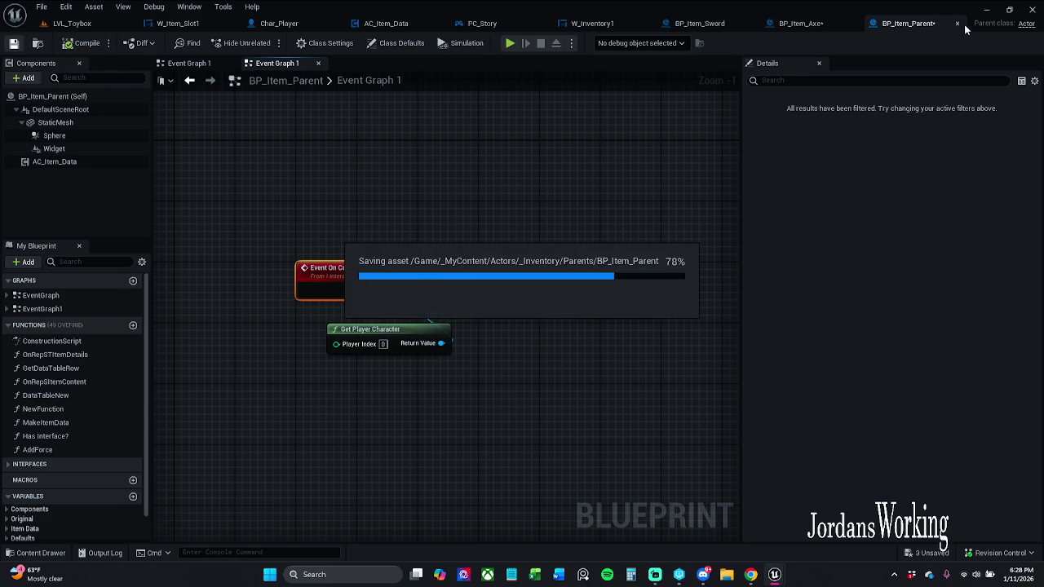
click(443, 239)
click(18, 47)
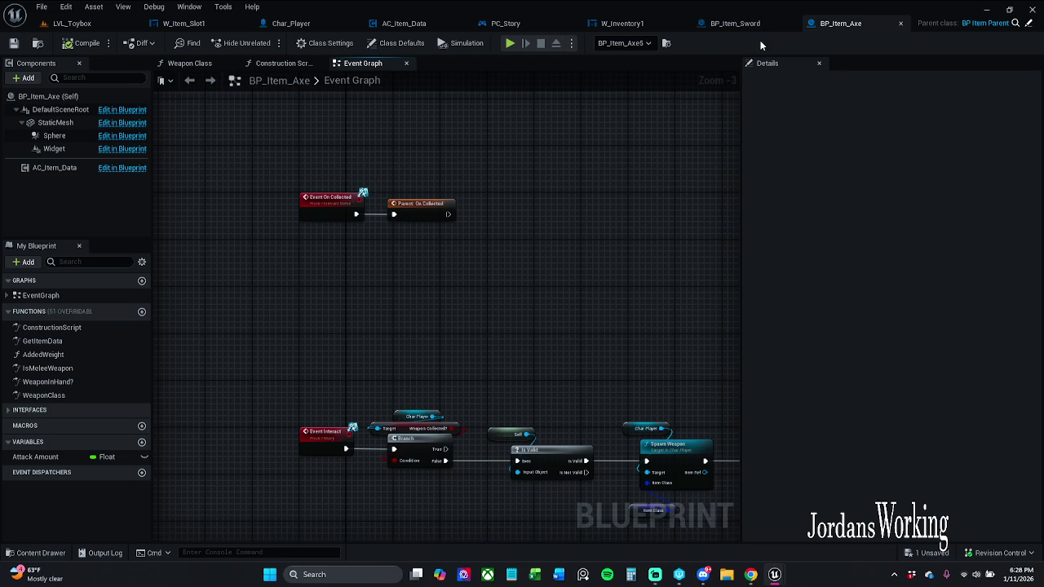
Wire the Sword's Event On Collected into a new Parent: On Collected call and save.
click(735, 23)
right_click(275, 261)
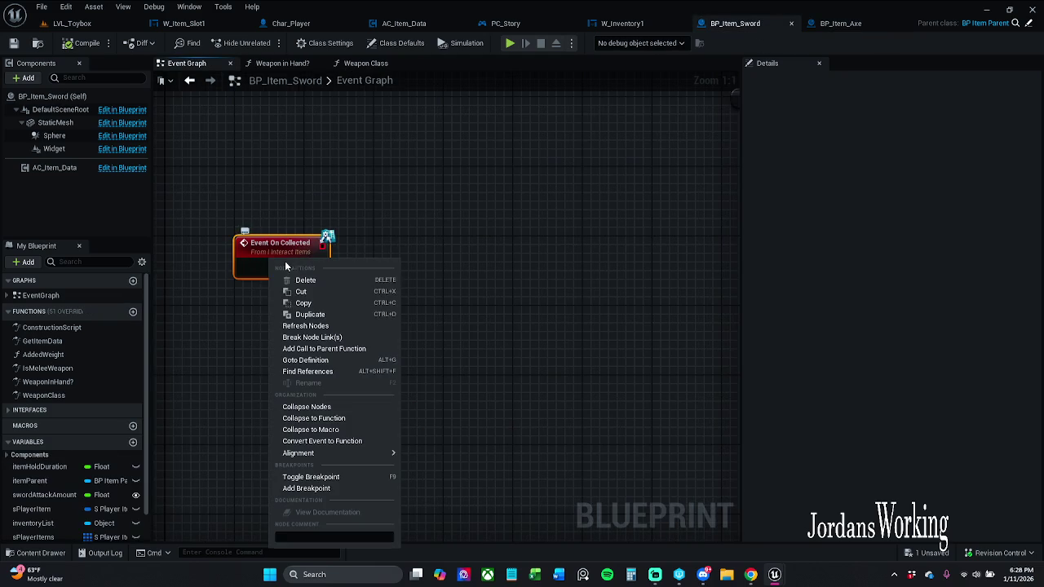
click(312, 348)
mouse_move(254, 311)
mouse_down()
mouse_move(333, 263)
mouse_move(318, 269)
mouse_up()
mouse_move(290, 314)
mouse_down()
mouse_move(428, 291)
mouse_move(438, 276)
mouse_move(410, 283)
mouse_up()
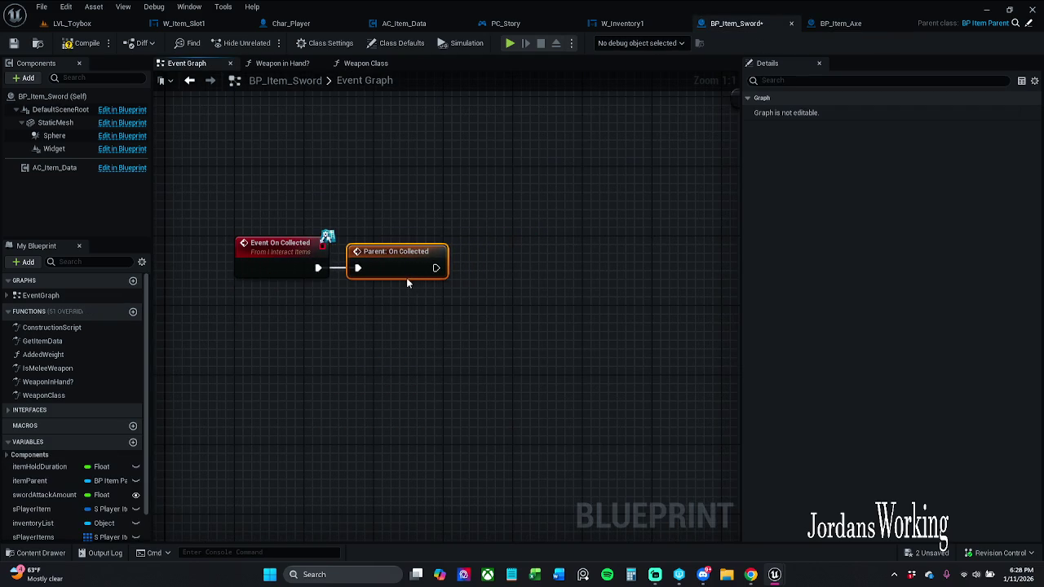
click(18, 47)
In BP_Item_Bow, replace Destroy Actor with a wired Parent: On Collected call, save, and close Bow and Axe.
click(44, 555)
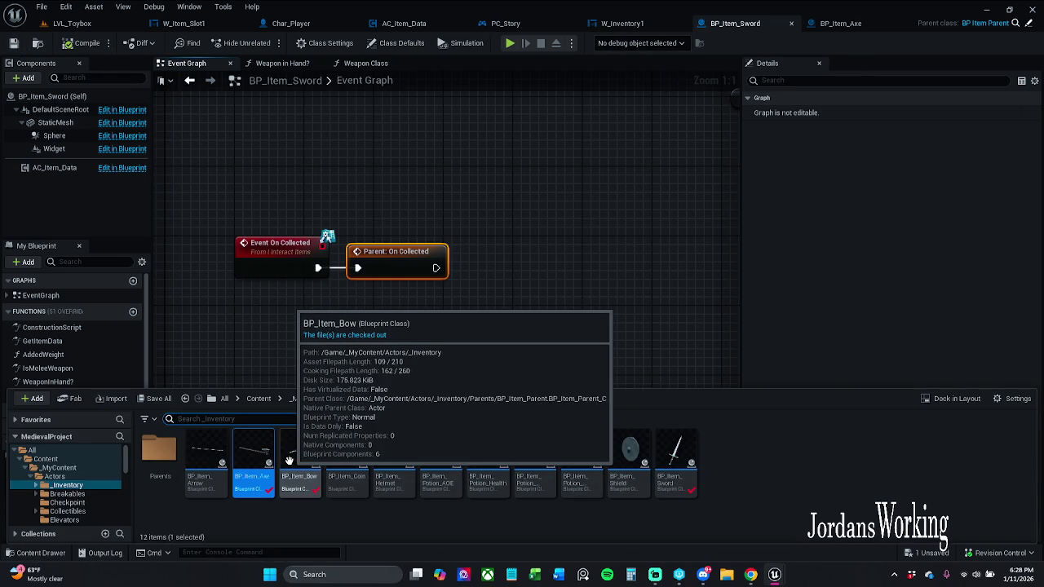
double_click(308, 444)
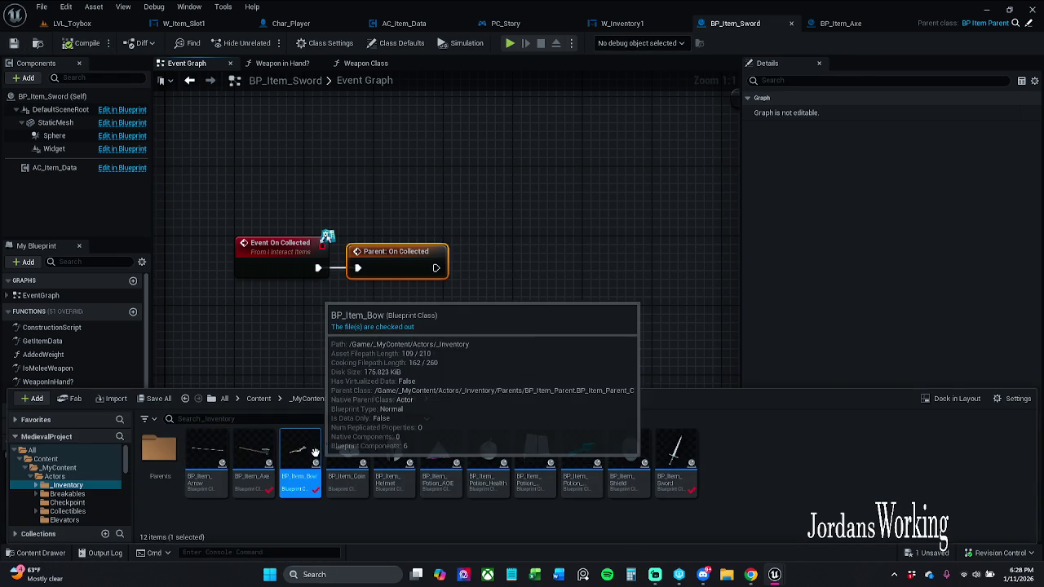
click(365, 226)
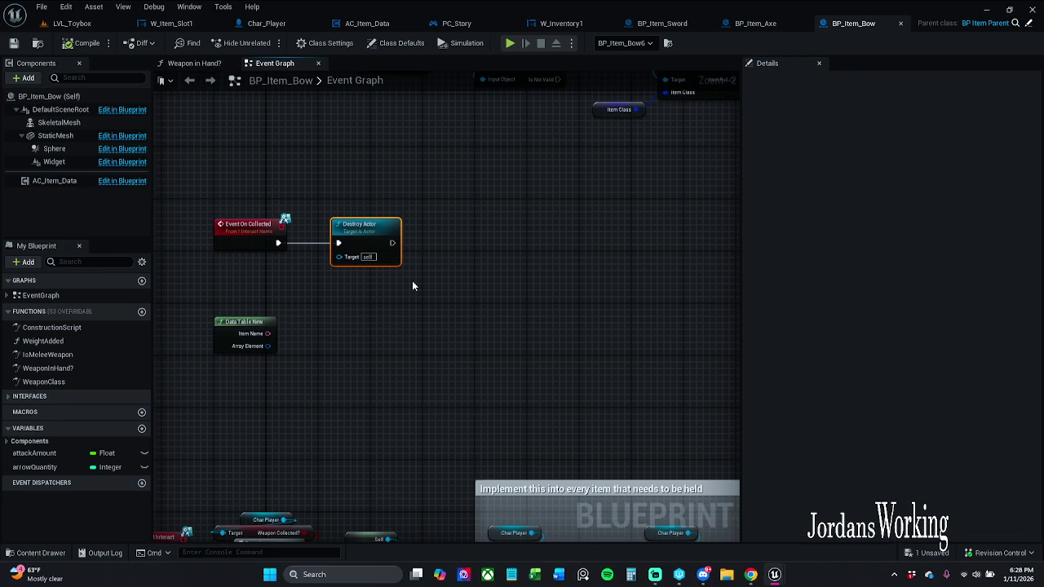
key(Delete)
right_click(221, 245)
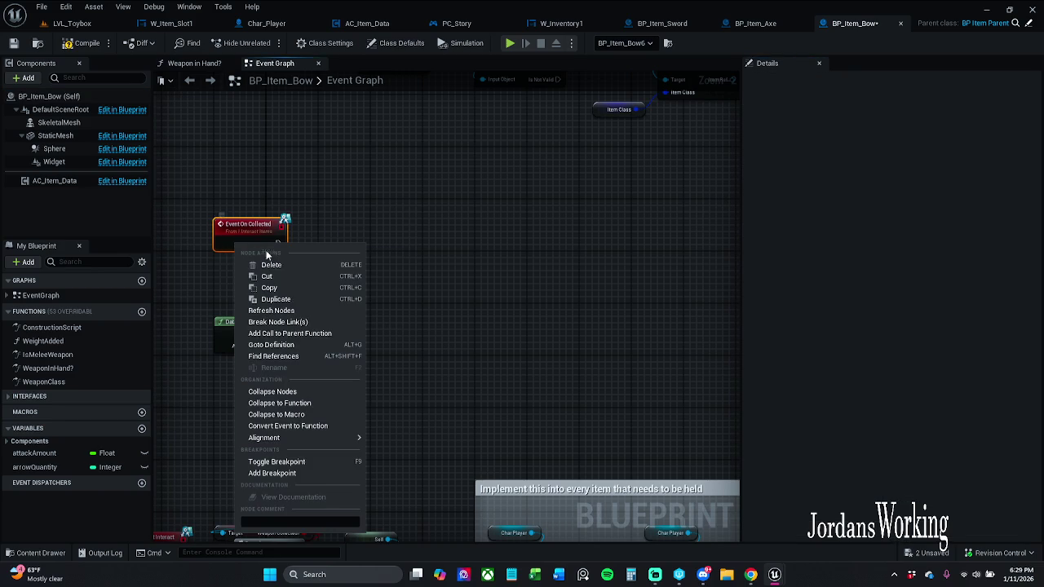
click(302, 336)
mouse_move(221, 279)
mouse_down()
mouse_move(286, 259)
mouse_move(279, 243)
mouse_move(346, 269)
mouse_up()
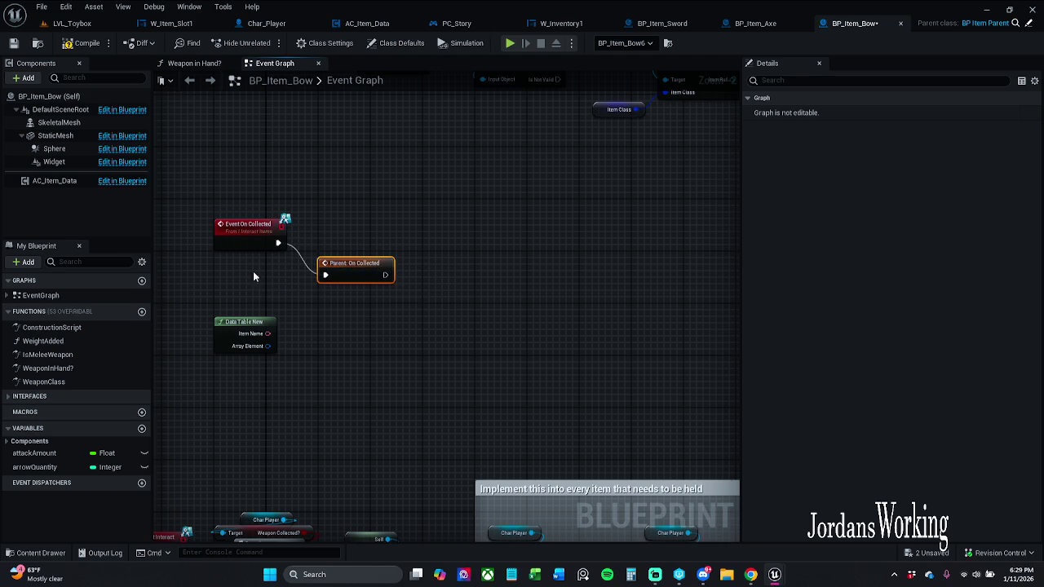
key(q)
click(327, 301)
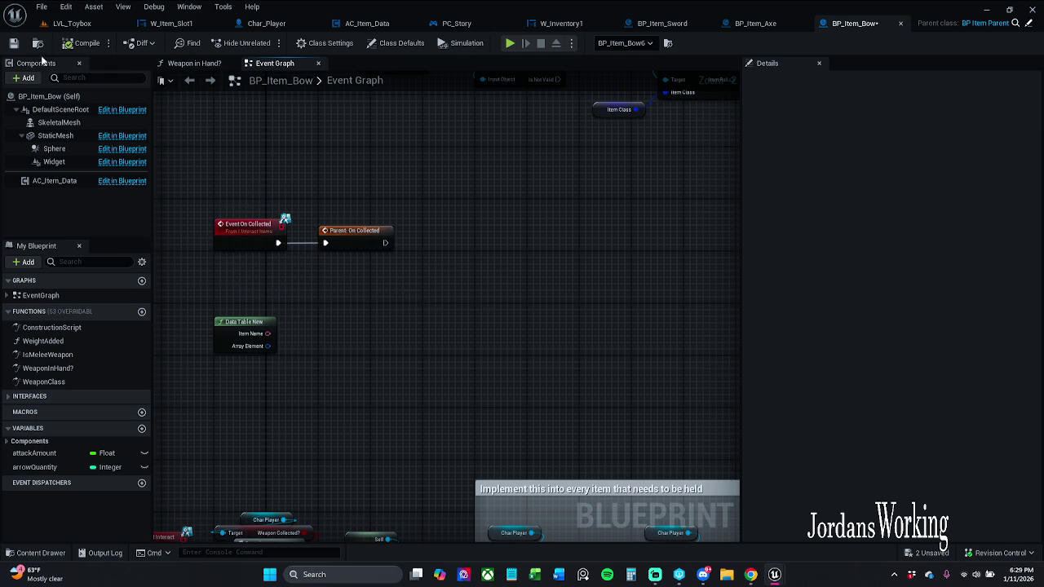
click(15, 46)
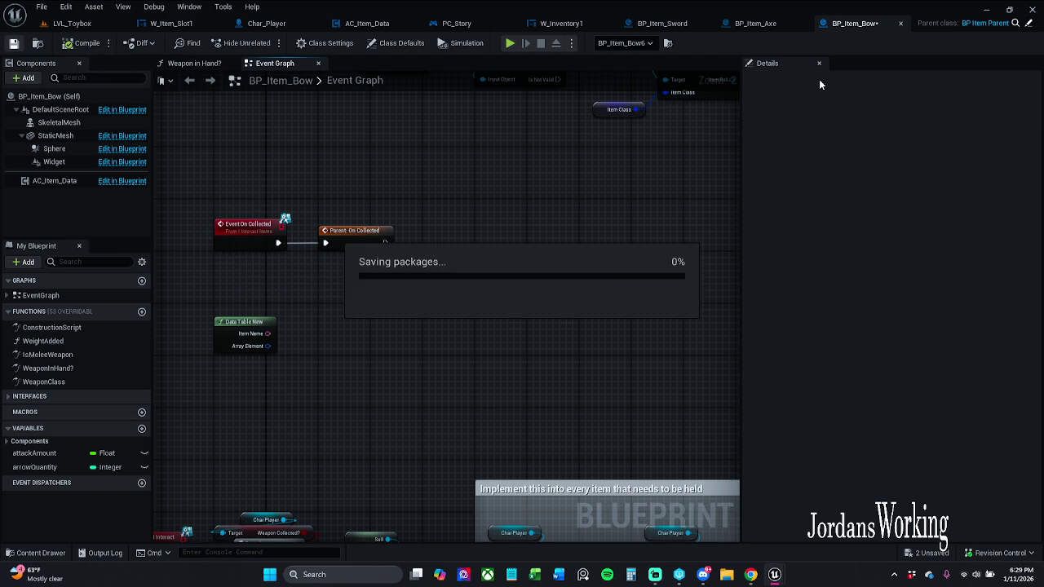
click(900, 26)
click(901, 24)
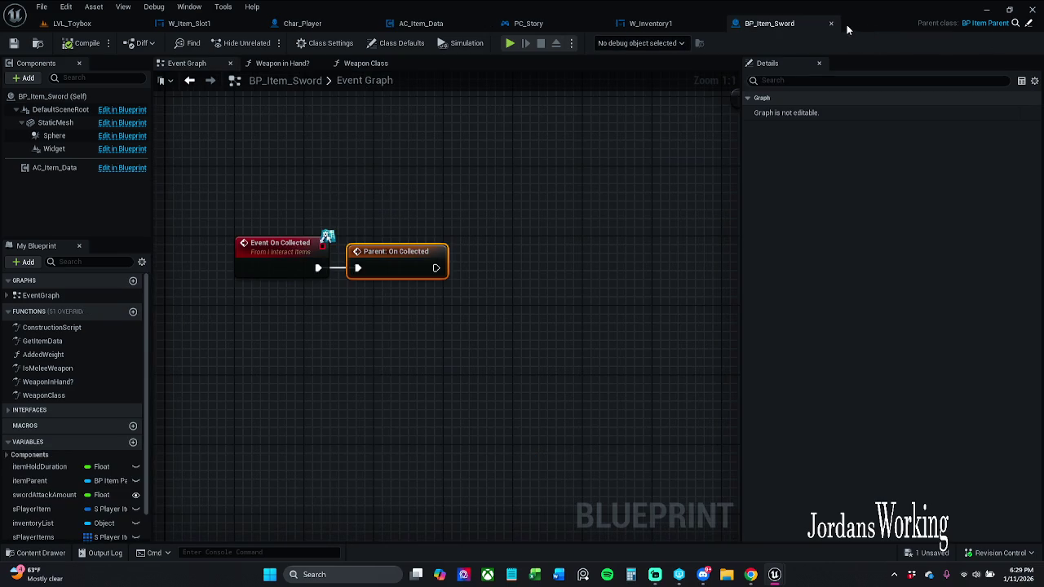
Close BP_Item_Sword and open BP_Item_Coin from the Content Drawer.
click(831, 22)
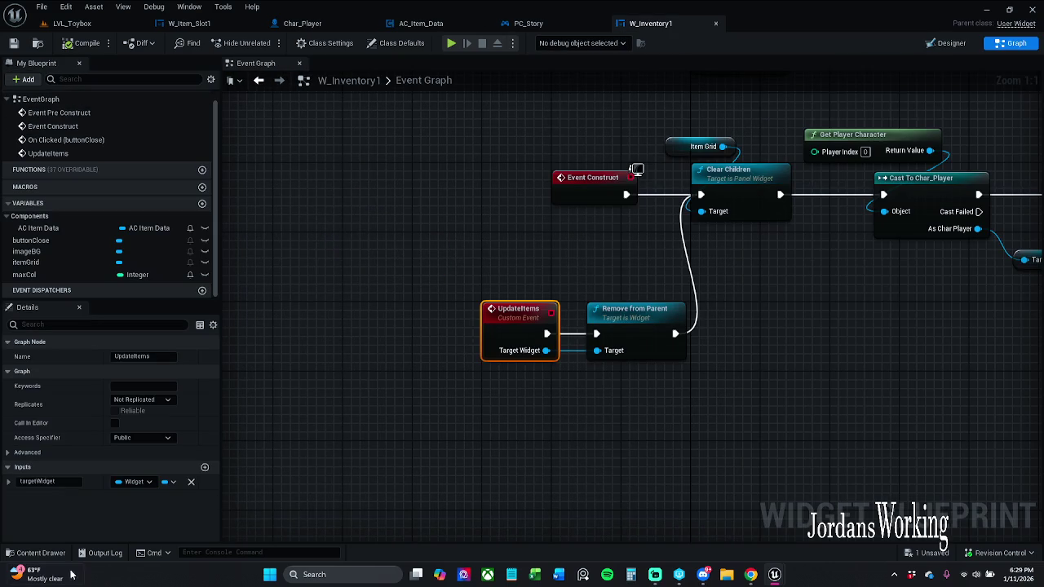
click(36, 553)
click(346, 453)
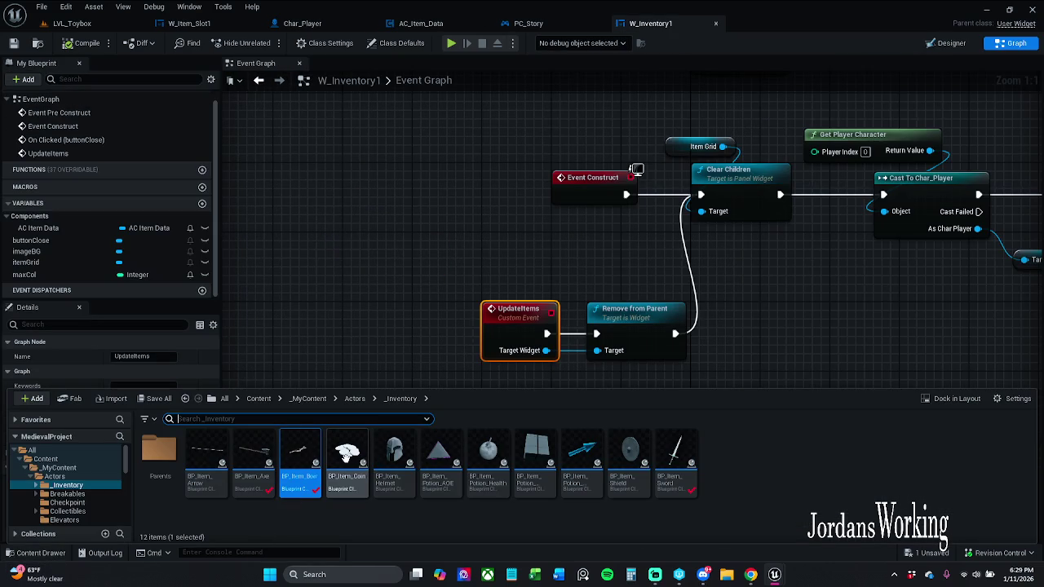
double_click(364, 444)
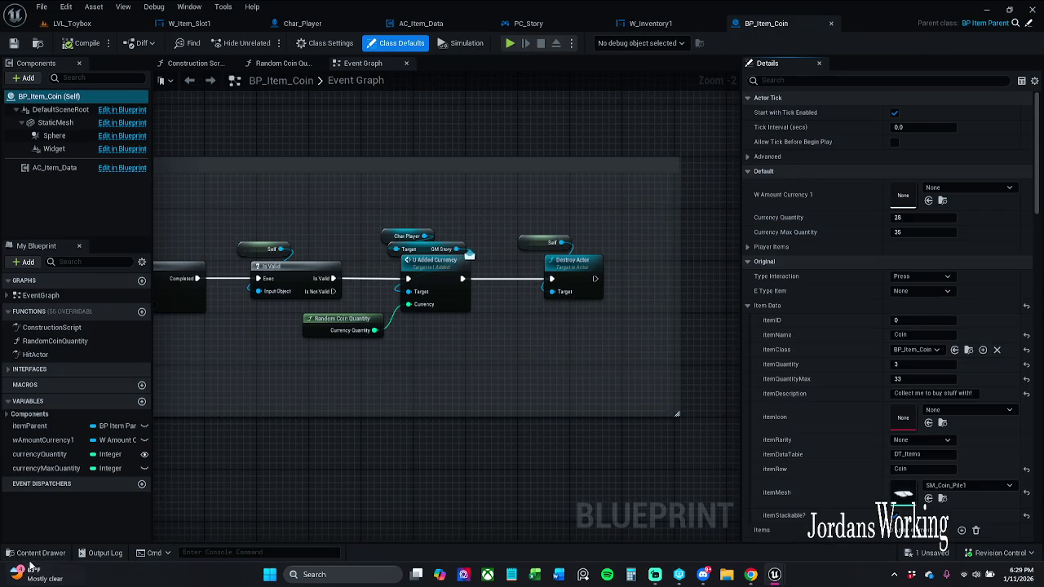
click(36, 553)
click(416, 319)
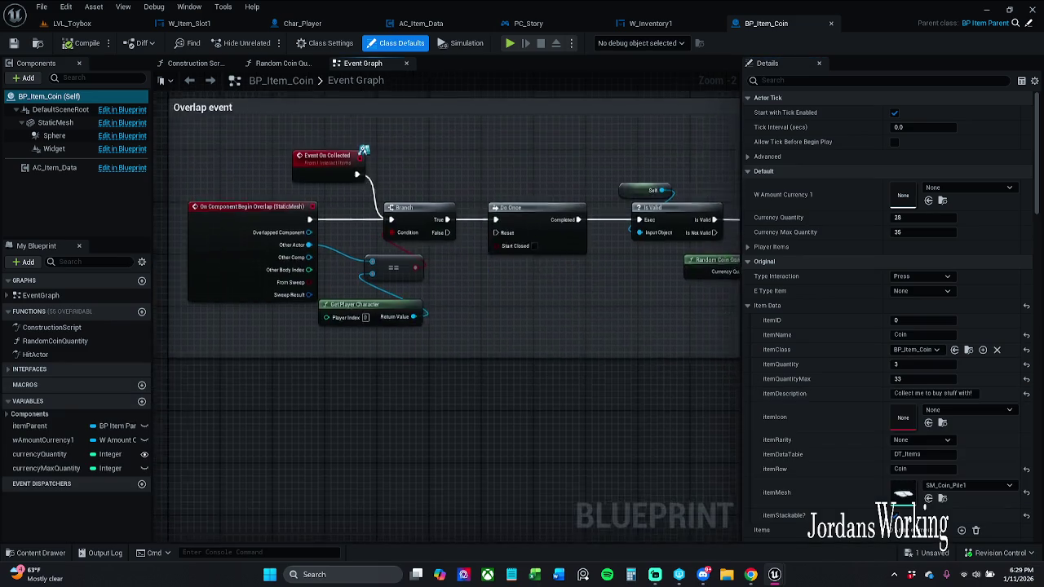
Inspect the Coin's Event On Collected node actions without making changes.
click(323, 223)
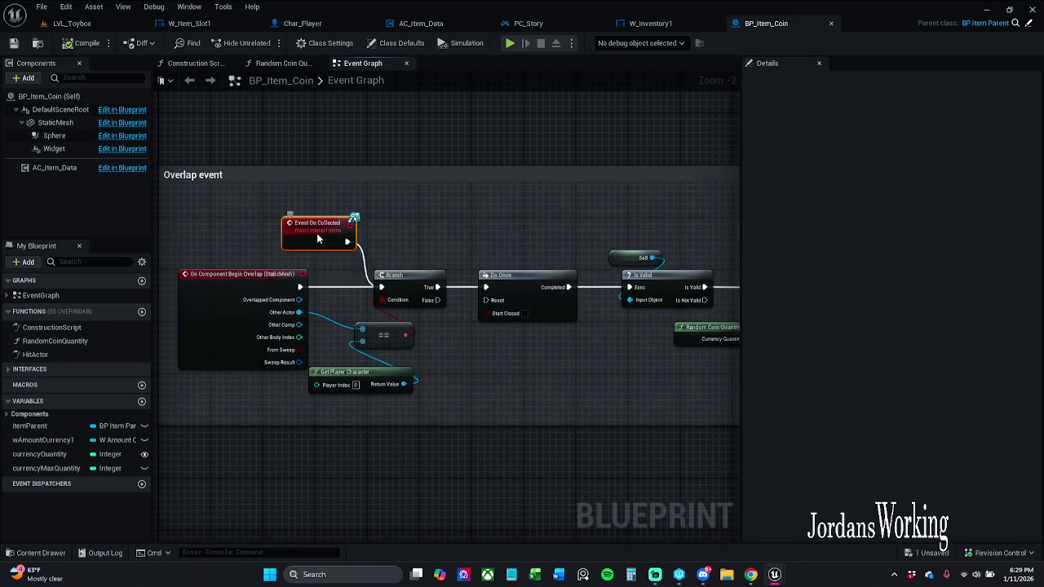
right_click(323, 237)
mouse_move(590, 247)
mouse_down()
mouse_move(295, 233)
mouse_move(575, 237)
mouse_up()
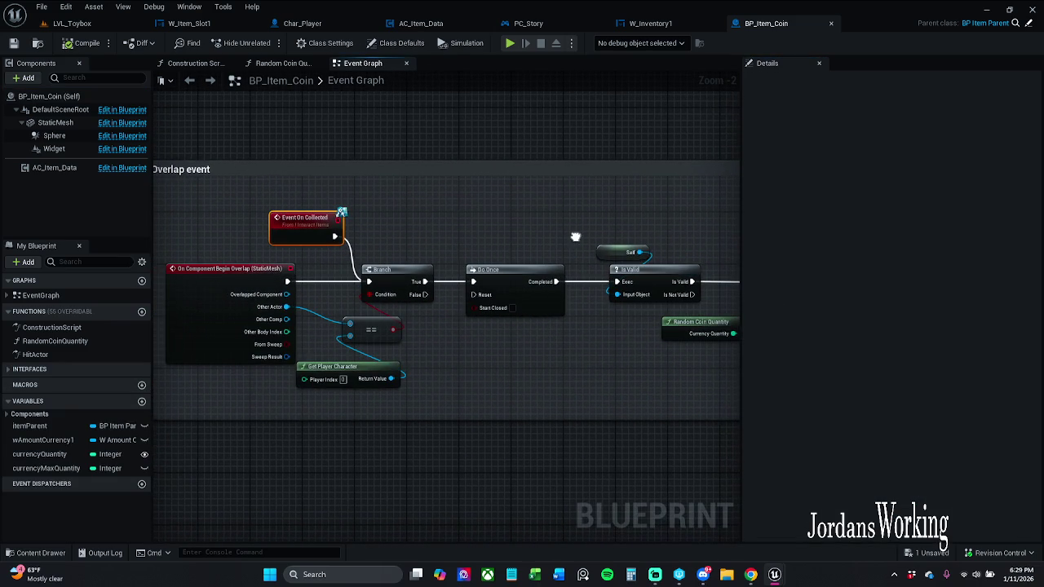
right_click(279, 219)
click(424, 224)
Open BP_Item_Helmet from the inventory item assets.
click(40, 554)
click(408, 449)
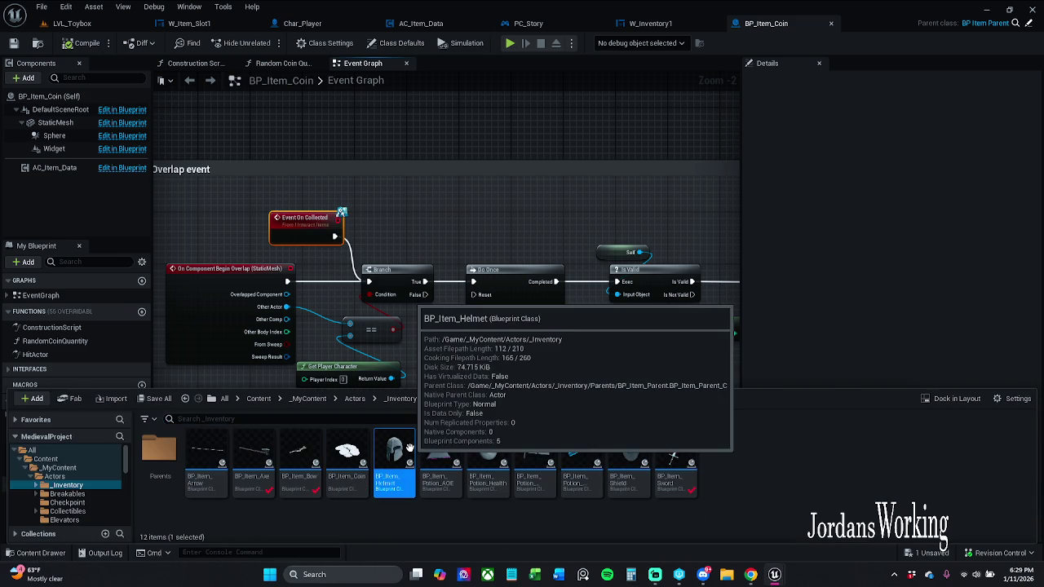
double_click(410, 448)
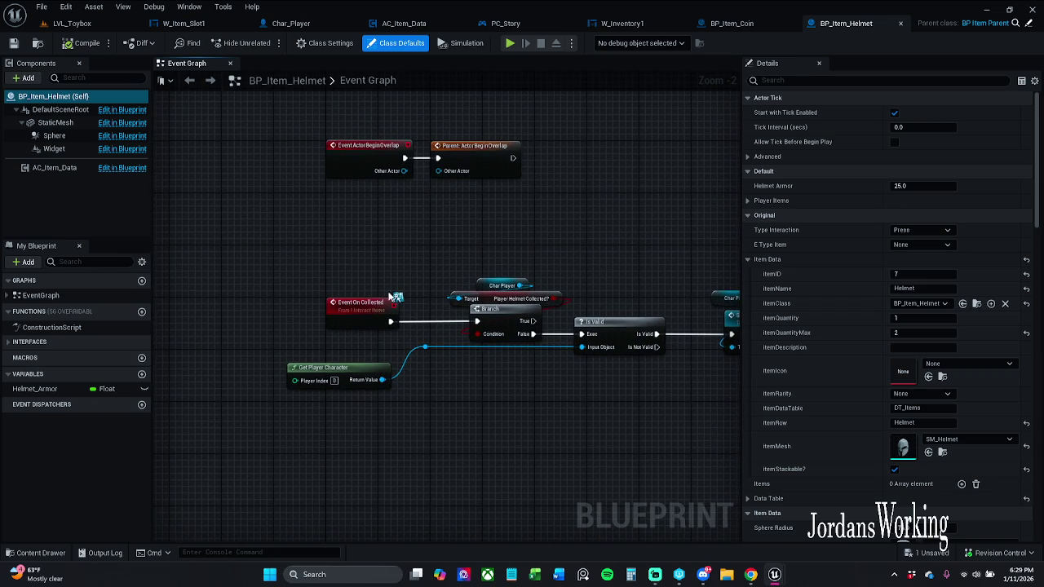
Wire the Helmet's Event On Collected into a new Parent: On Collected call.
mouse_move(377, 308)
mouse_down()
mouse_move(375, 228)
mouse_move(244, 249)
mouse_move(124, 206)
mouse_move(310, 195)
mouse_move(387, 204)
mouse_move(472, 234)
mouse_up()
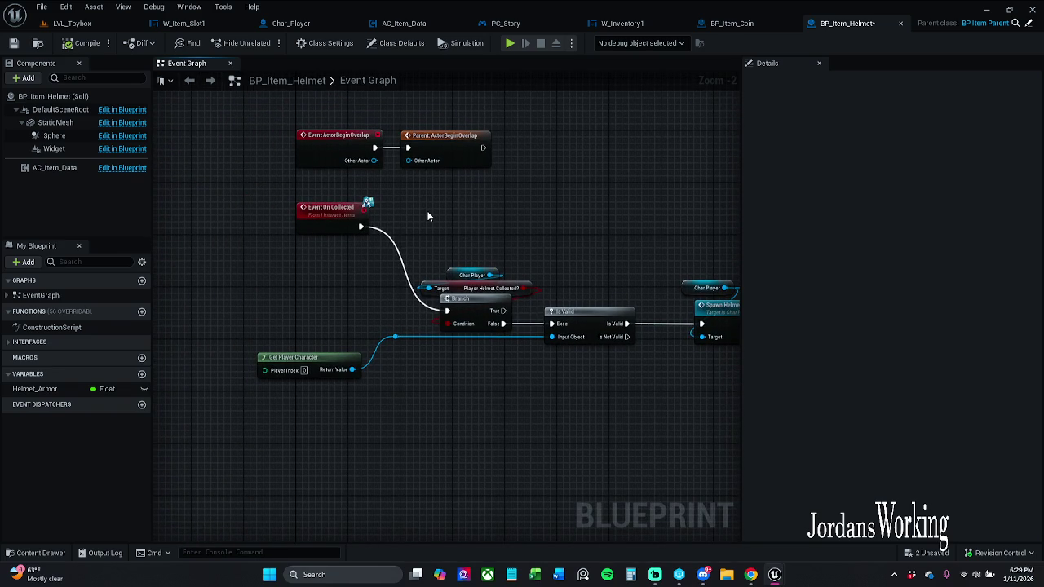
key(ctrl+v)
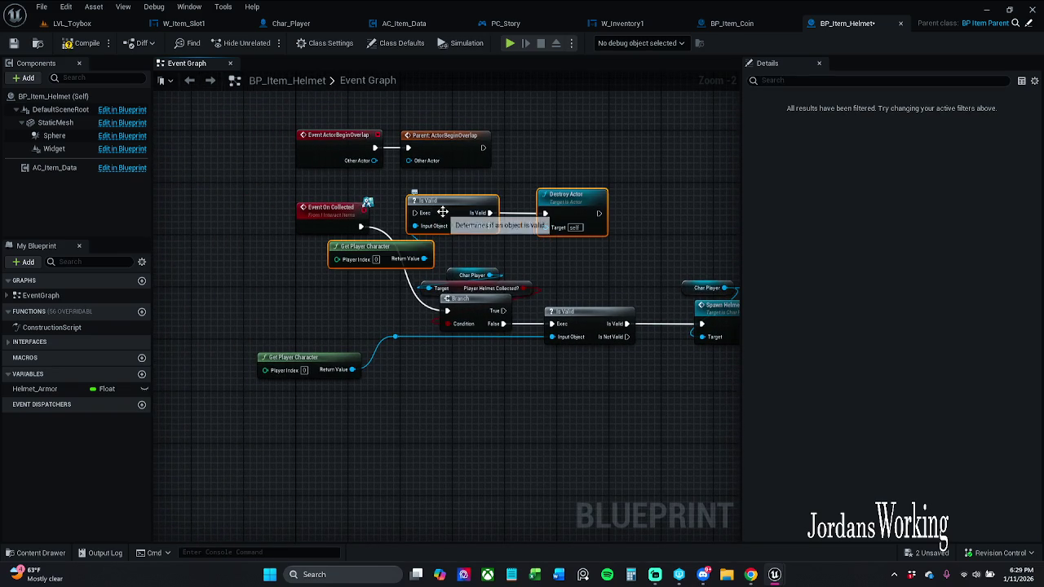
key(Delete)
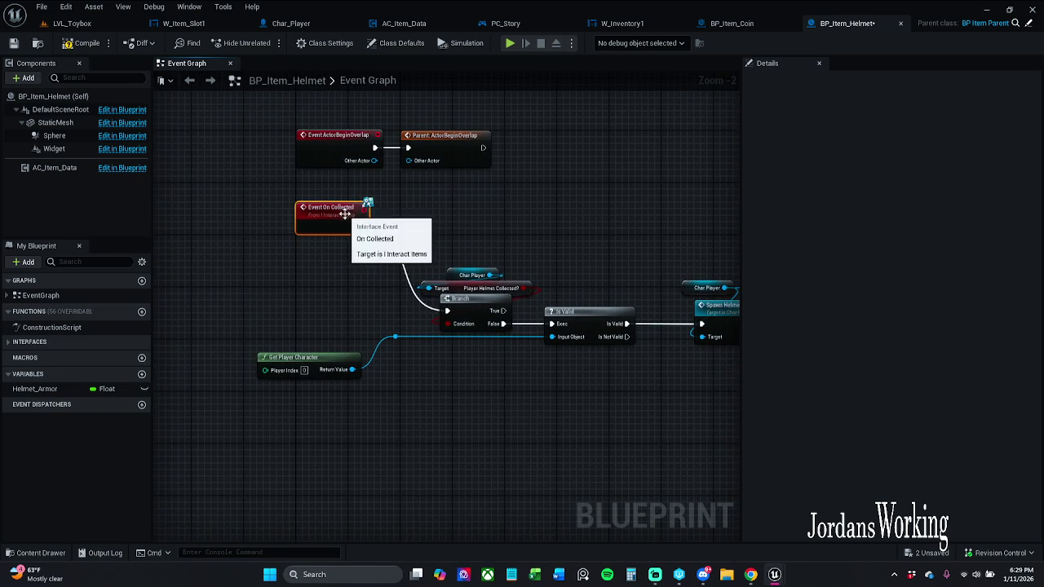
right_click(344, 213)
click(432, 306)
mouse_move(303, 258)
mouse_down()
mouse_move(334, 273)
mouse_move(384, 227)
mouse_up()
mouse_move(334, 252)
mouse_down()
mouse_move(447, 239)
mouse_move(457, 229)
mouse_move(439, 219)
mouse_up()
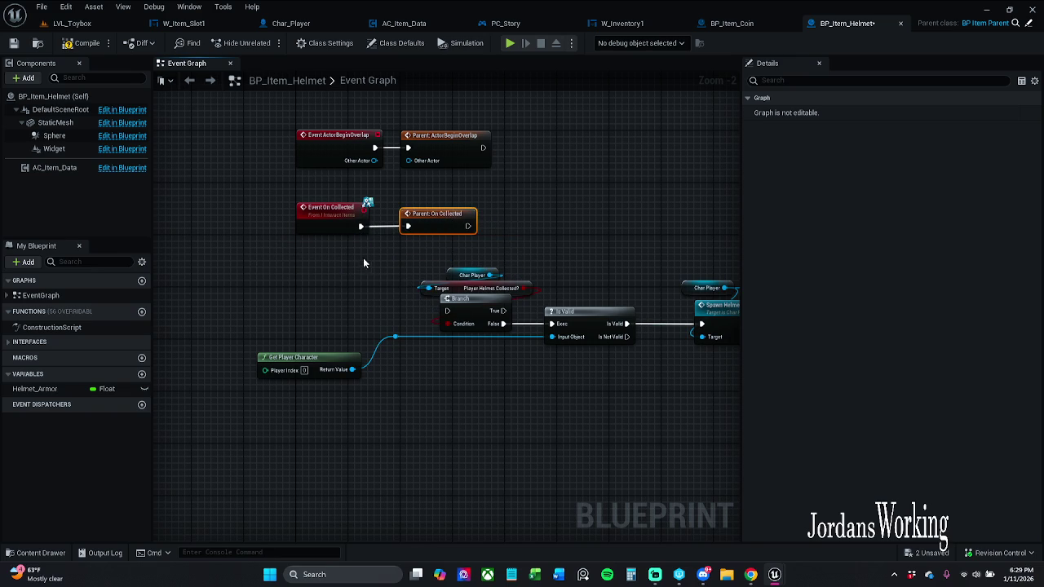
Rearrange the Helmet's Branch, Is Valid, Spawn Helmet and SET armor nodes.
scroll(407, 276, down, 2)
mouse_move(313, 261)
mouse_down()
mouse_move(473, 345)
mouse_move(887, 432)
mouse_move(708, 439)
mouse_up()
key(Home)
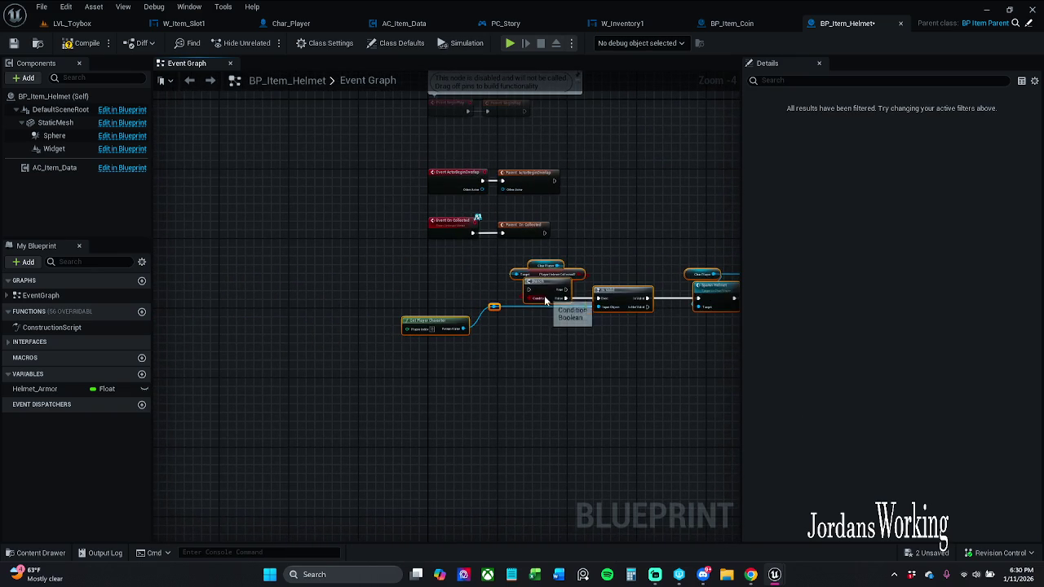
drag(524, 312, 545, 320)
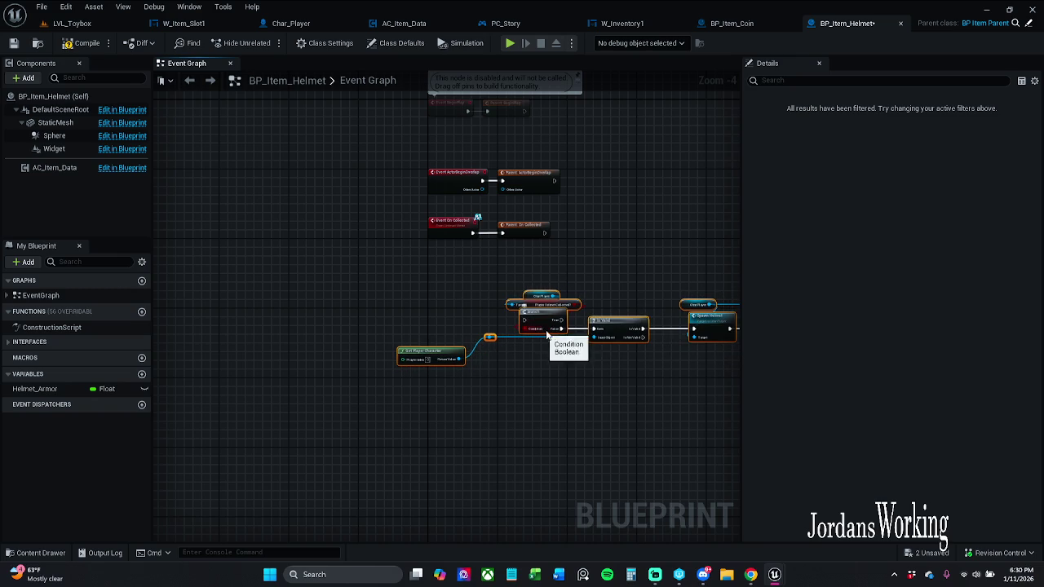
scroll(582, 351, up, 3)
click(582, 354)
mouse_move(617, 362)
mouse_down()
mouse_move(552, 373)
mouse_move(319, 375)
mouse_move(251, 353)
mouse_move(171, 346)
mouse_move(650, 338)
mouse_move(323, 333)
mouse_up()
scroll(394, 343, down, 2)
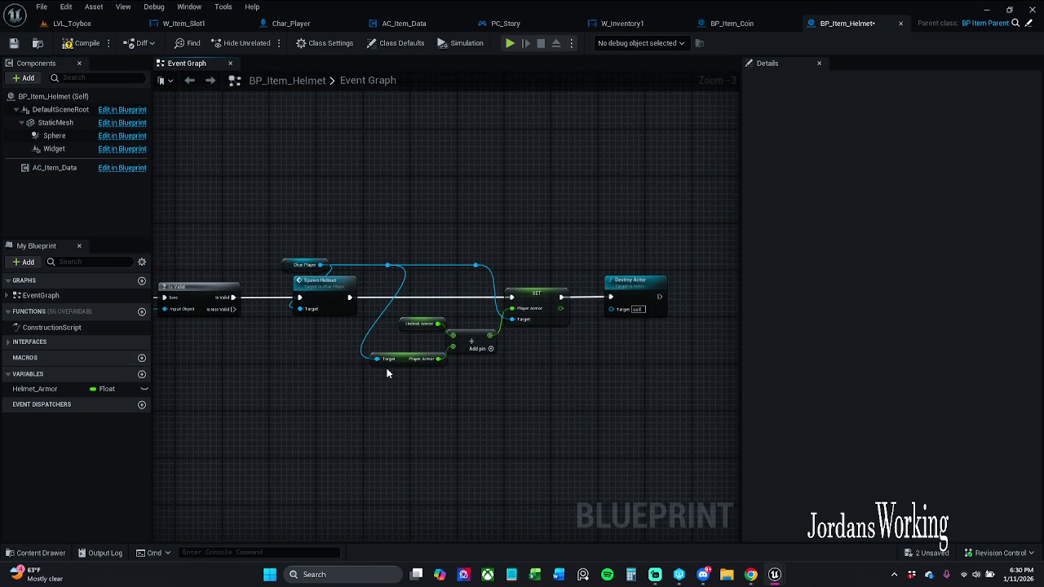
drag(419, 387, 575, 282)
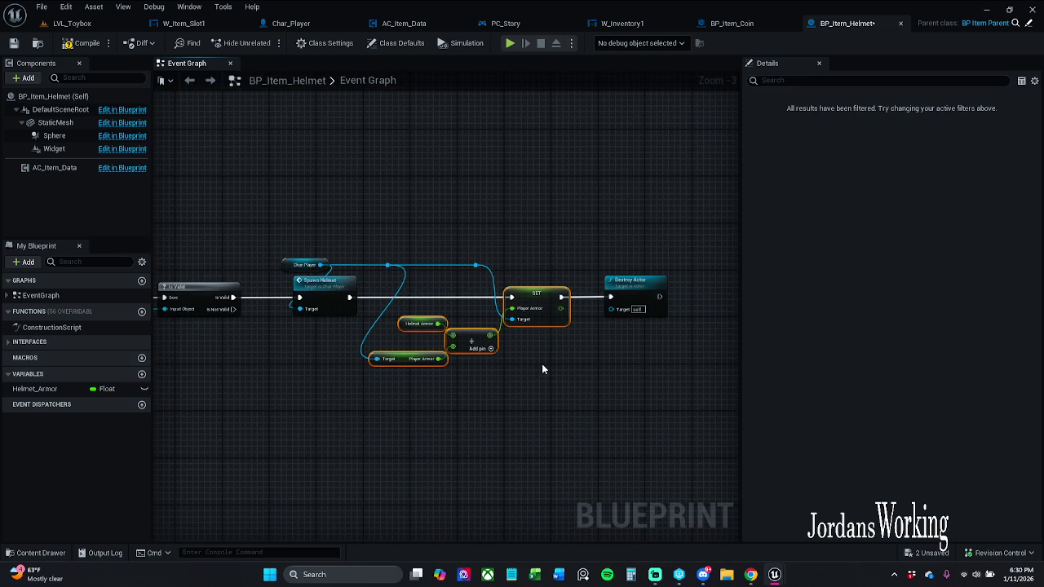
click(522, 372)
scroll(502, 396, up, 1)
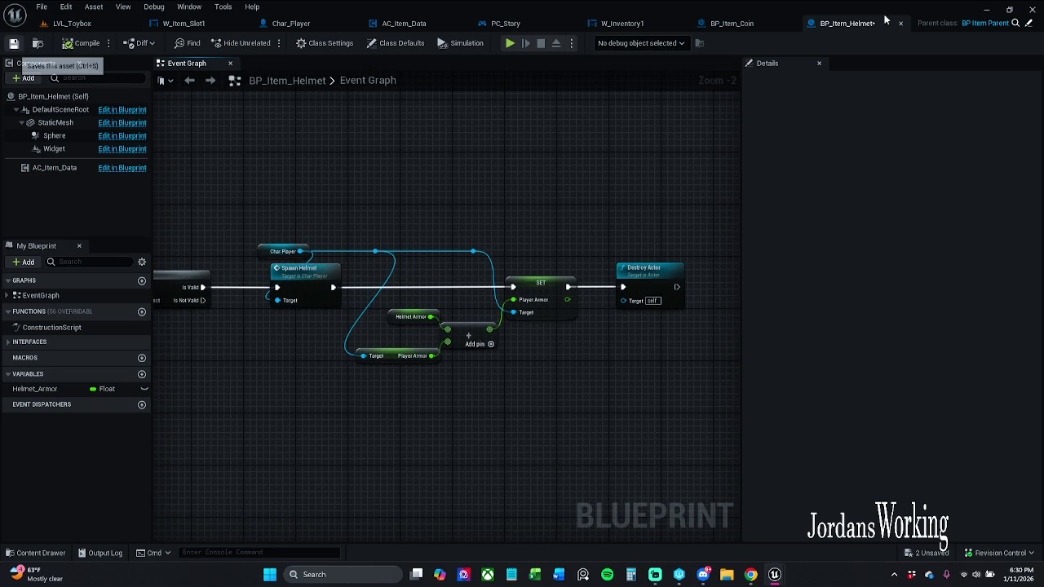
Save BP_Item_Helmet with check out, then close it.
key(ctrl+s)
click(537, 409)
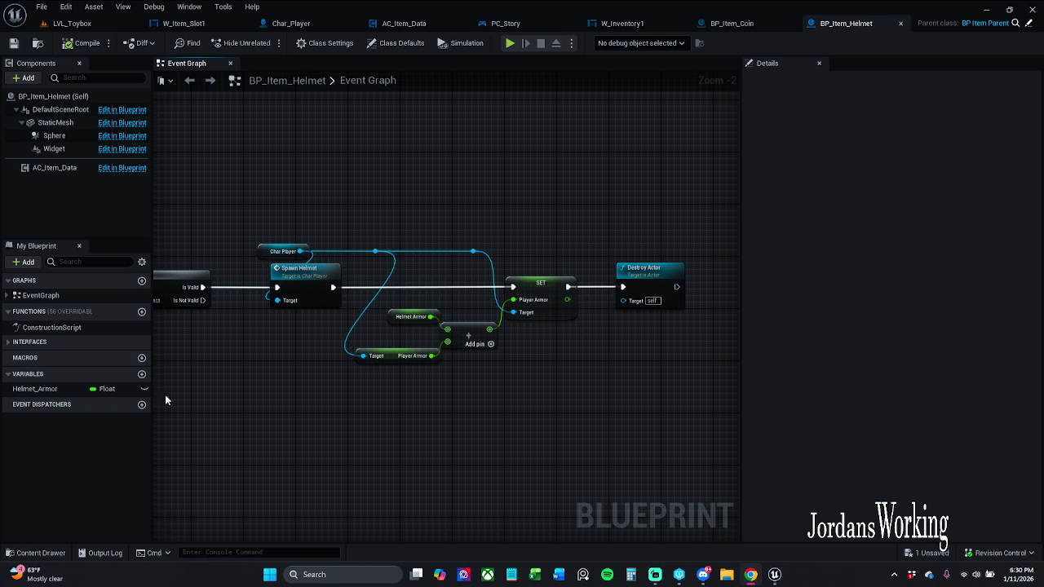
drag(531, 247, 576, 222)
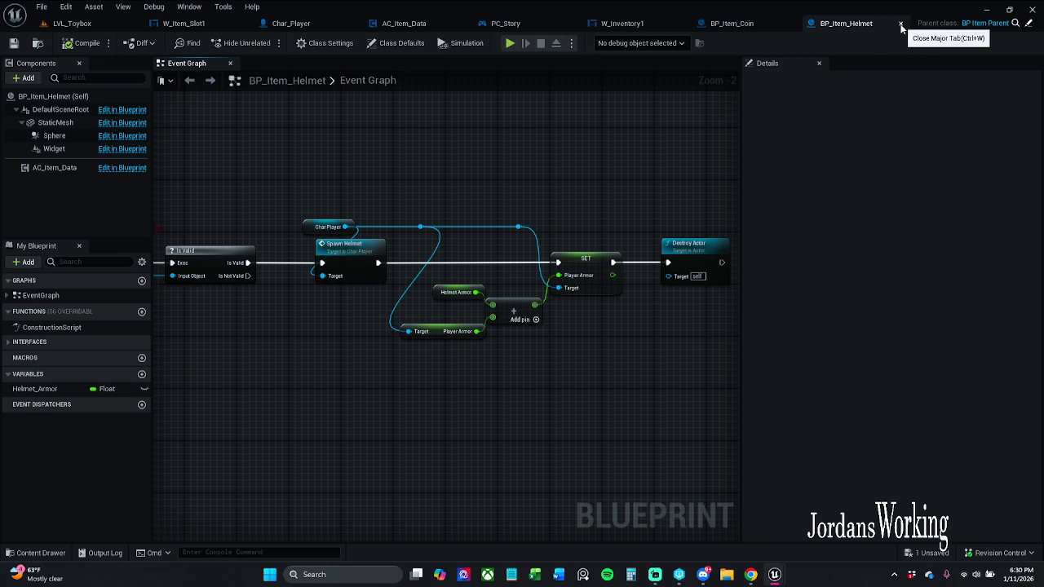
scroll(606, 163, down, 1)
drag(606, 164, 684, 170)
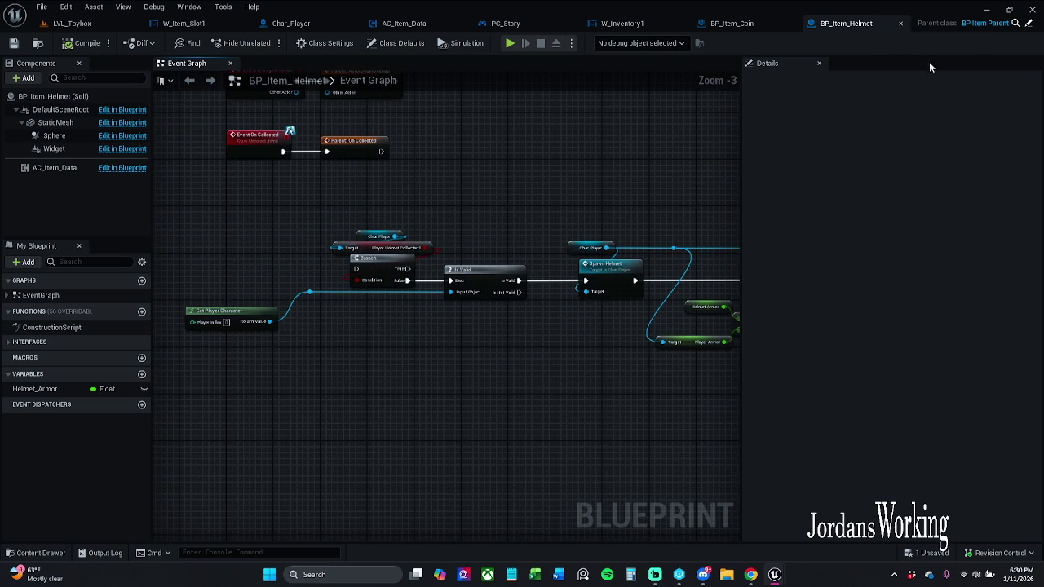
click(898, 23)
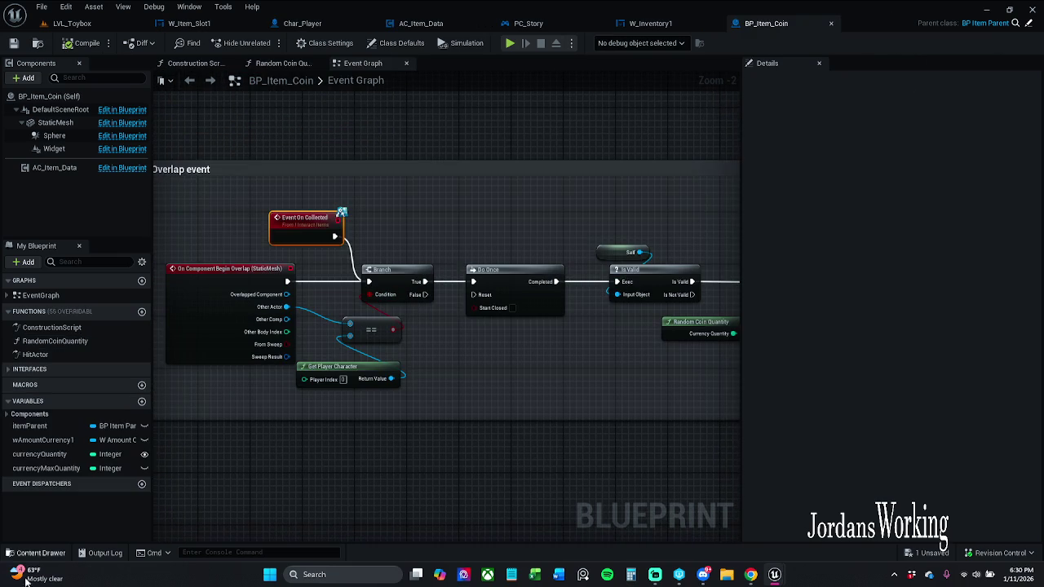
Open BP_Item_Potion_AOE, review its Event On Collected graph, and save it with check out.
click(41, 553)
click(440, 461)
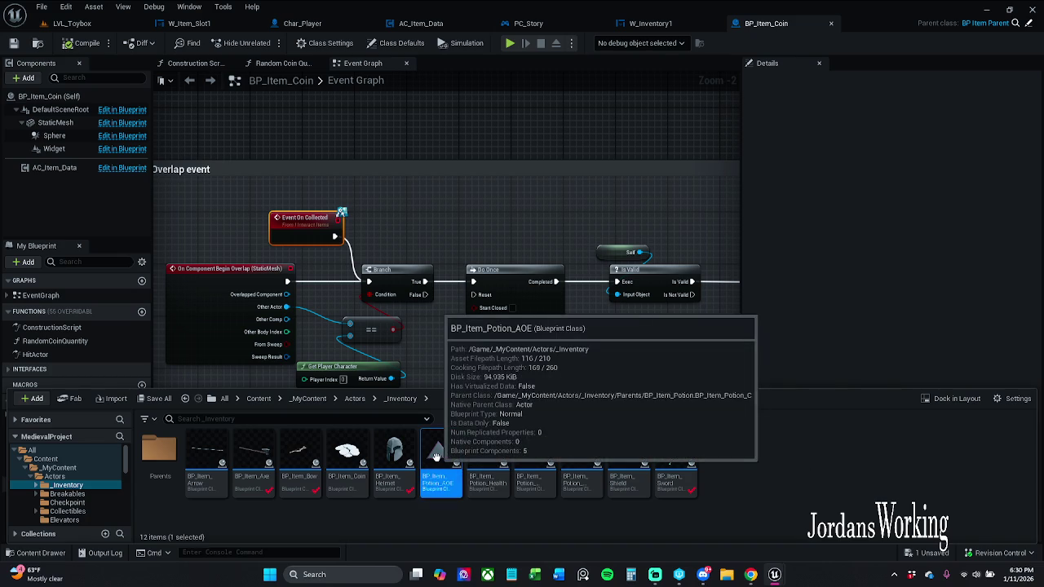
double_click(441, 465)
click(192, 63)
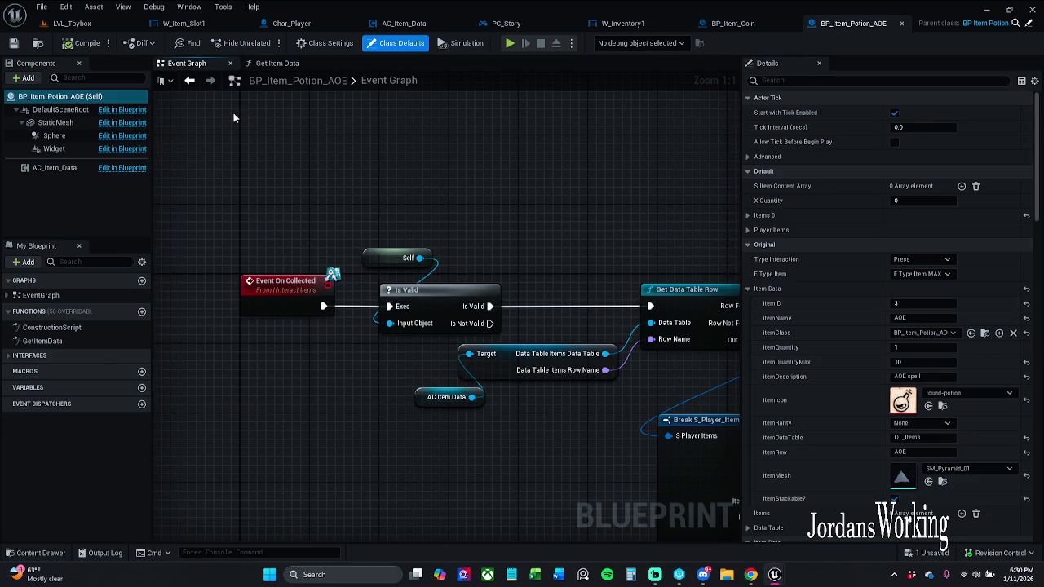
scroll(298, 240, down, 1)
drag(289, 295, 289, 189)
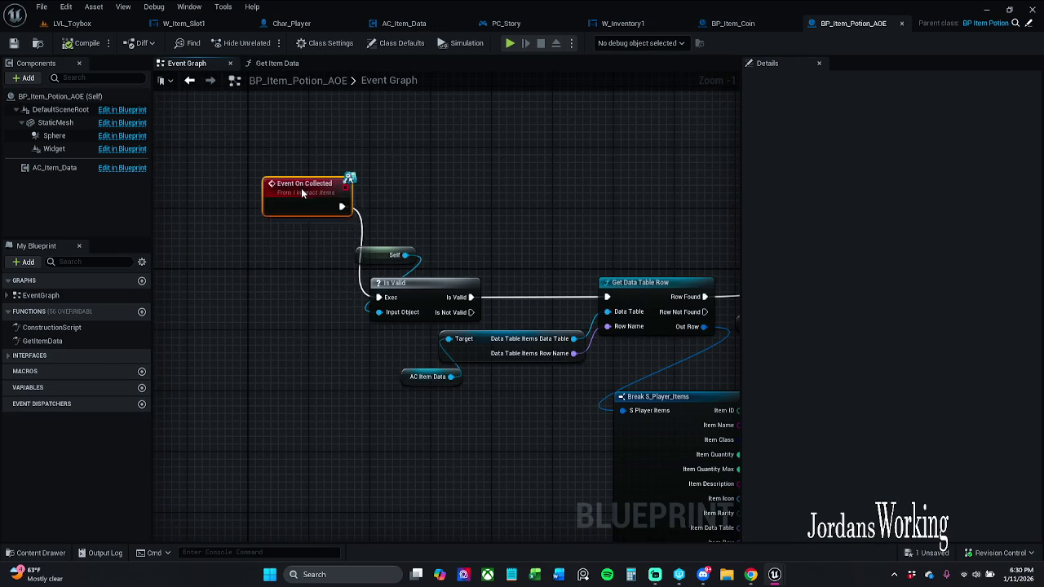
right_click(291, 189)
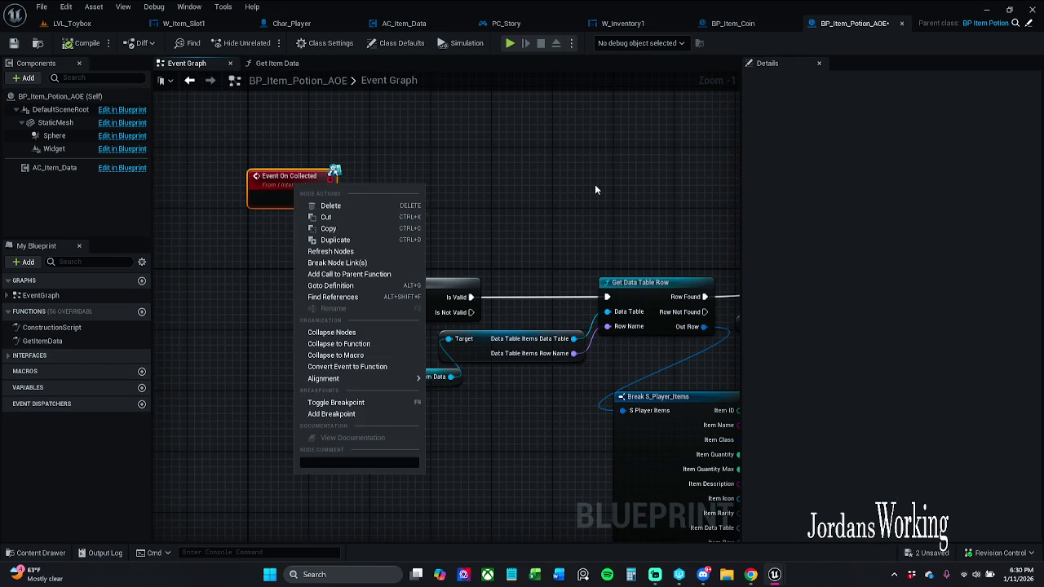
drag(588, 183, 515, 183)
scroll(530, 193, down, 2)
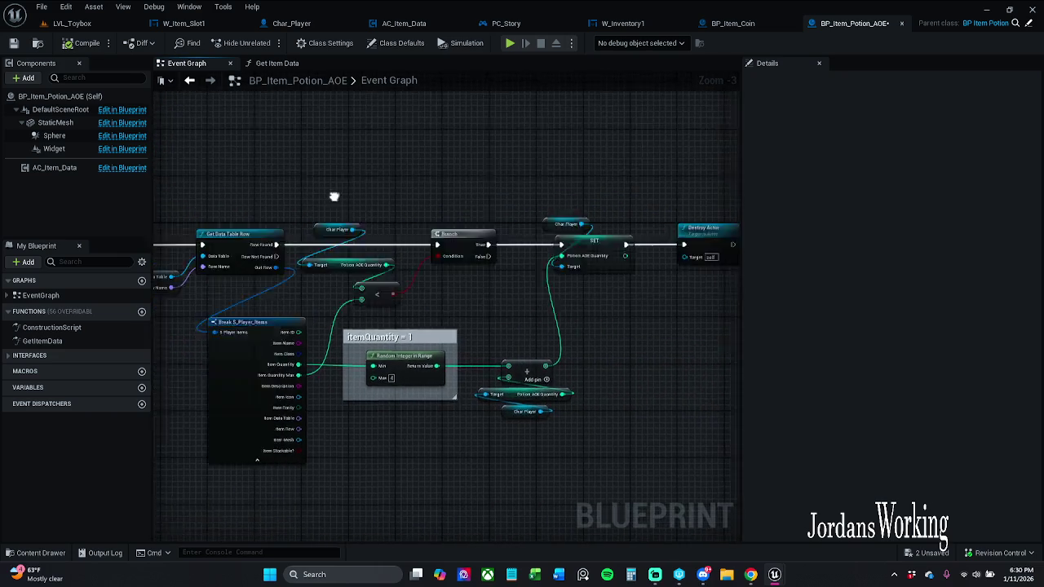
drag(595, 212, 589, 212)
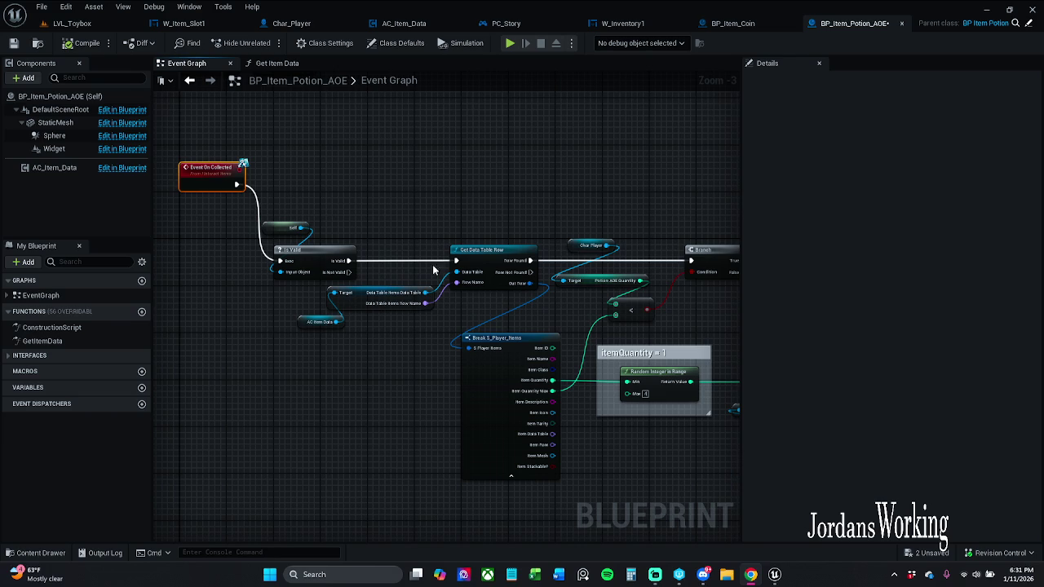
click(325, 179)
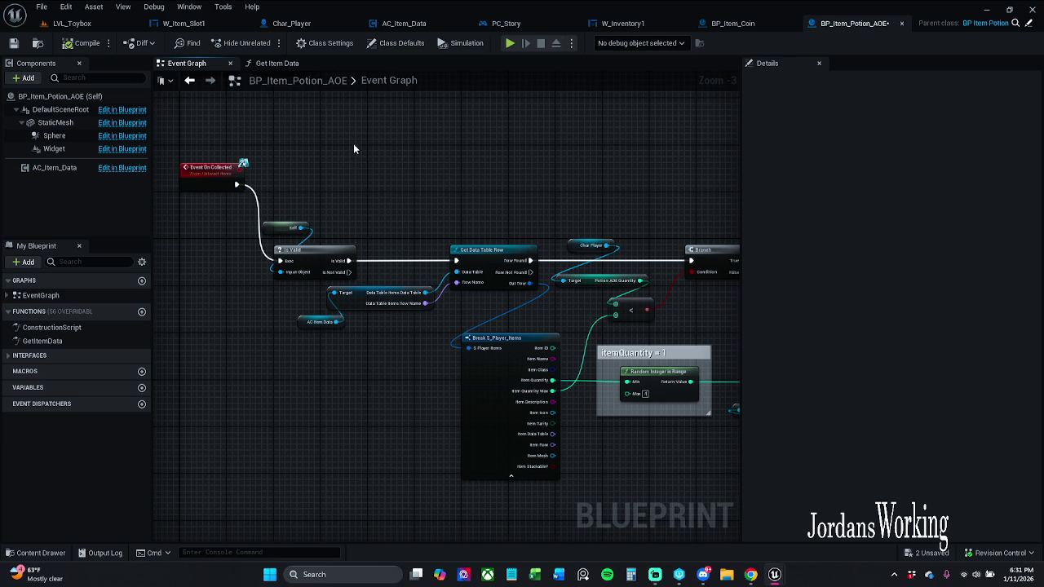
click(13, 42)
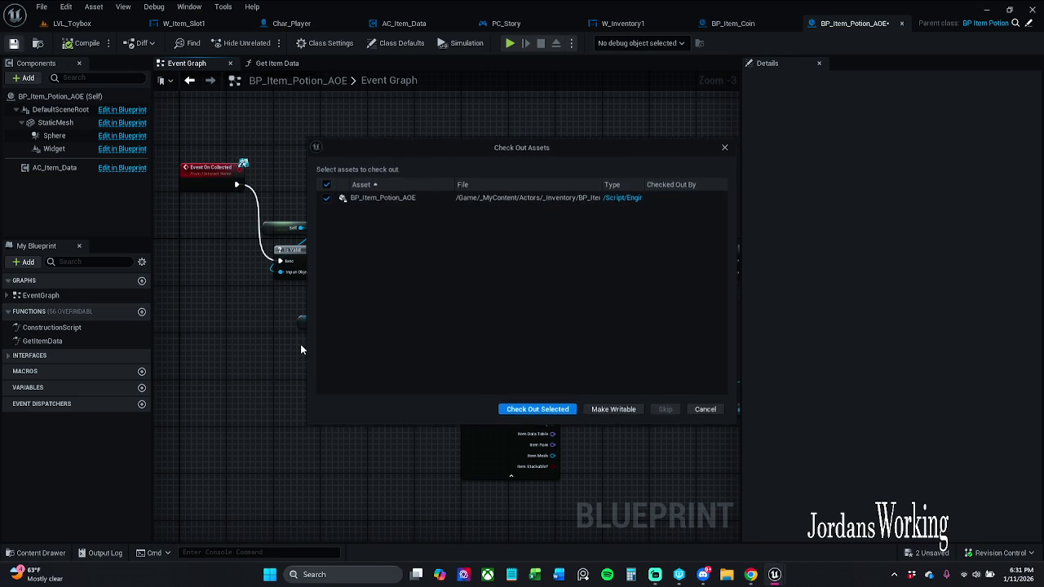
click(534, 410)
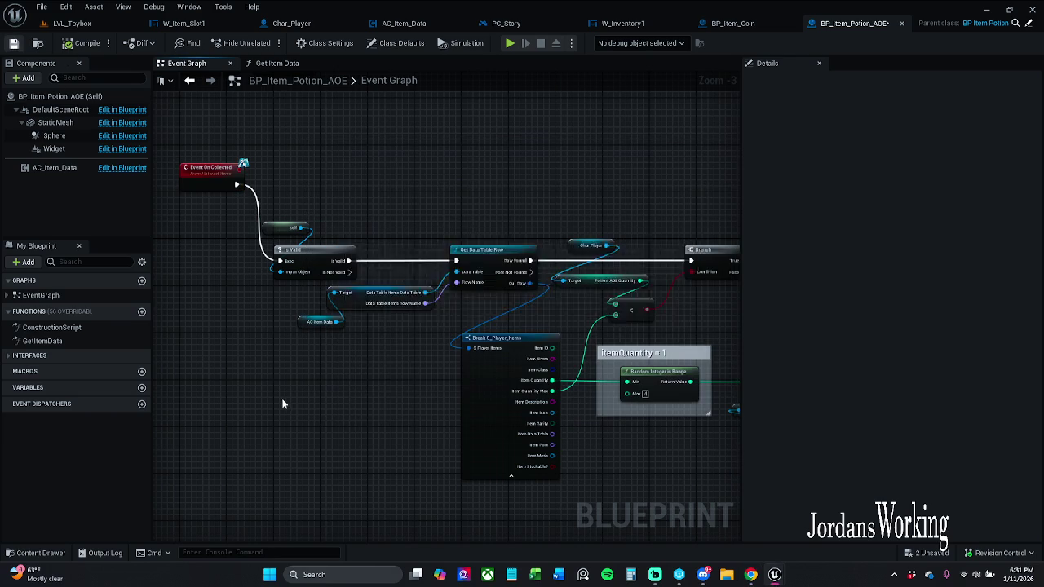
Open BP_Item_Shield and bring up actions for its Event On Collected node.
click(45, 553)
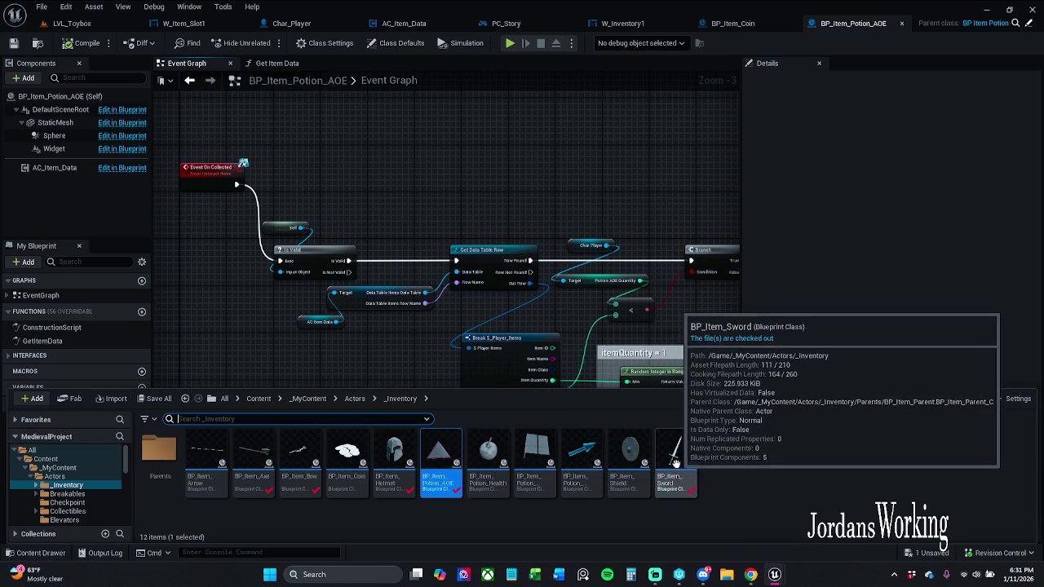
double_click(630, 457)
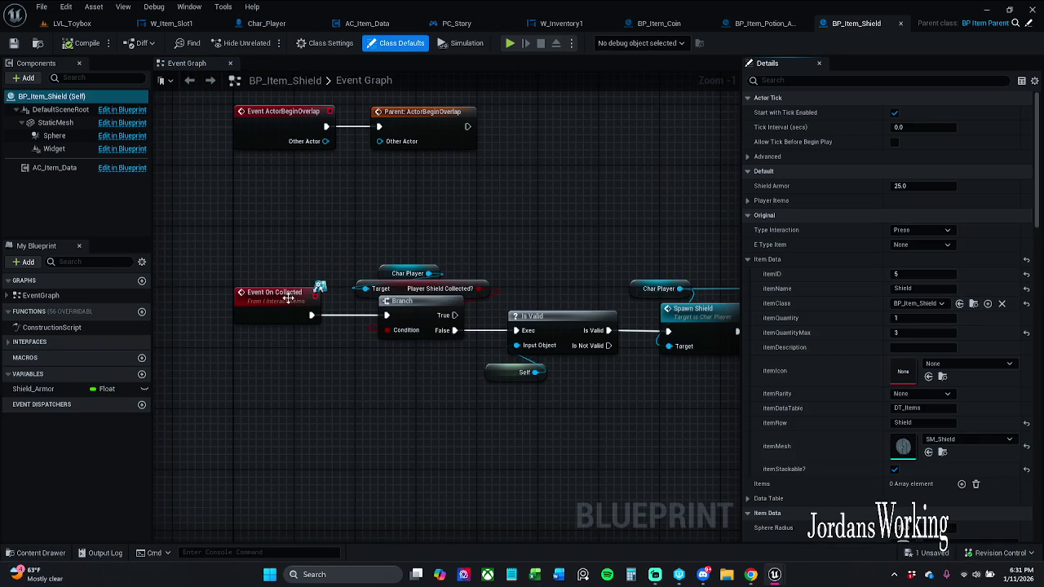
drag(271, 313, 271, 232)
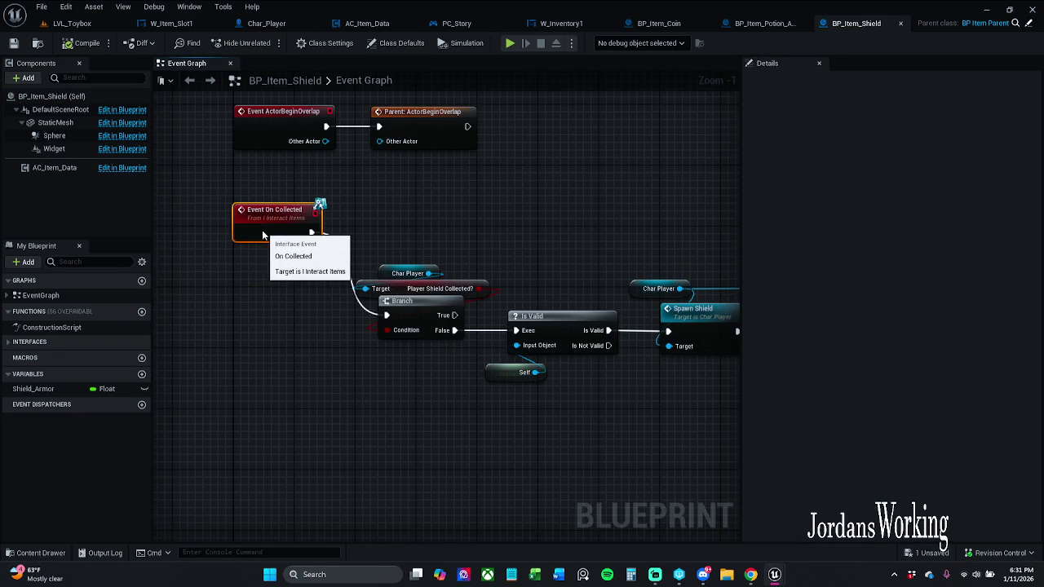
right_click(303, 228)
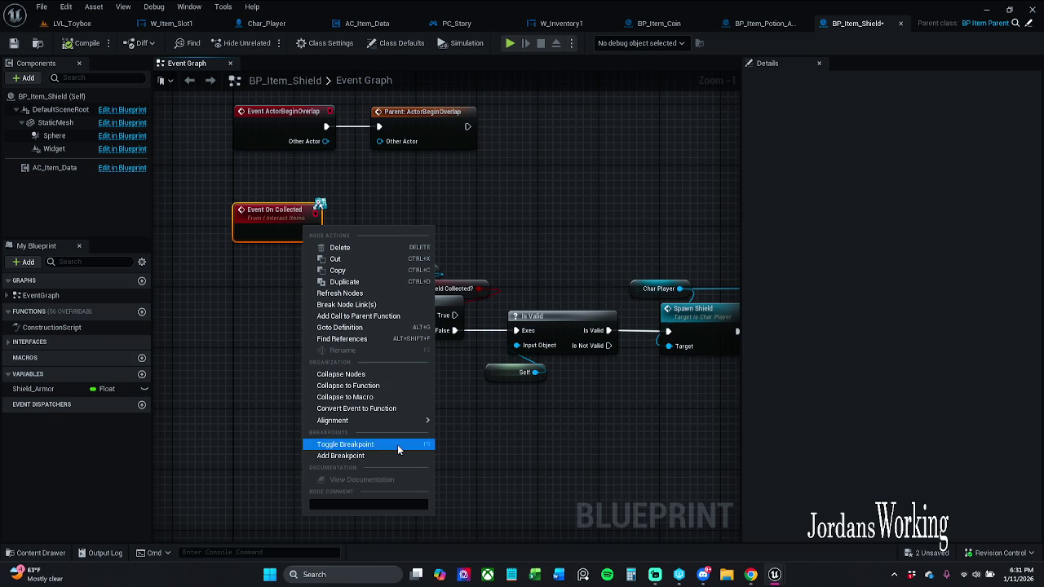
Add a Parent: On Collected call wired from the Shield's Event On Collected.
click(378, 317)
drag(287, 277, 412, 237)
drag(312, 233, 378, 231)
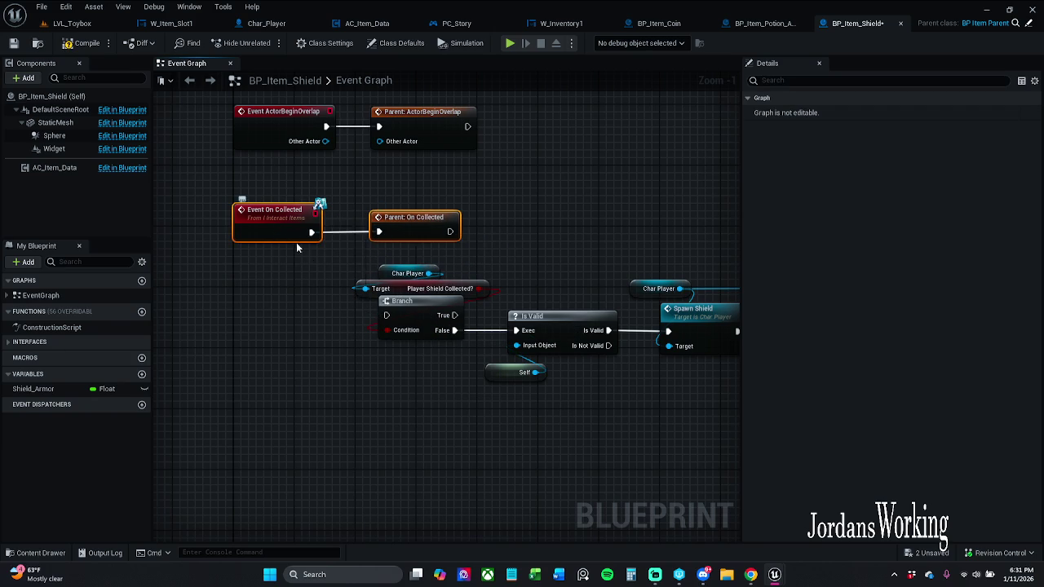
drag(419, 229, 404, 229)
click(487, 232)
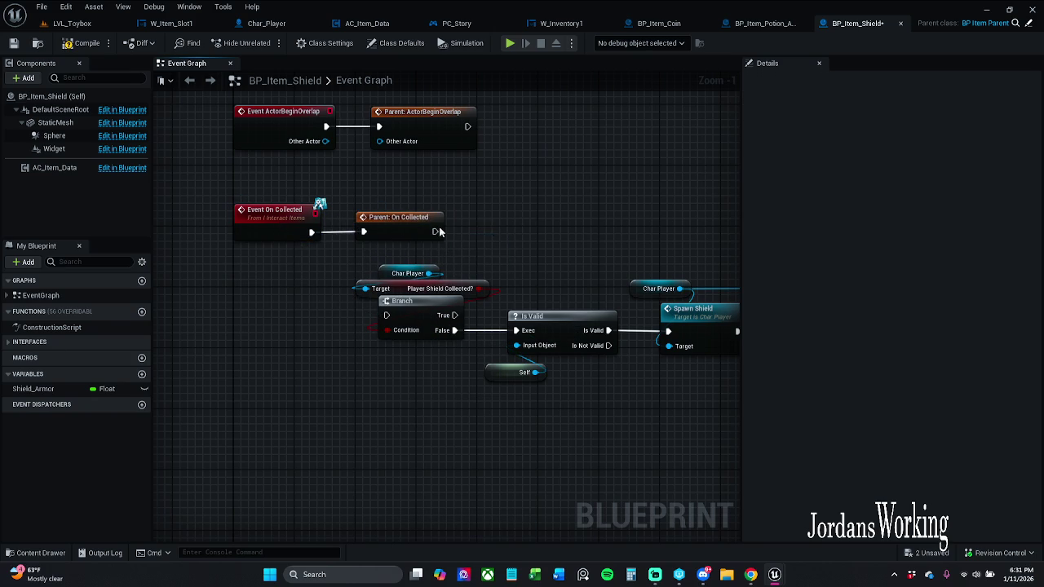
drag(444, 198, 307, 253)
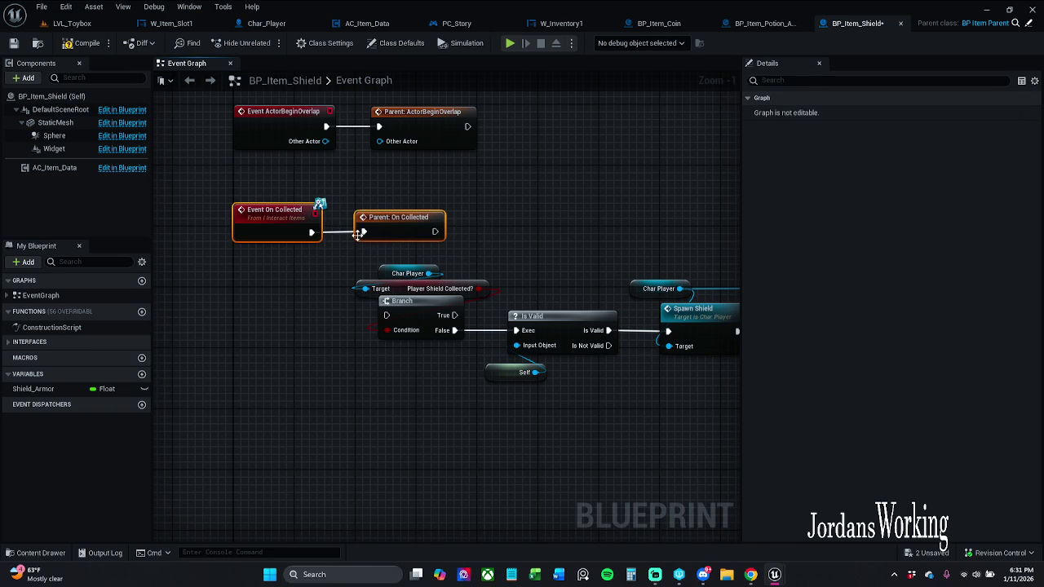
click(534, 223)
Review the Shield's lower node group and save BP_Item_Shield with check out.
scroll(441, 293, down, 3)
drag(350, 282, 779, 414)
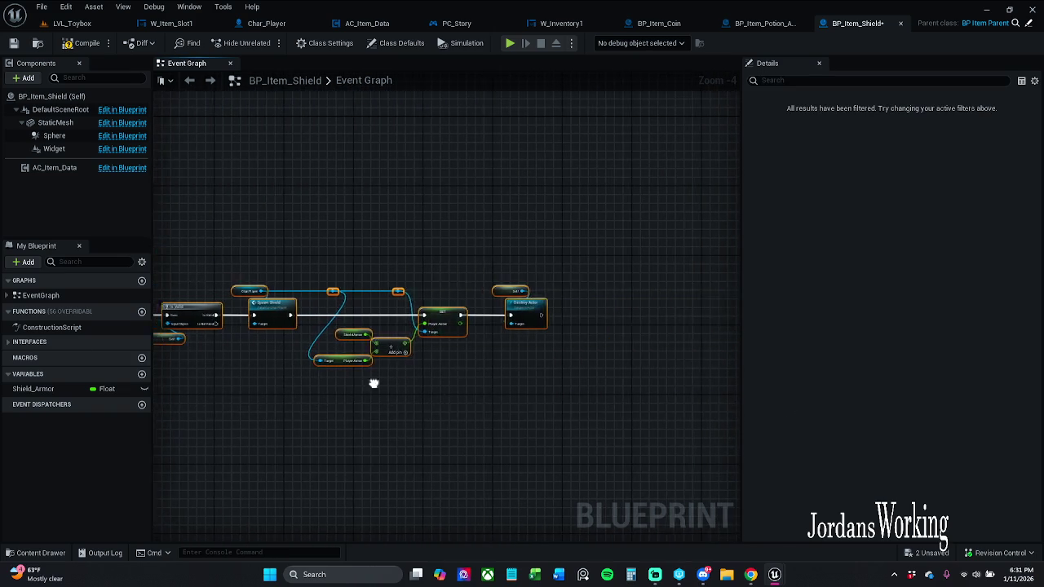
drag(365, 389, 814, 427)
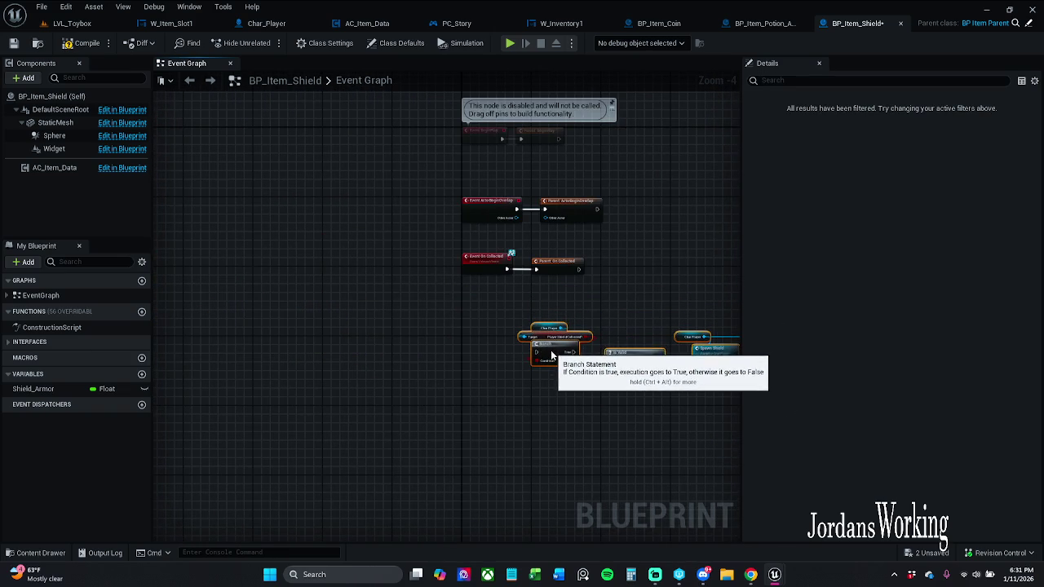
click(591, 289)
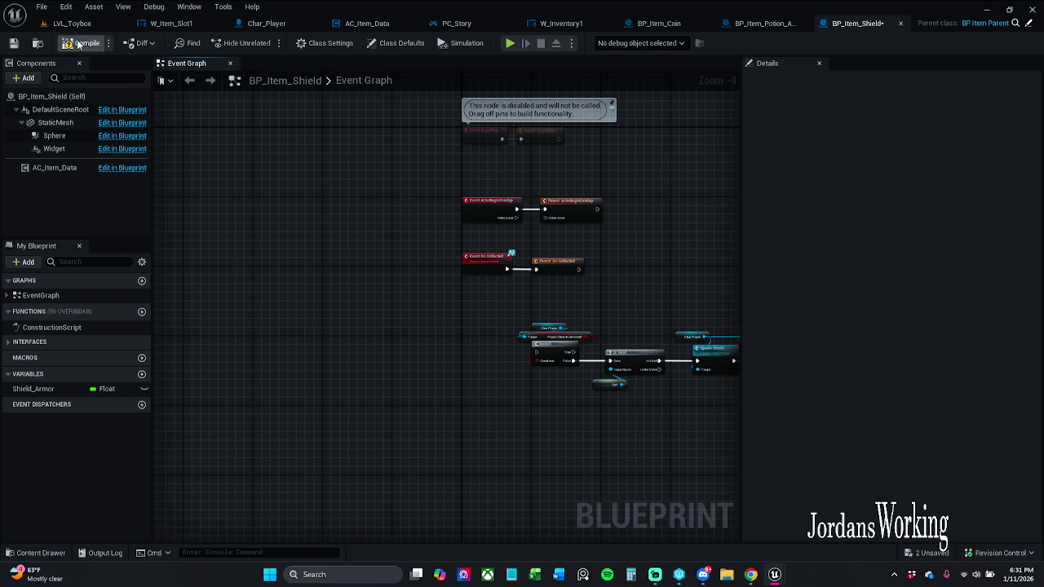
scroll(621, 330, up, 5)
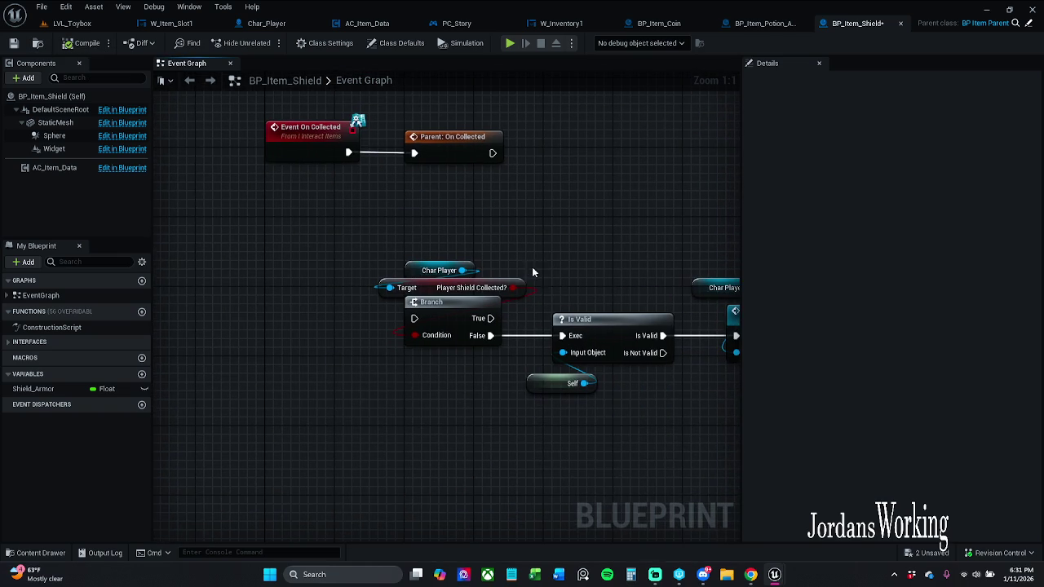
click(14, 42)
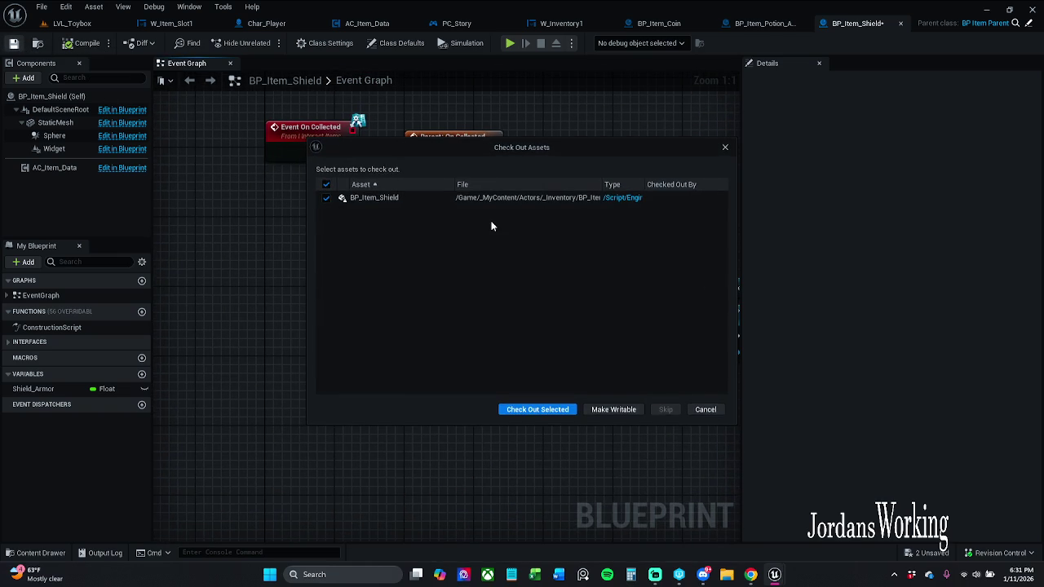
click(534, 410)
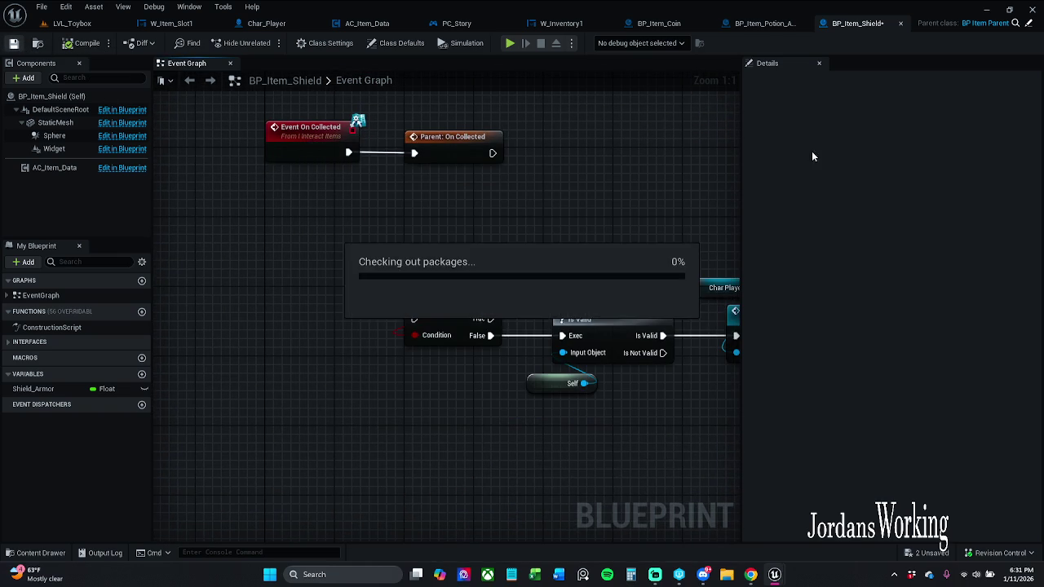
click(767, 24)
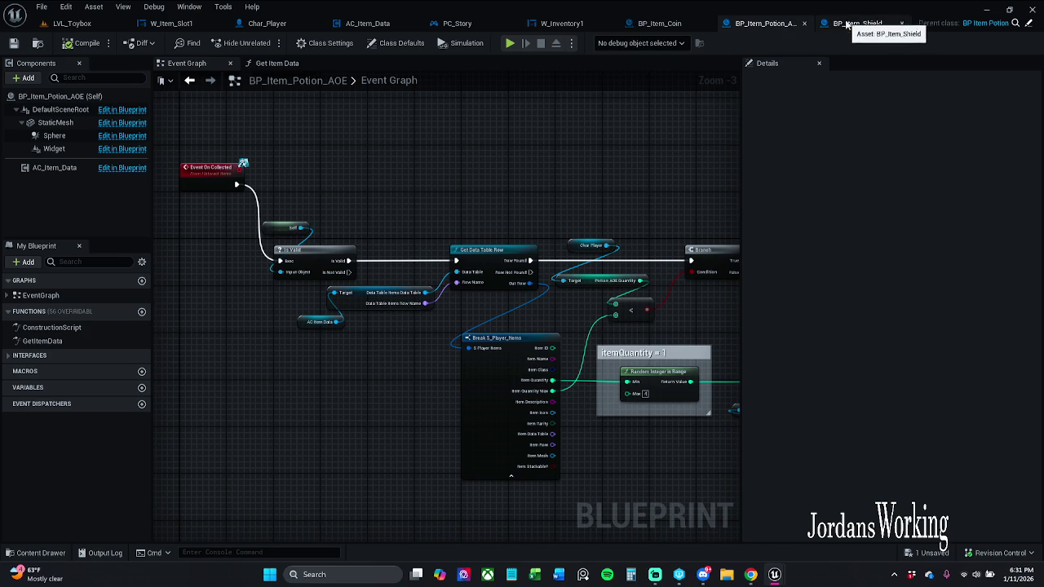
Close the BP_Item_Shield, Potion_AOE and Coin blueprint tabs.
click(857, 23)
click(901, 24)
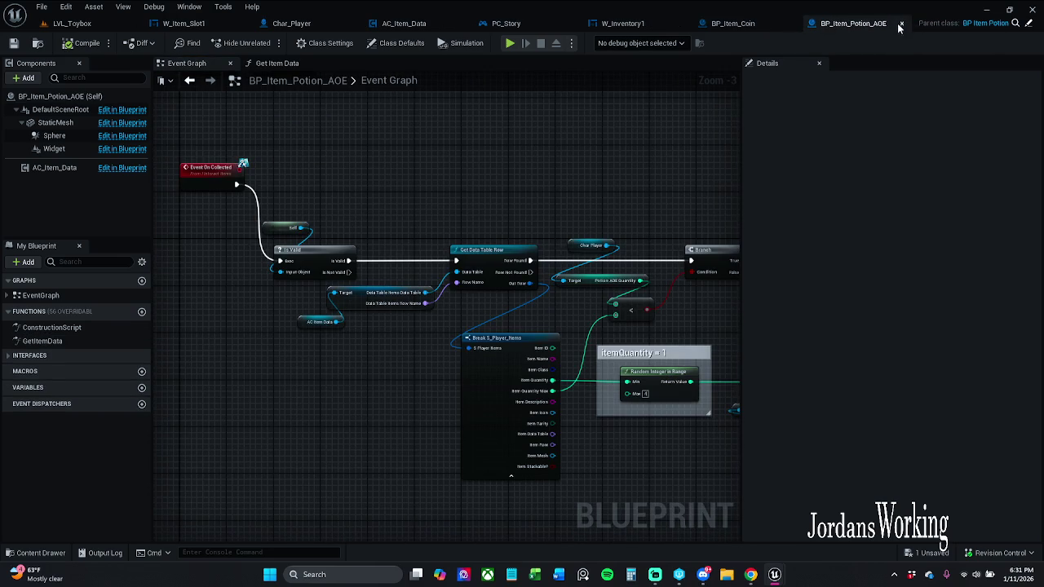
click(899, 23)
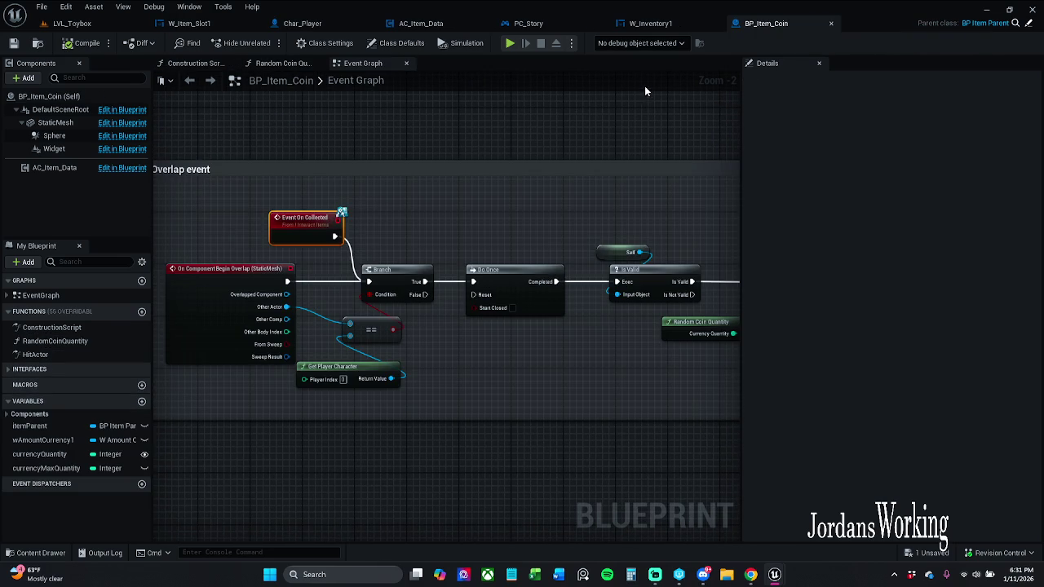
click(831, 23)
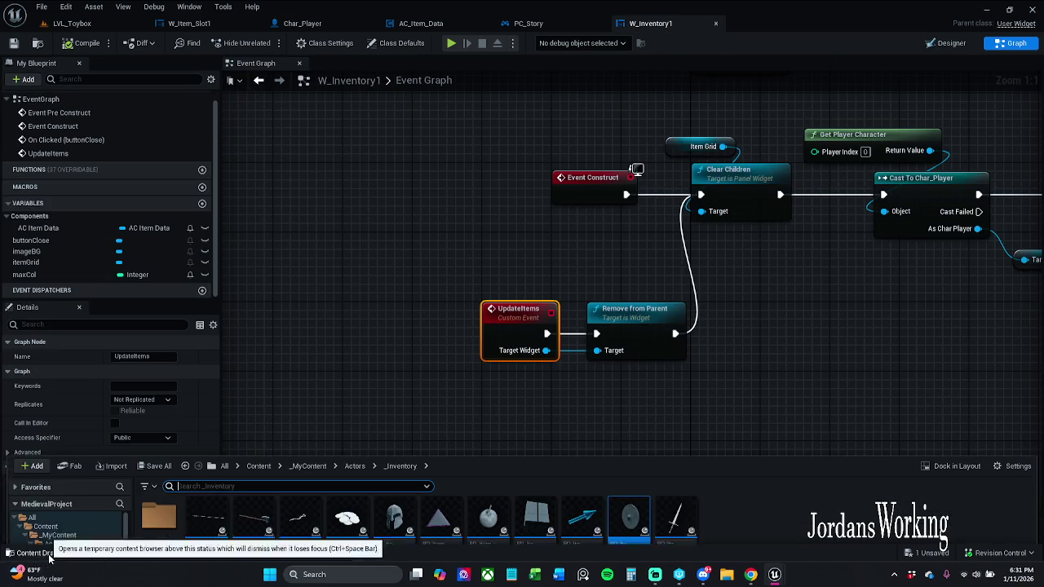
Open BP_Item_Sword from the Content Drawer to check it, close it, and return to LVL_Toybox.
click(37, 553)
double_click(677, 461)
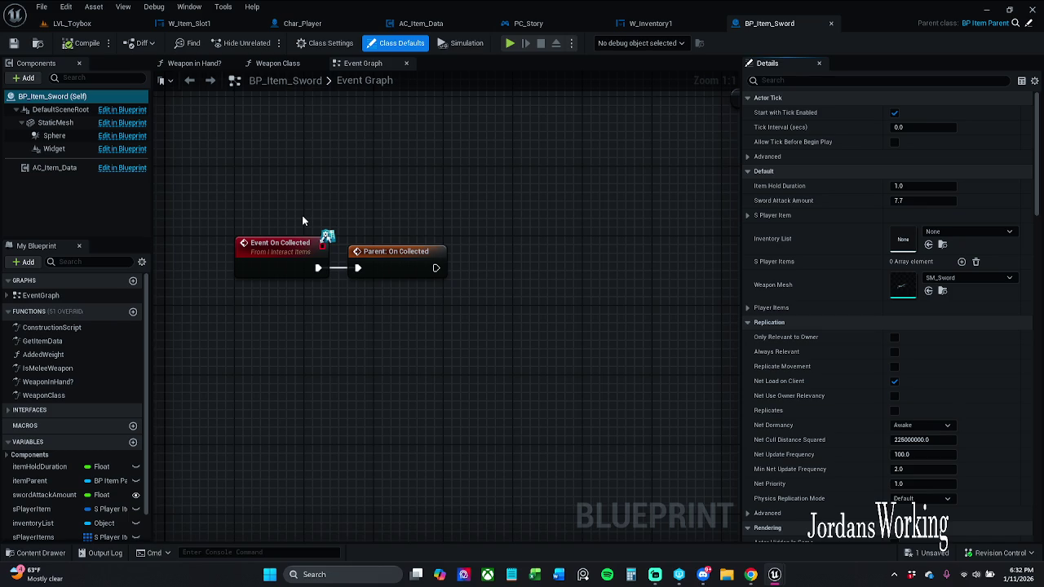
click(831, 22)
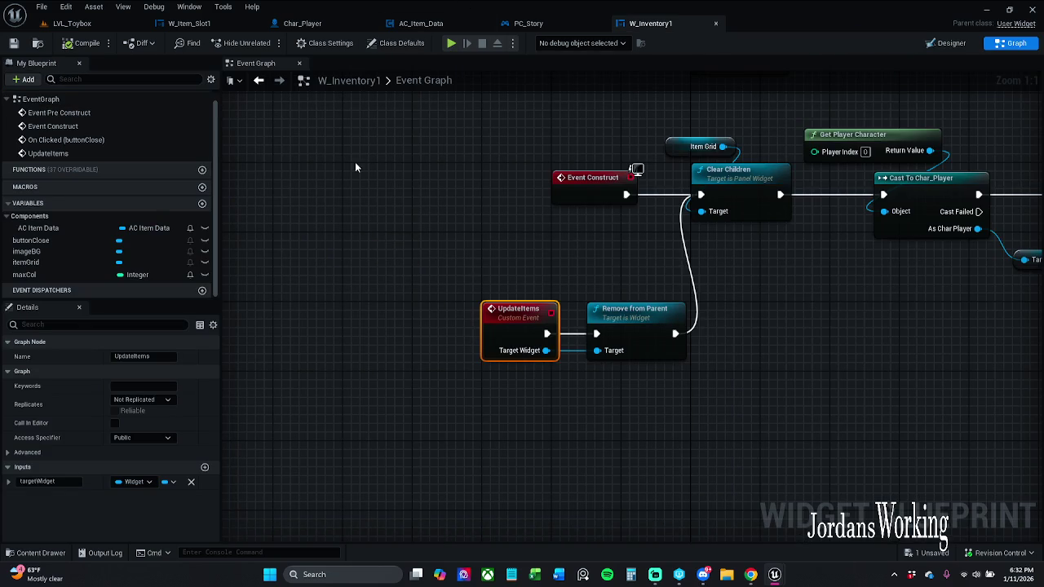
click(72, 22)
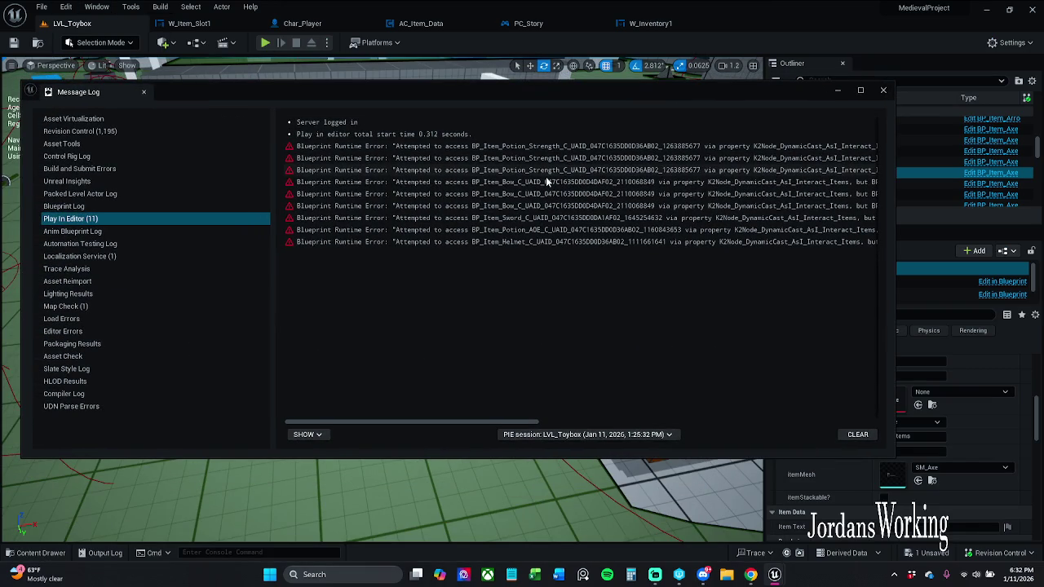
Dismiss the Message Log listing the earlier Play In Editor runtime errors.
click(883, 90)
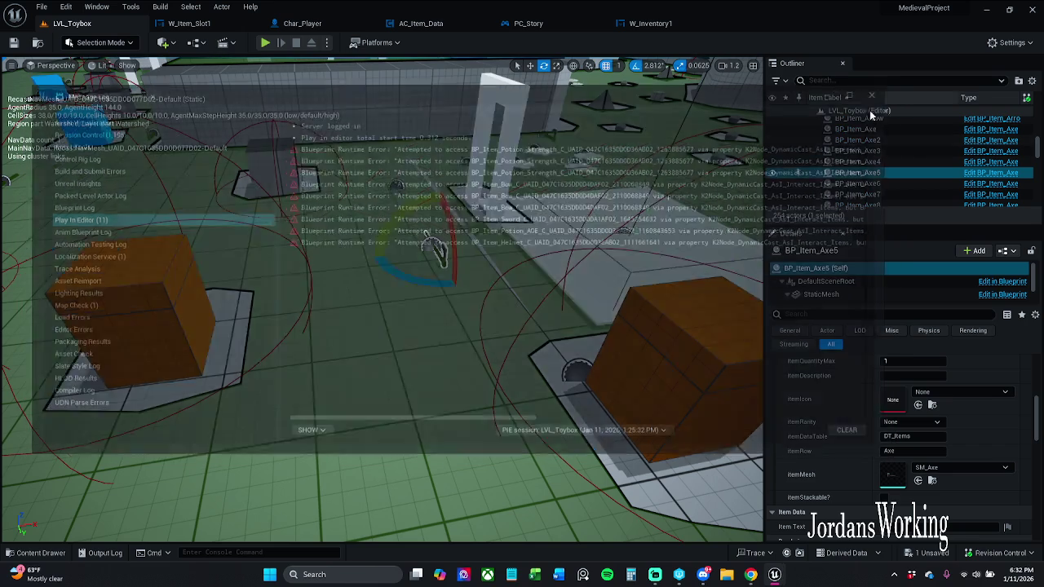
Start a play test and pick up the health, stamina and AOE potions, then swing the sword.
key(alt+p)
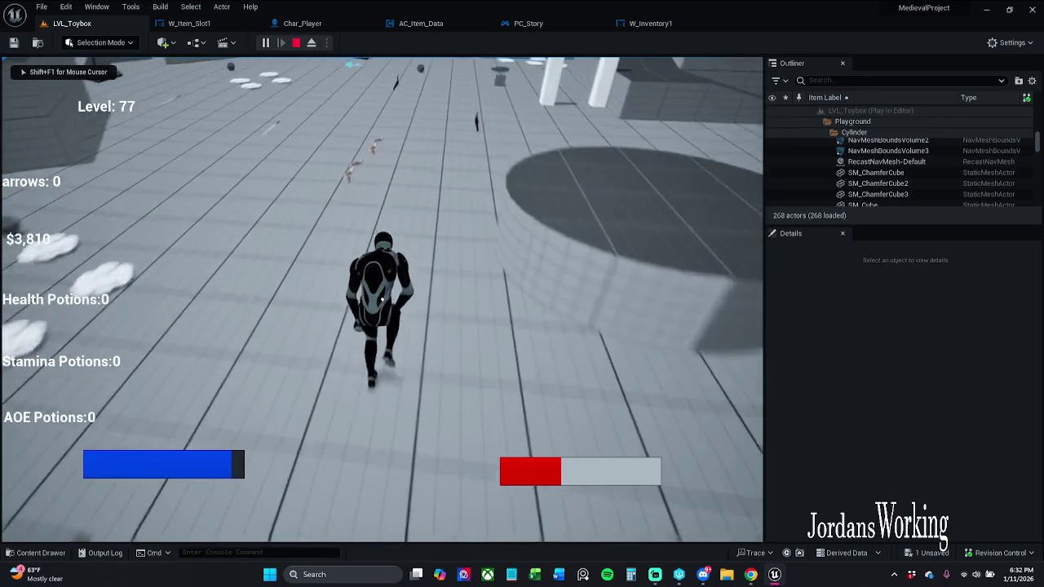
key(e)
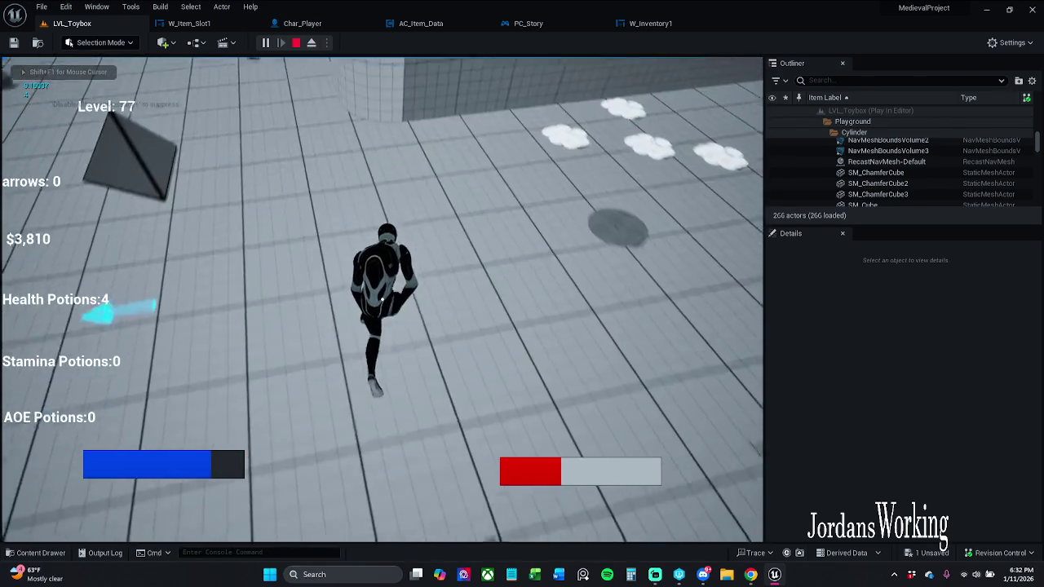
key(e)
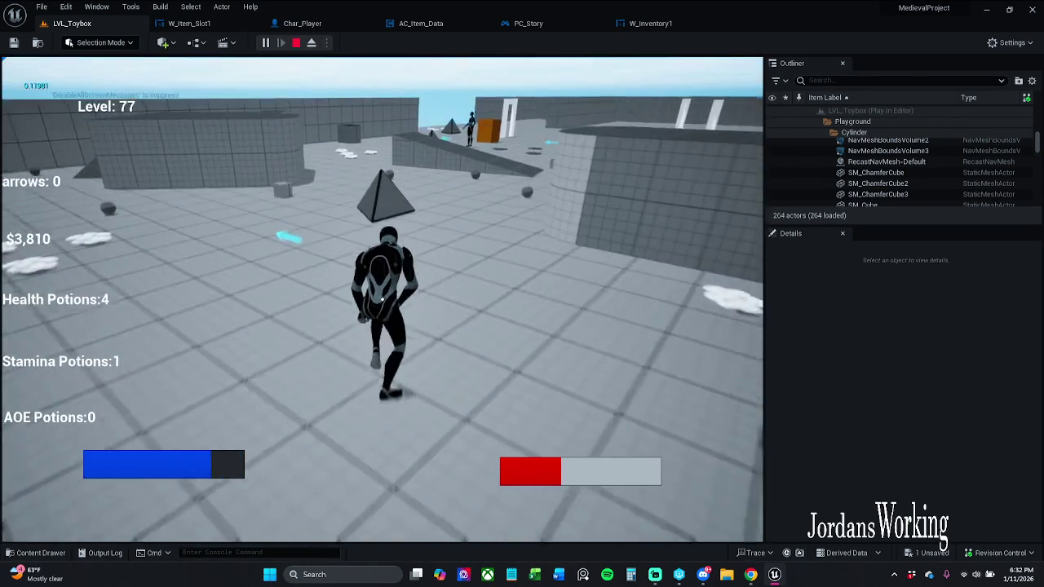
key(e)
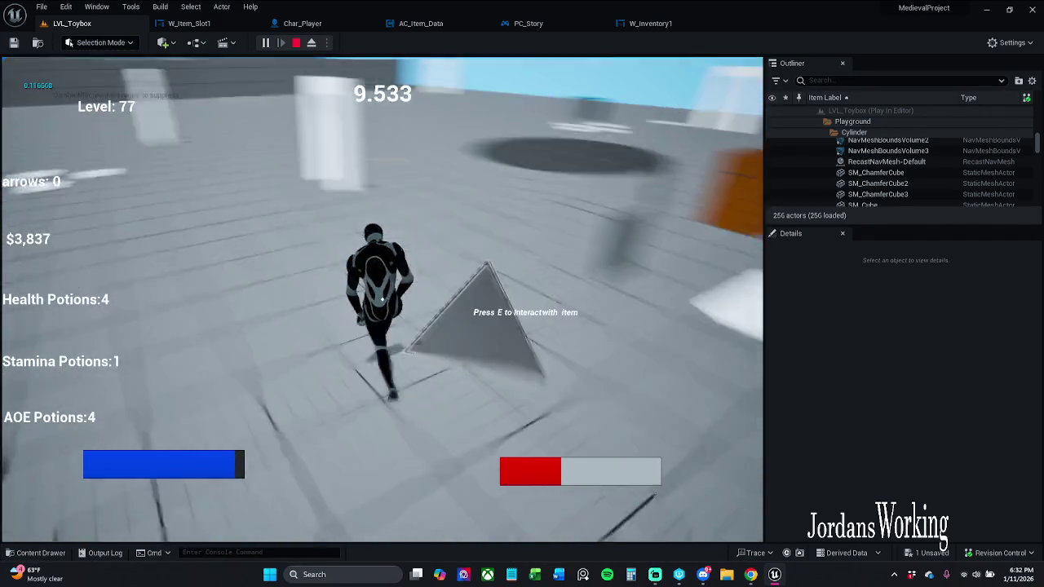
click(382, 299)
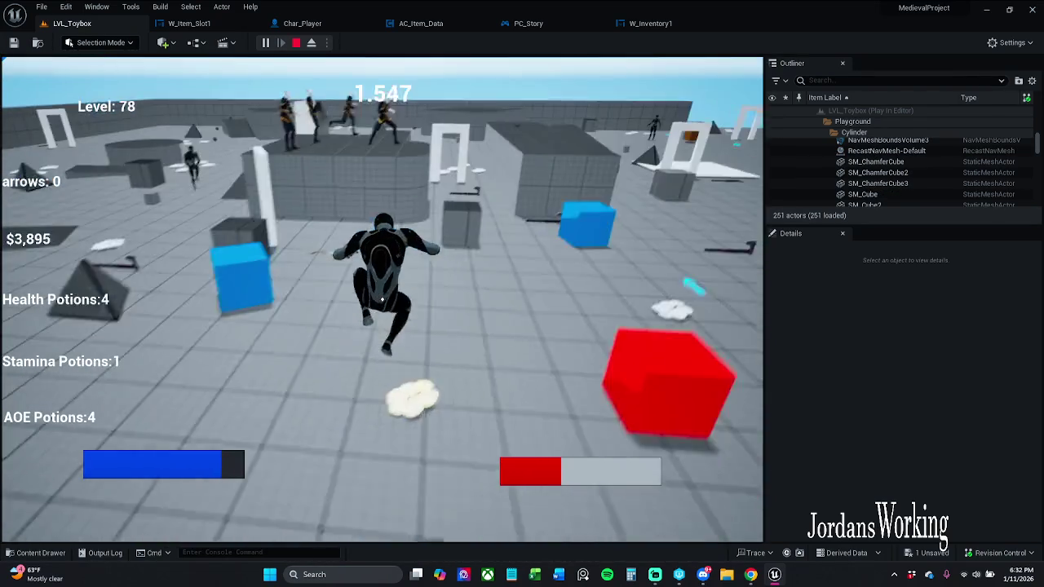
Run and jump around collecting coins, attack, pass through the white doorway, then stop the play test.
key(w)
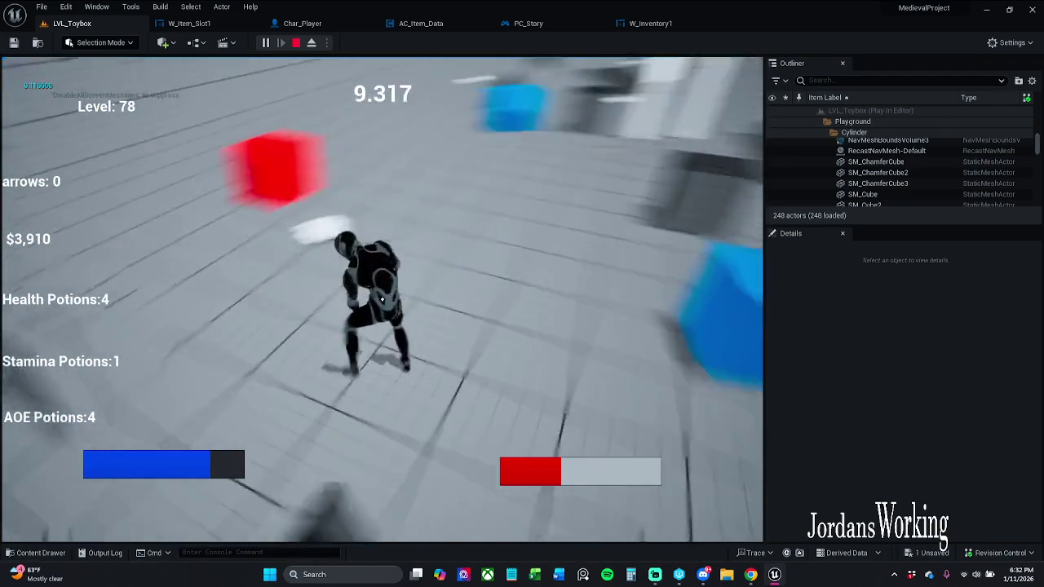
key(space)
key(w)
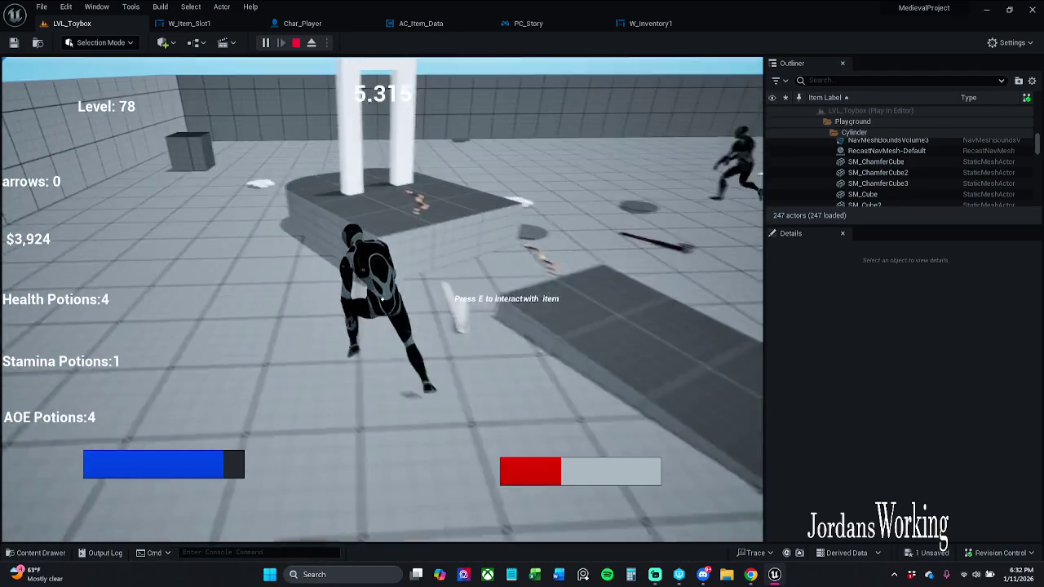
key(w)
click(382, 299)
click(382, 300)
key(w)
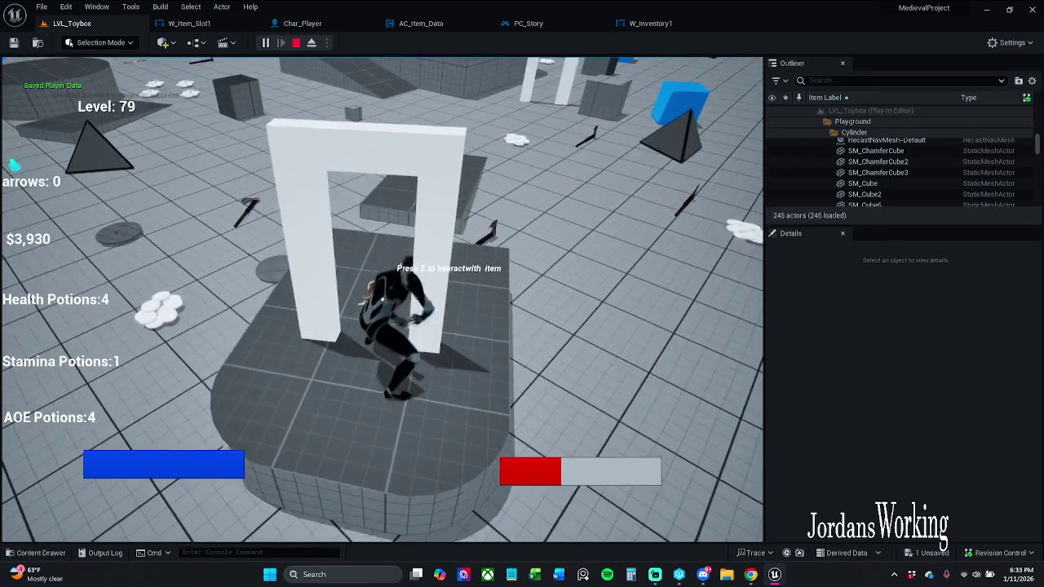
key(w)
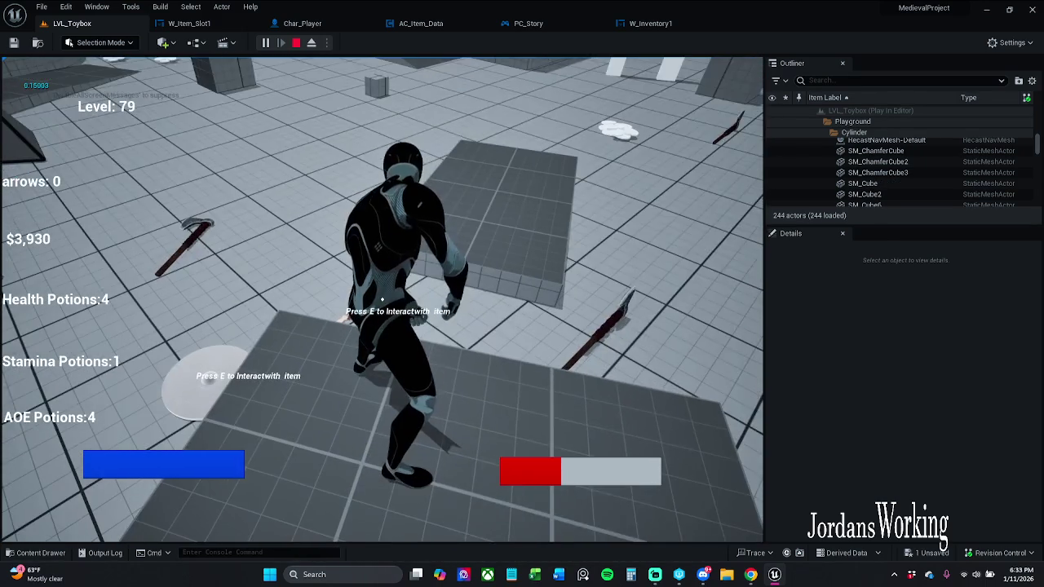
click(294, 43)
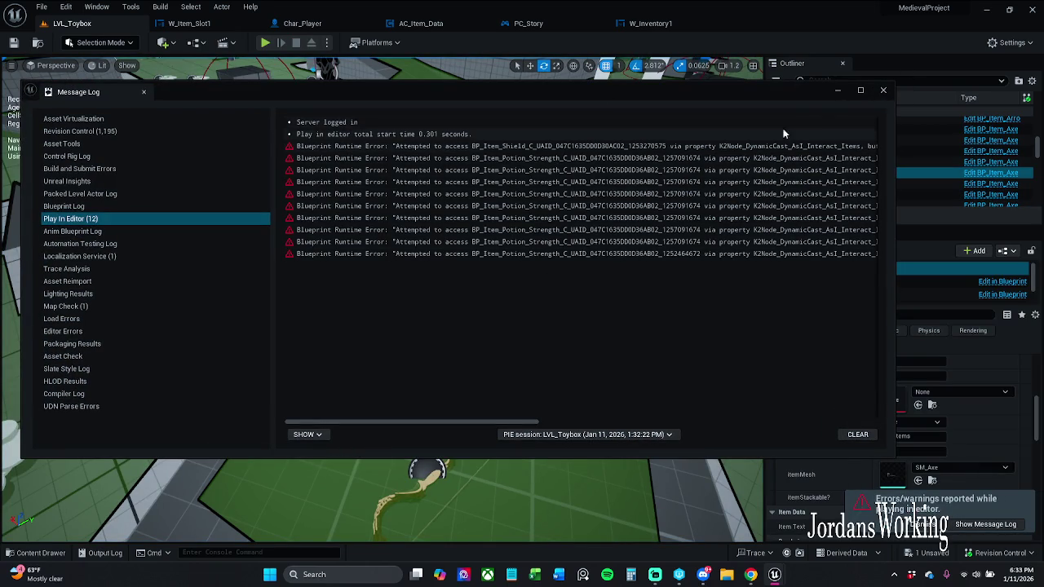
Minimize the Message Log and open BP_Item_Potion_Strength from the _Inventory folder.
click(841, 92)
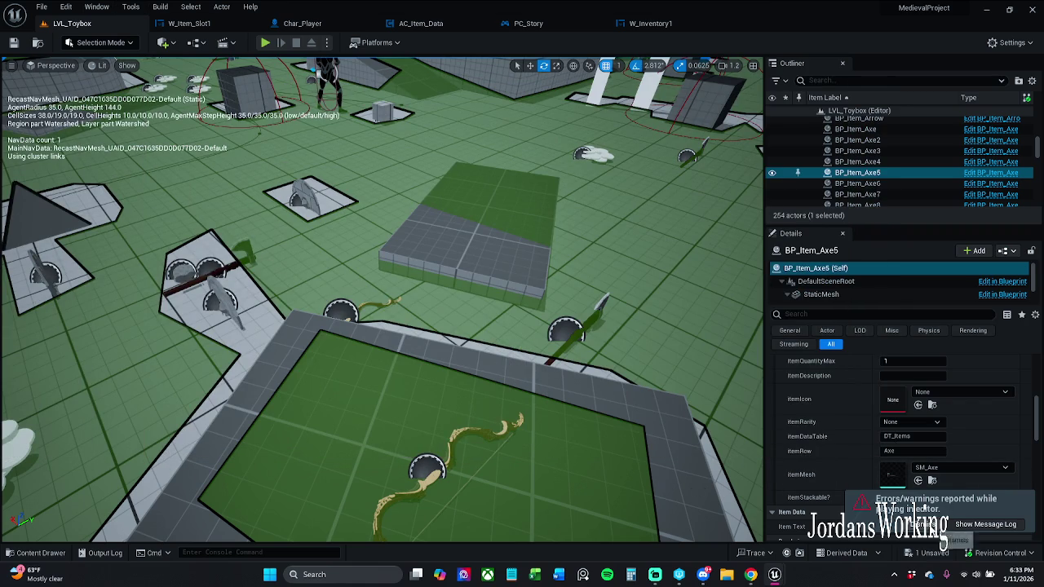
click(36, 554)
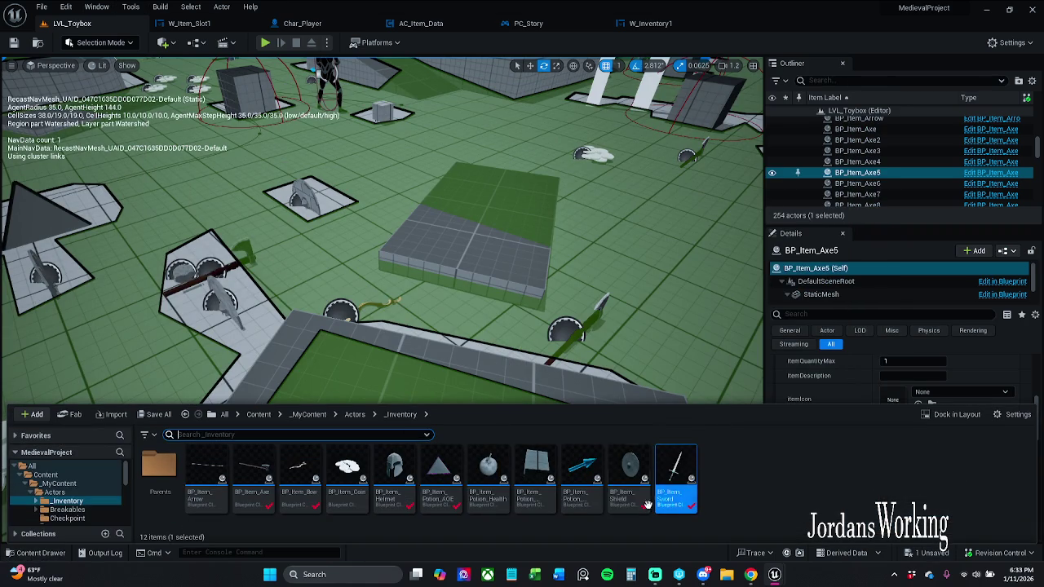
double_click(589, 478)
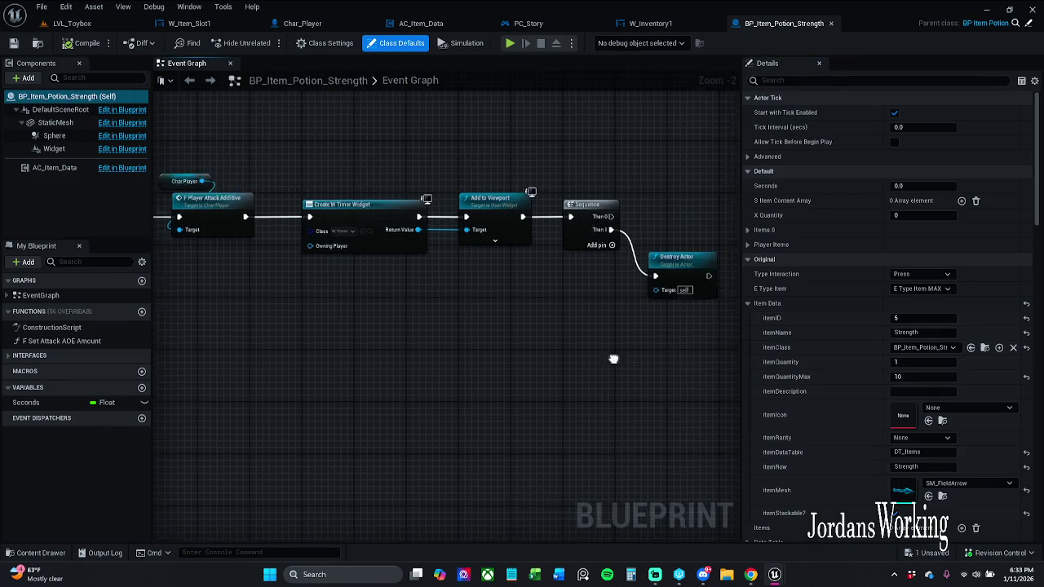
Add a Parent: On Collected call wired between Event On Collected and F Player Attack Additive.
drag(506, 265, 403, 261)
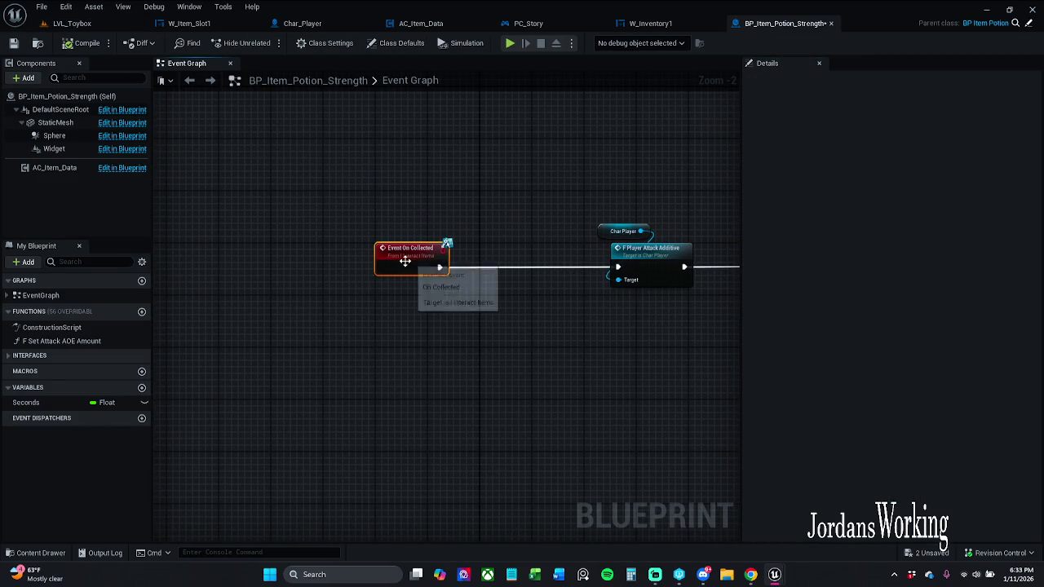
right_click(406, 262)
click(486, 353)
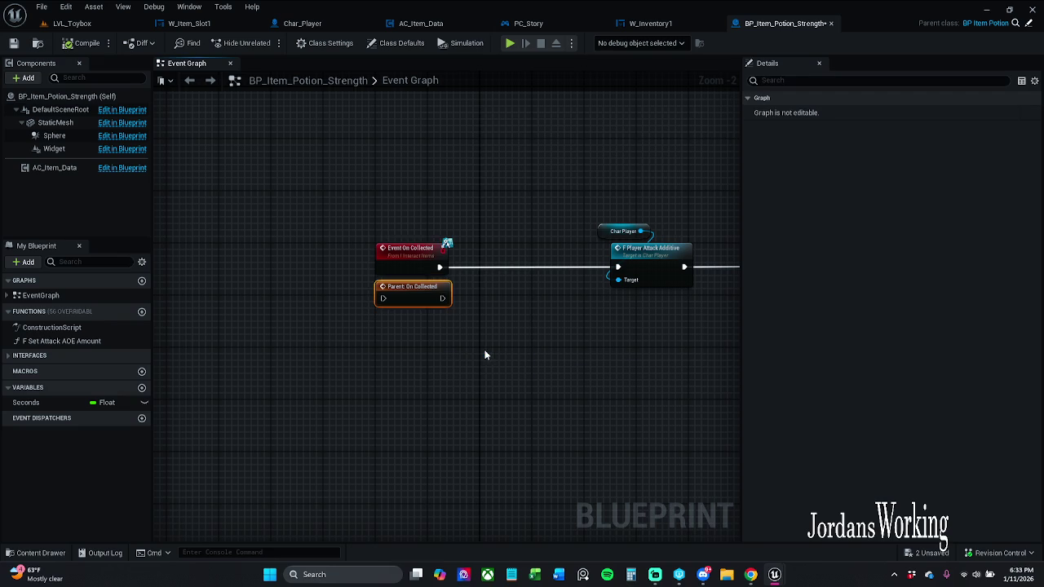
mouse_move(409, 297)
mouse_down()
mouse_move(582, 266)
mouse_move(513, 265)
mouse_move(571, 275)
mouse_move(617, 266)
mouse_up()
alt+click(440, 266)
drag(487, 267, 440, 267)
click(422, 263)
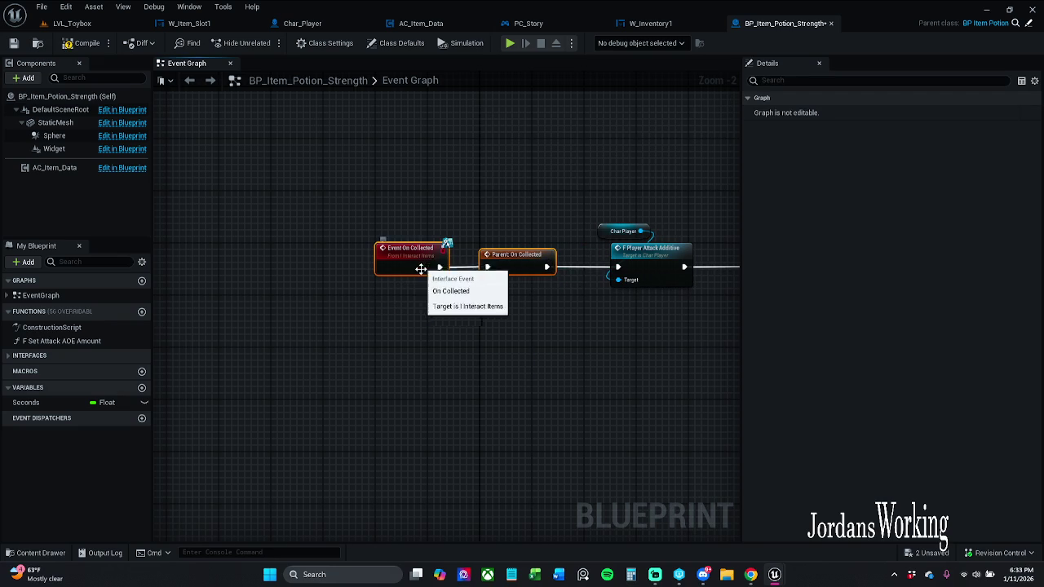
click(463, 296)
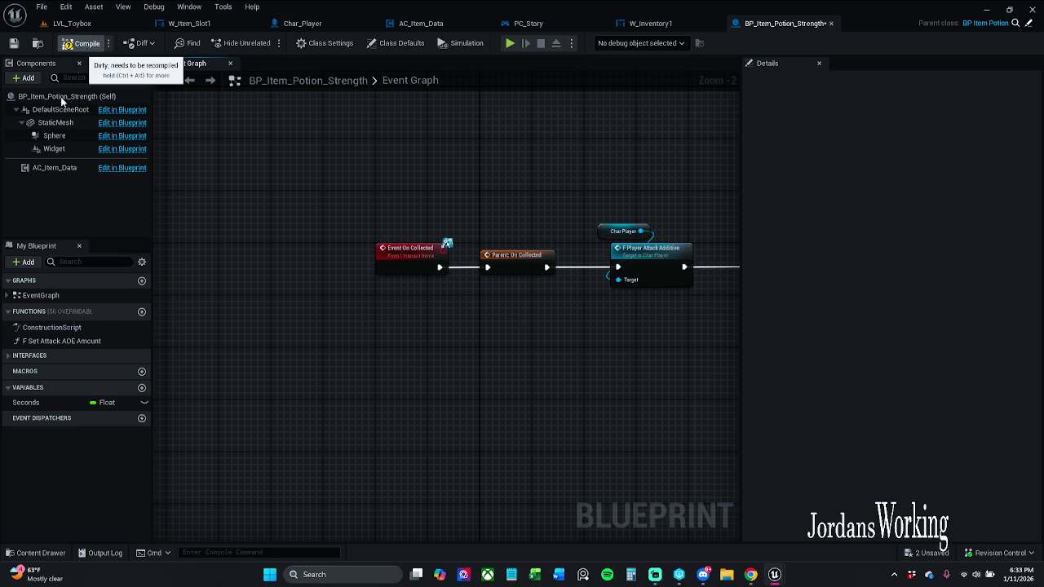
Open BP_Item_Shield from the Content Drawer and select its Event On Collected and parent call.
click(33, 553)
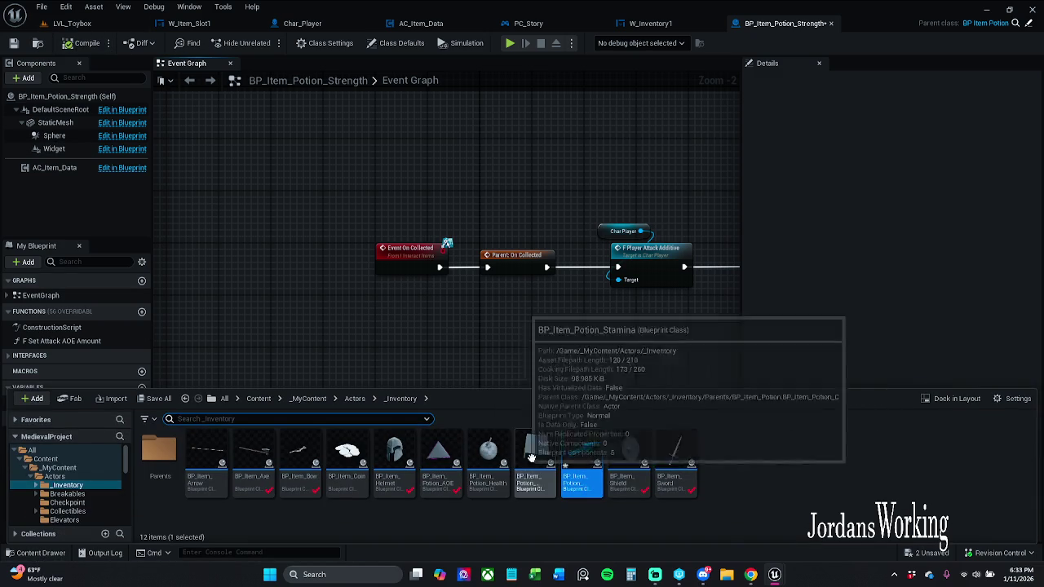
double_click(622, 451)
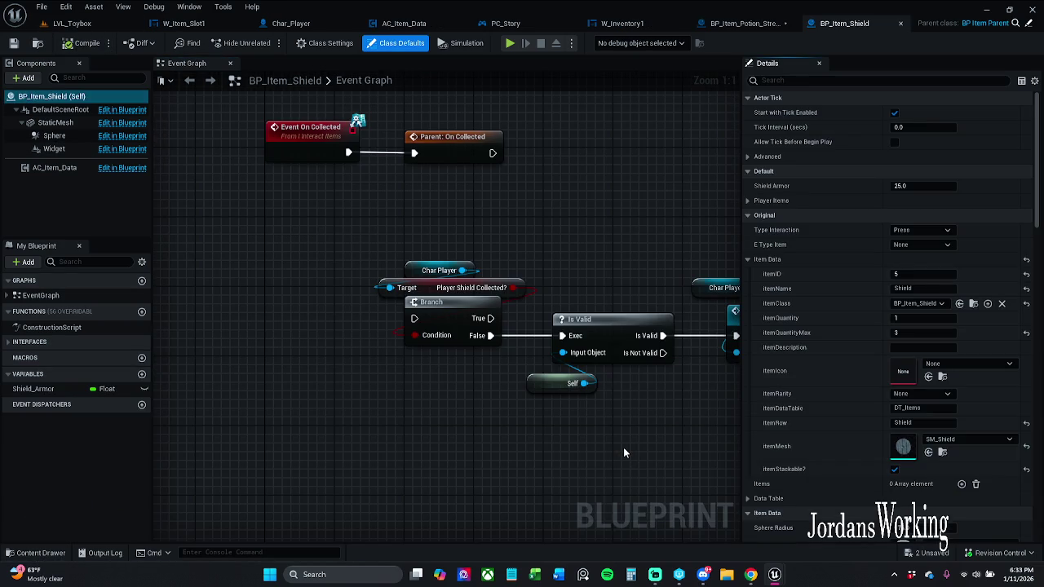
mouse_move(327, 258)
mouse_down()
mouse_move(384, 227)
mouse_move(526, 239)
mouse_up()
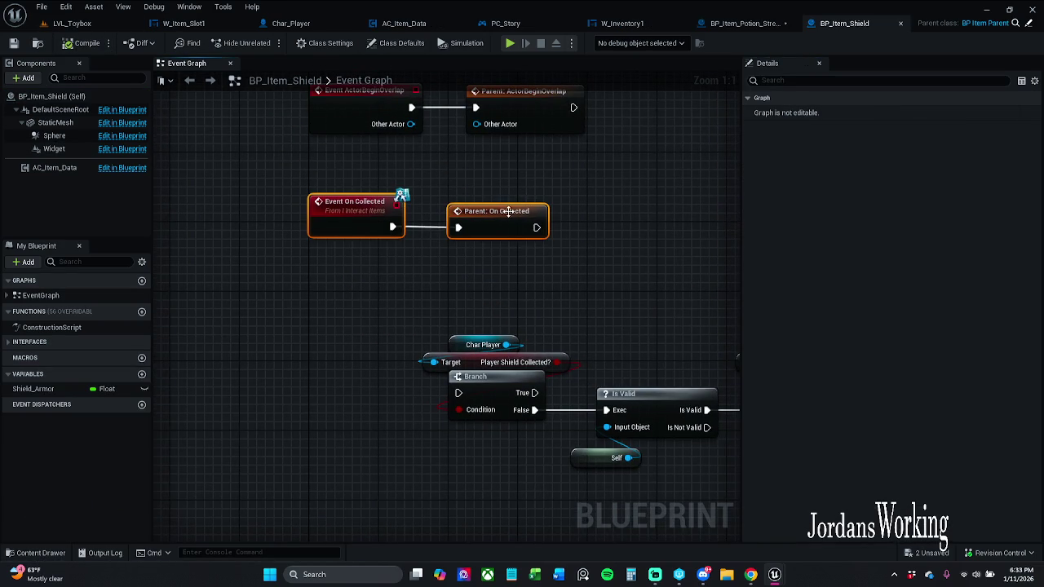
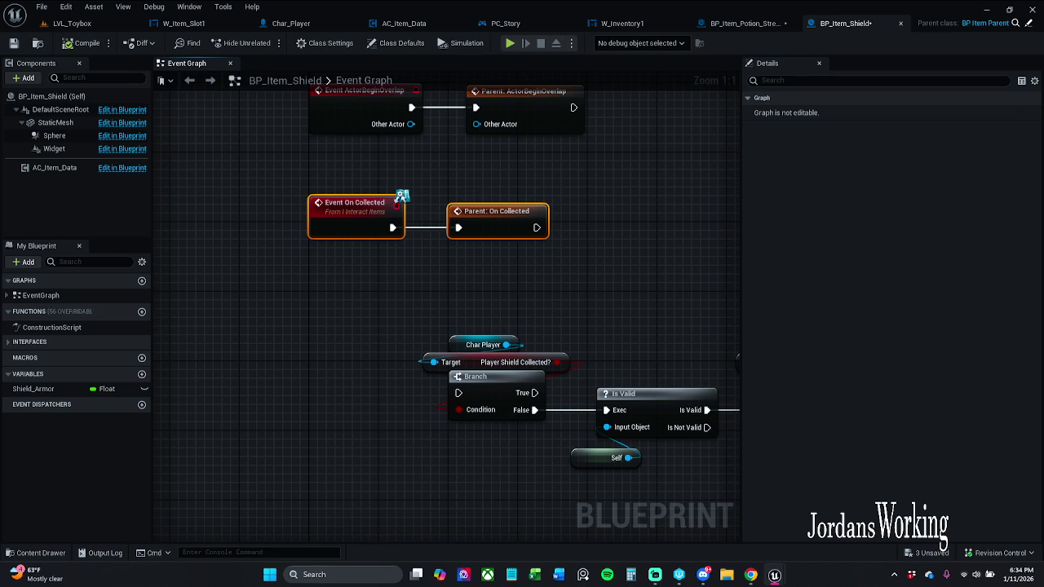
Save all assets, confirming the potion asset check-out, and return to the LVL_Toybox level.
scroll(384, 312, down, 2)
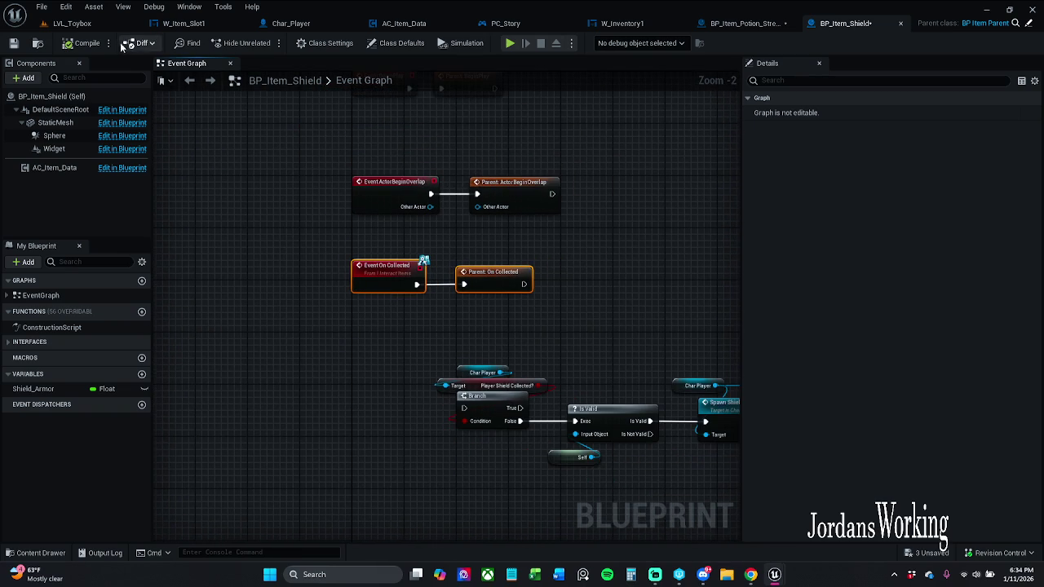
click(41, 6)
click(98, 72)
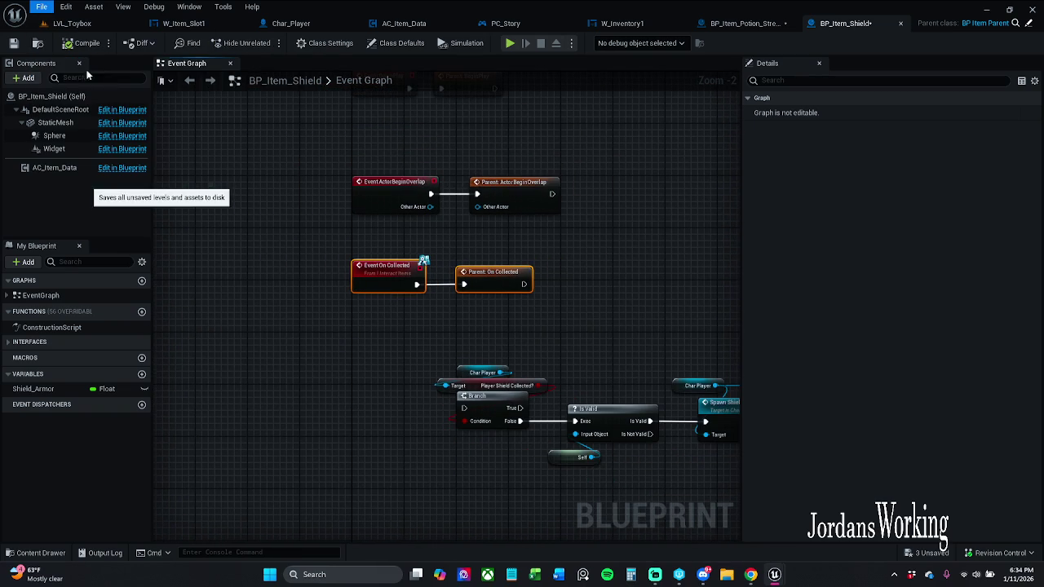
click(564, 410)
click(86, 24)
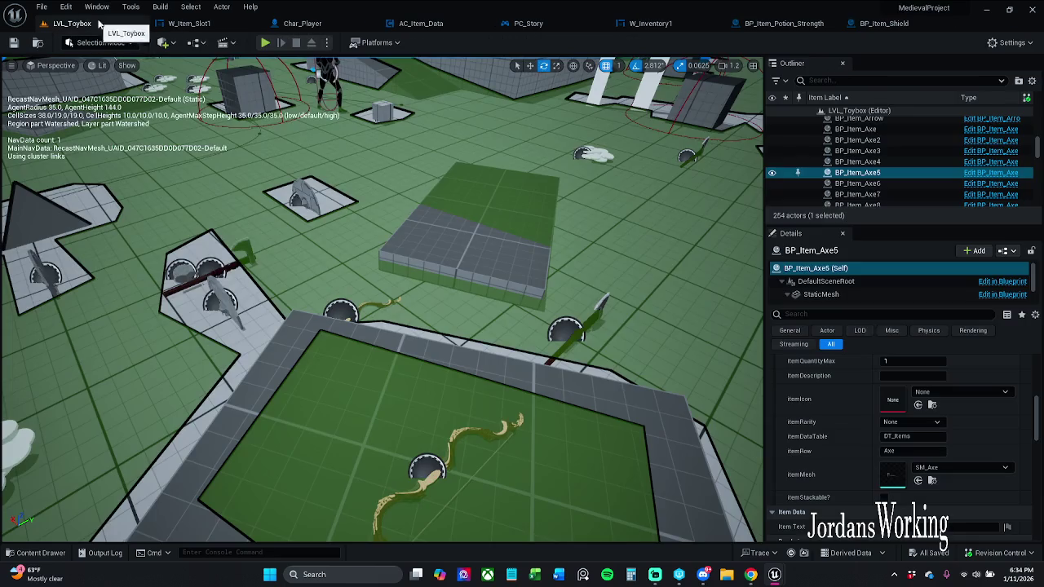
Start a play session, restart it, and run the character around collecting potions and coins.
click(264, 45)
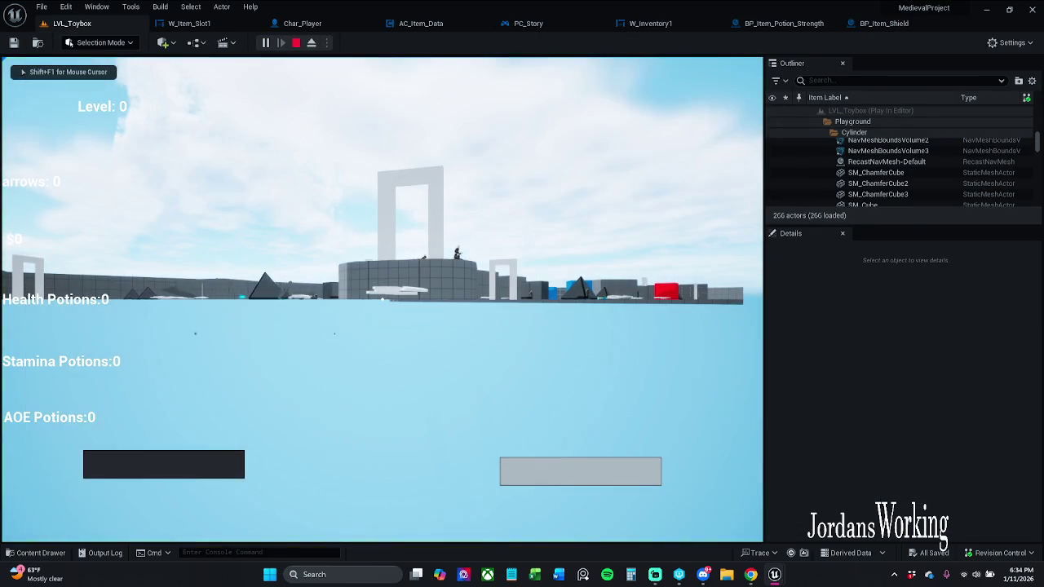
key(Escape)
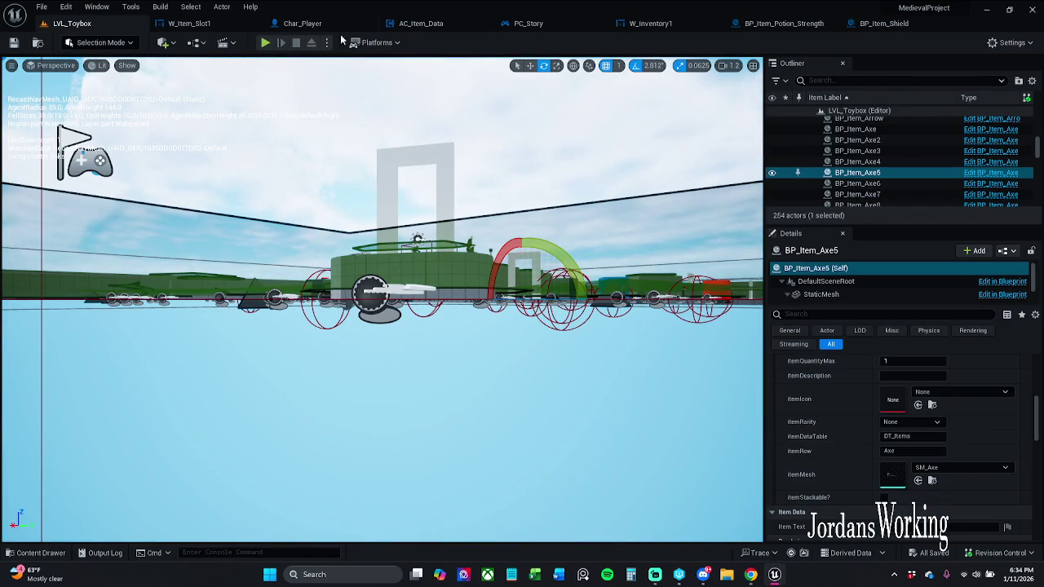
click(266, 43)
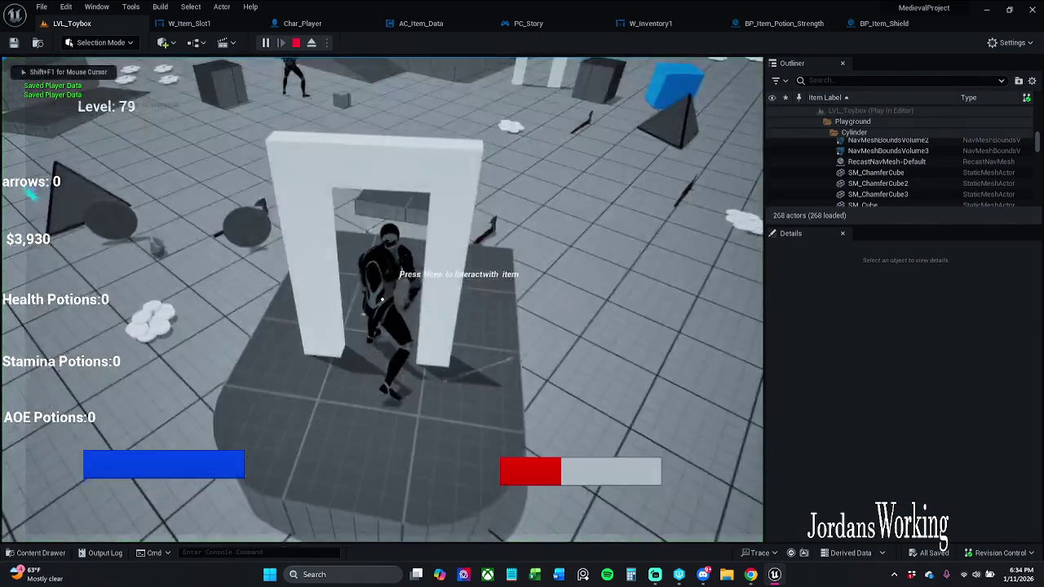
key(w)
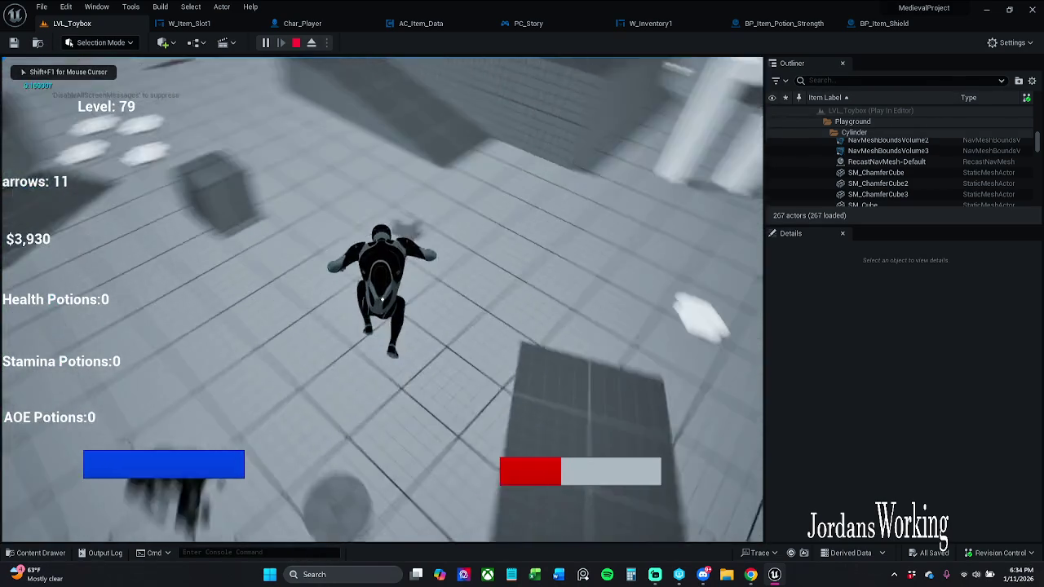
key(w)
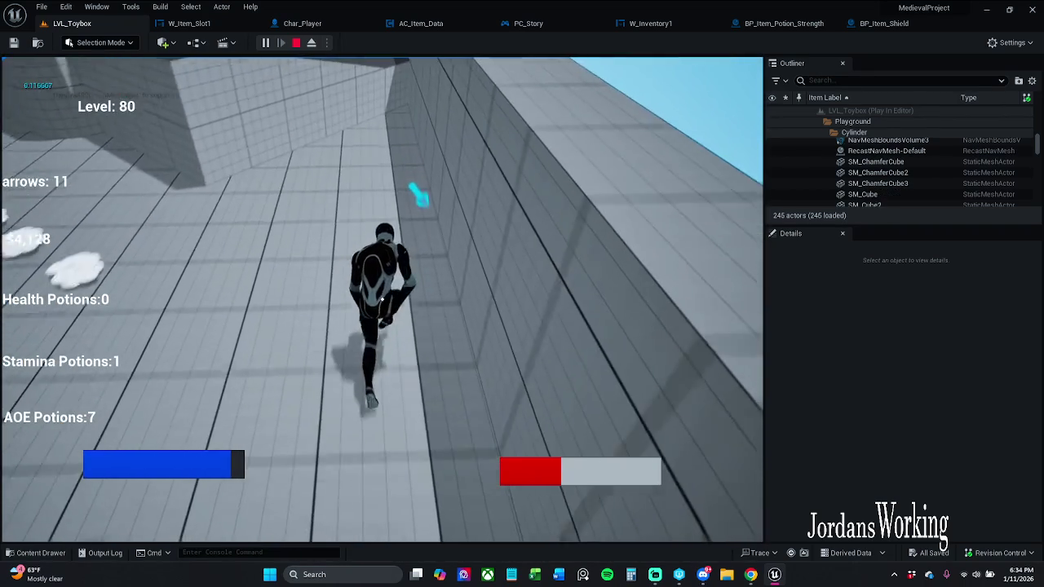
key(w)
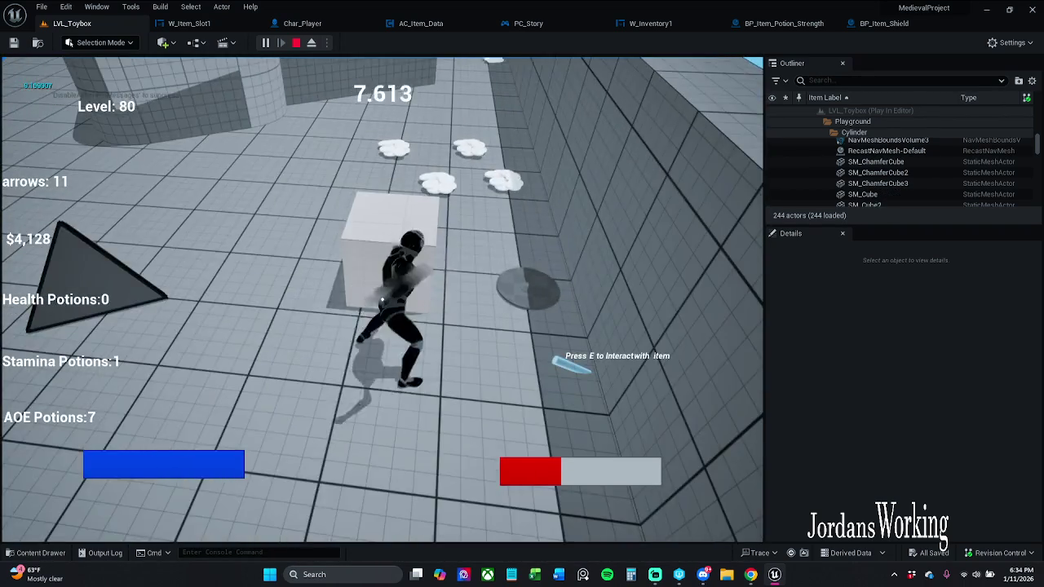
Slash, gather more coins plus health and AOE potions, then drop an item from the inventory.
click(382, 300)
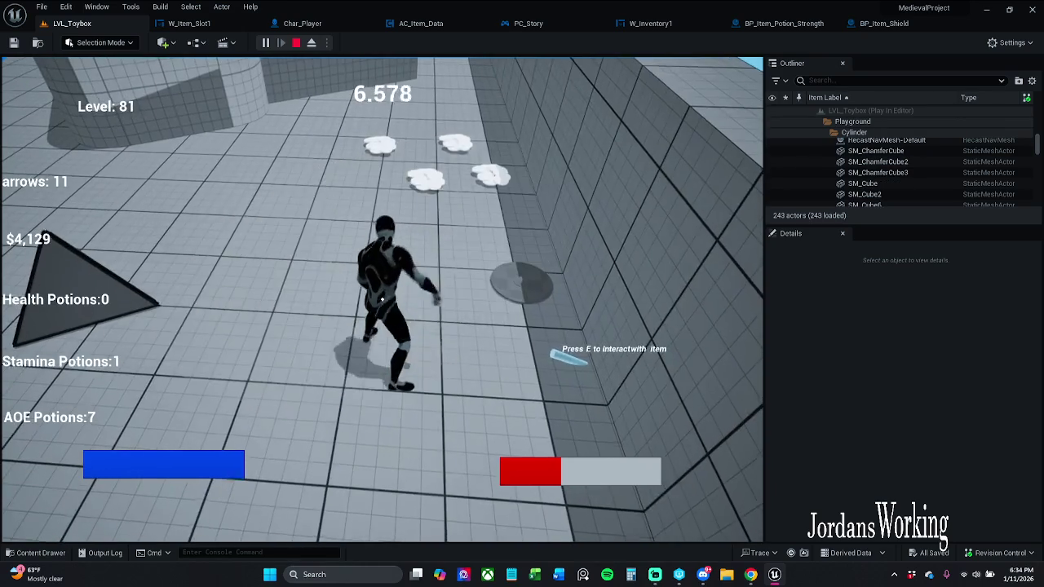
key(w)
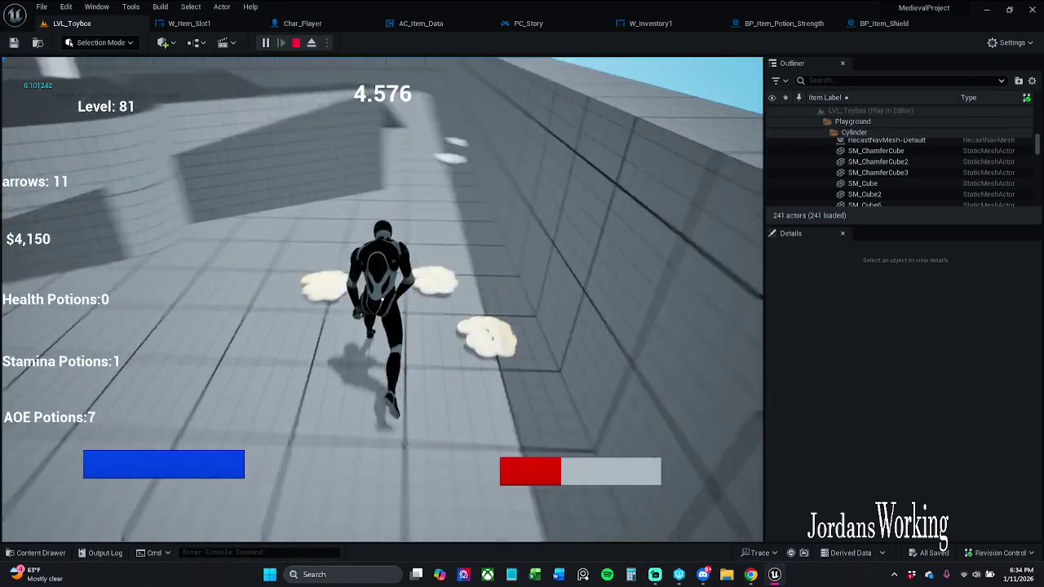
key(w)
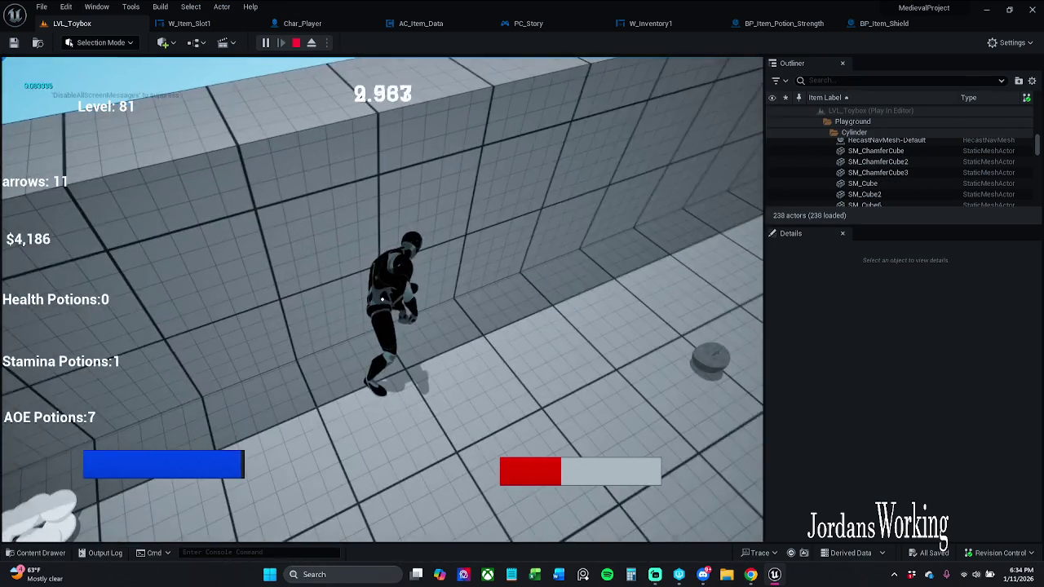
key(w)
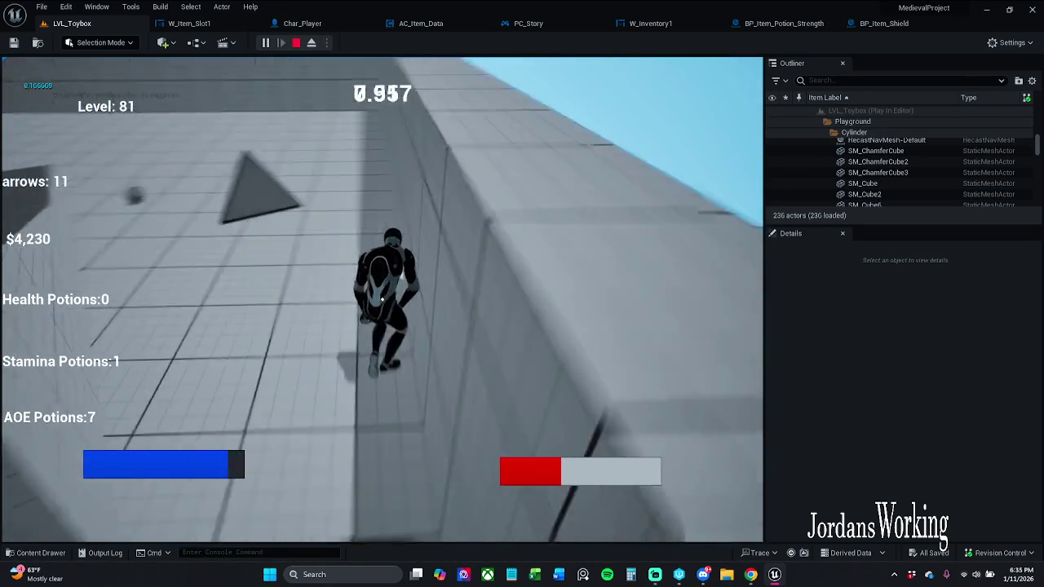
key(w)
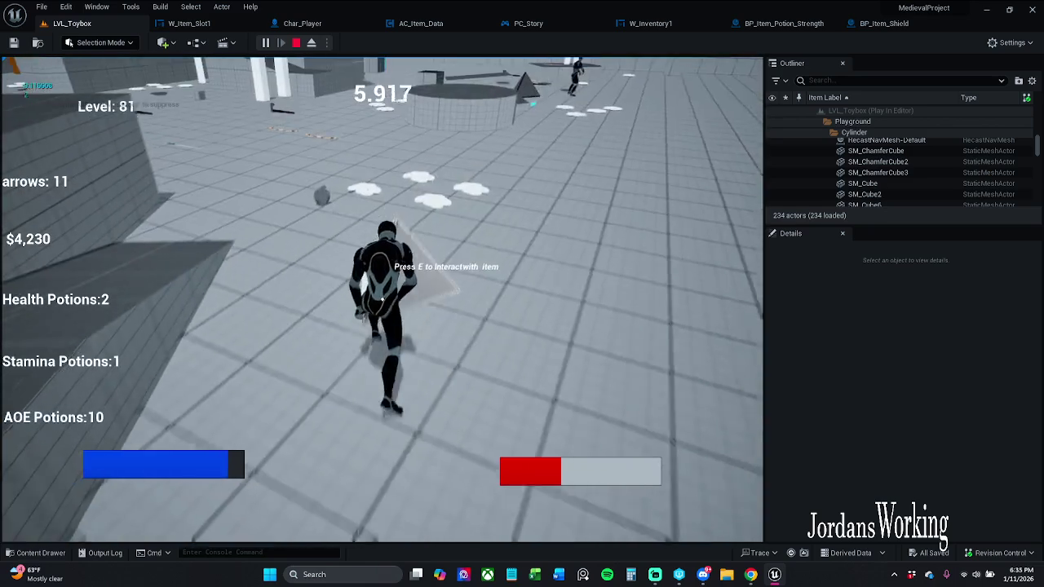
key(w)
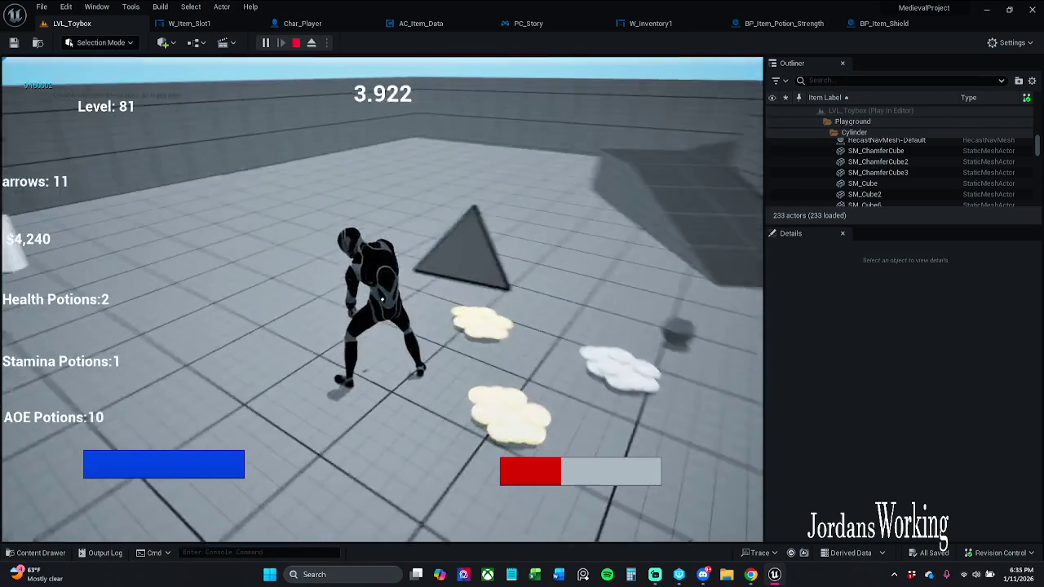
key(i)
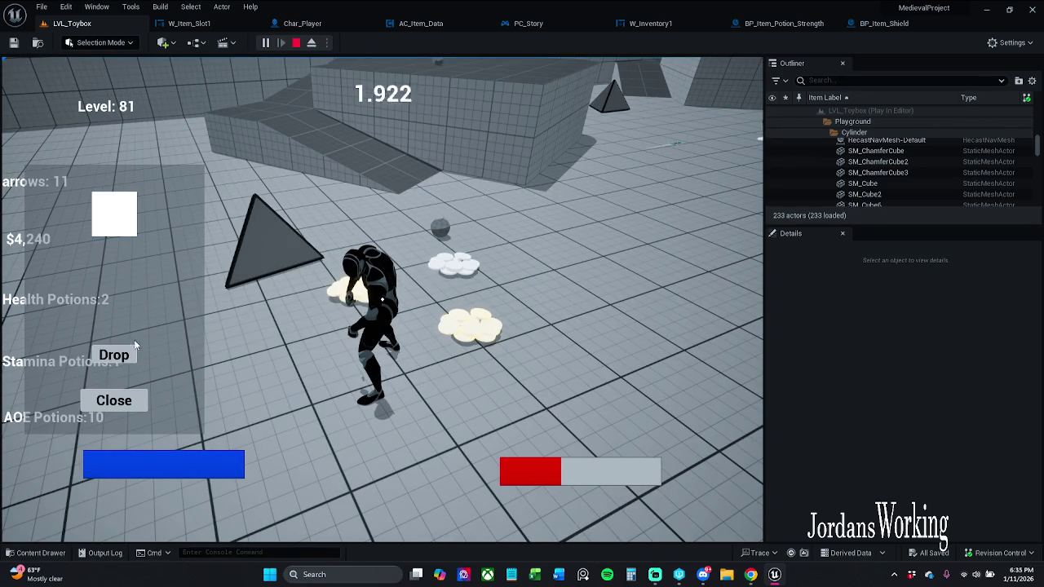
click(126, 355)
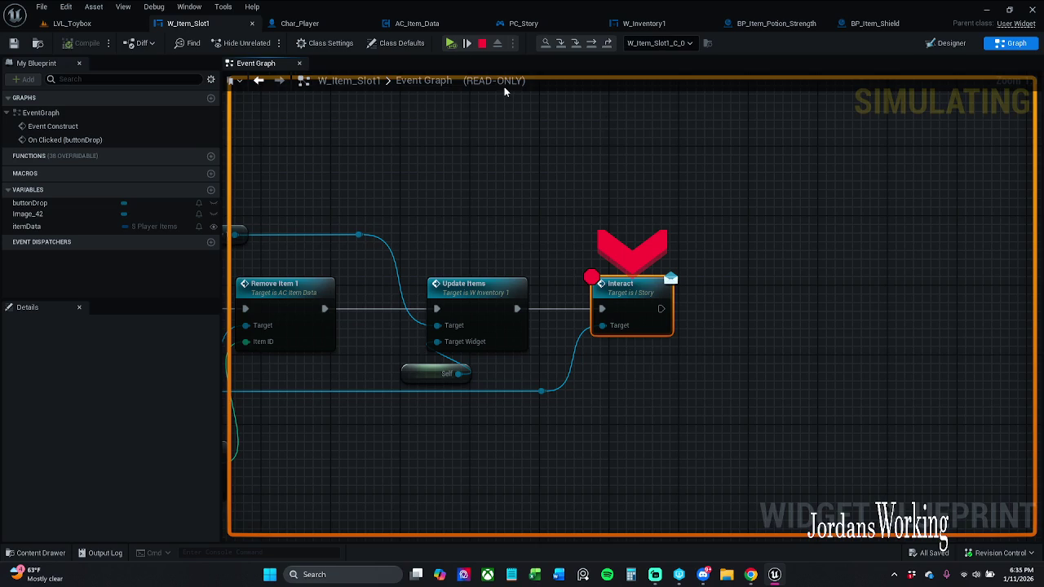
Resume past the breakpoint, close the in-game inventory, and stop the play session.
click(450, 43)
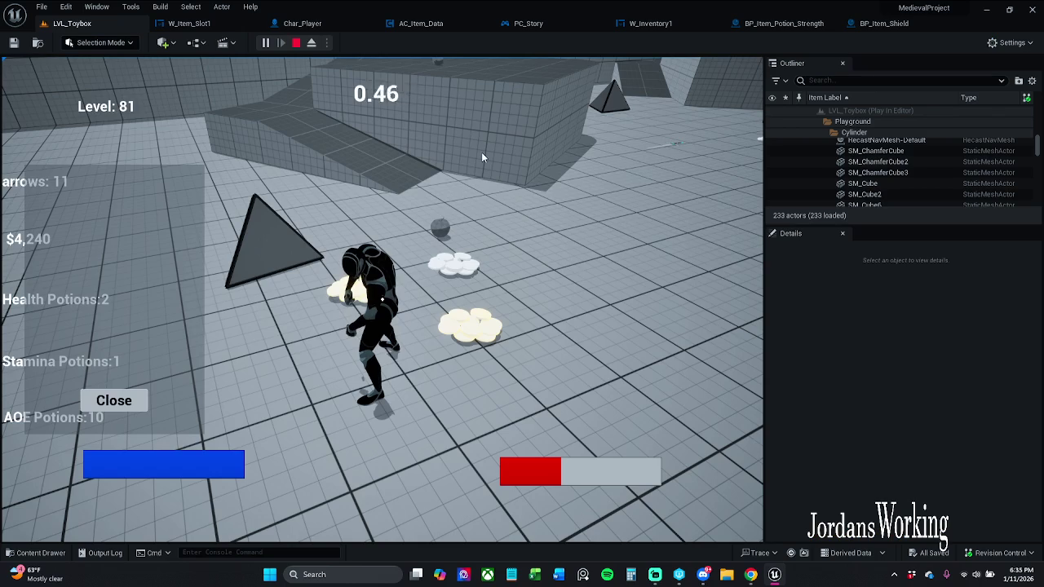
click(114, 400)
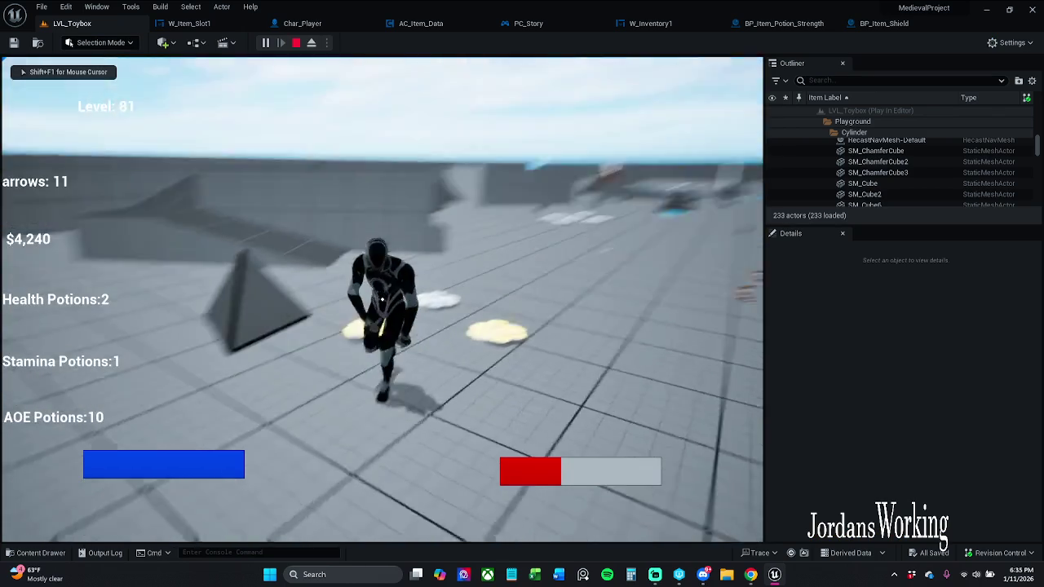
key(Escape)
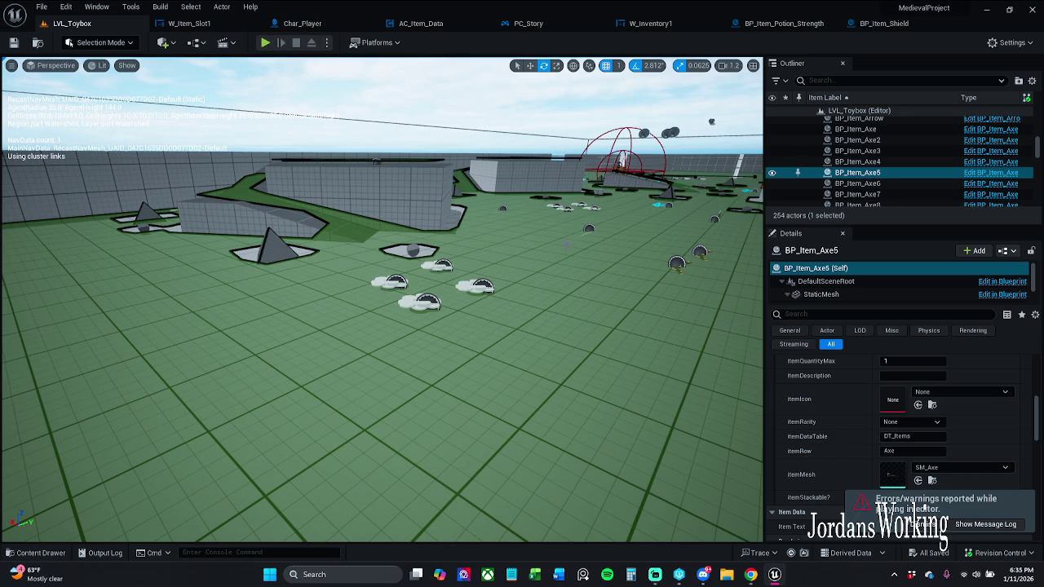
Return to the BP_Item_Shield Event Graph after briefly viewing LVL_Toybox.
click(905, 23)
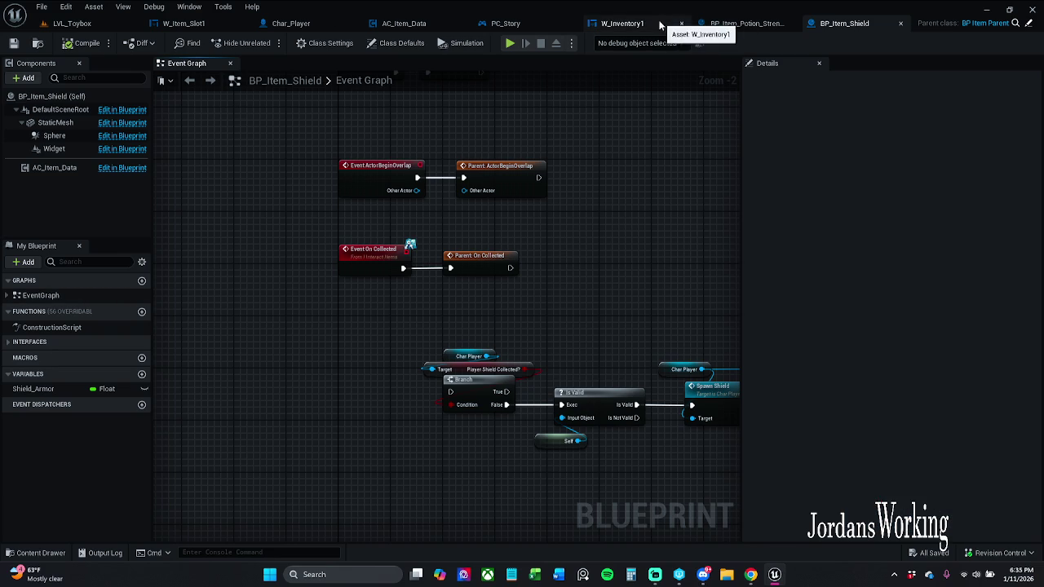
click(75, 23)
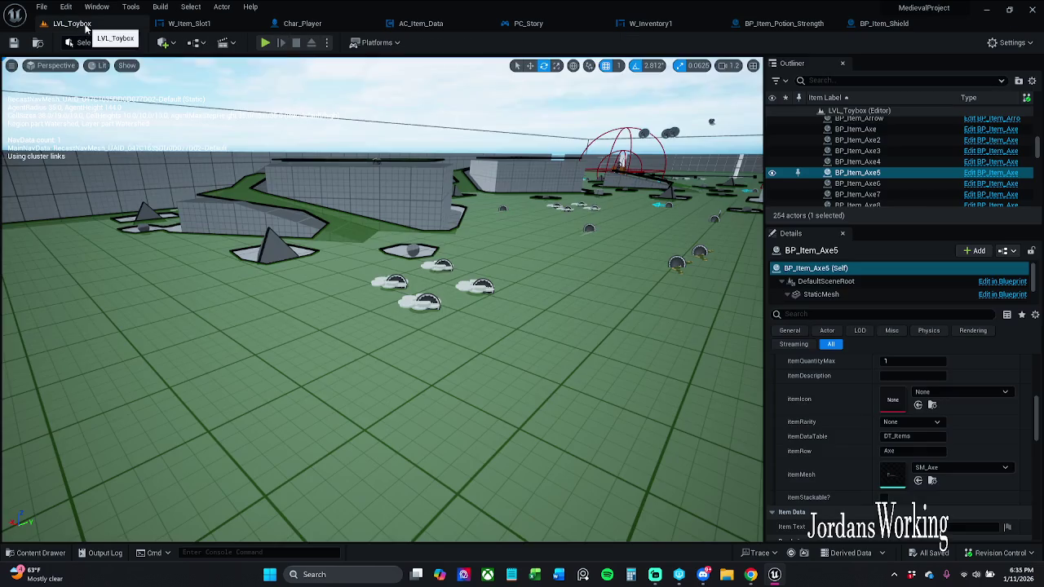
click(883, 24)
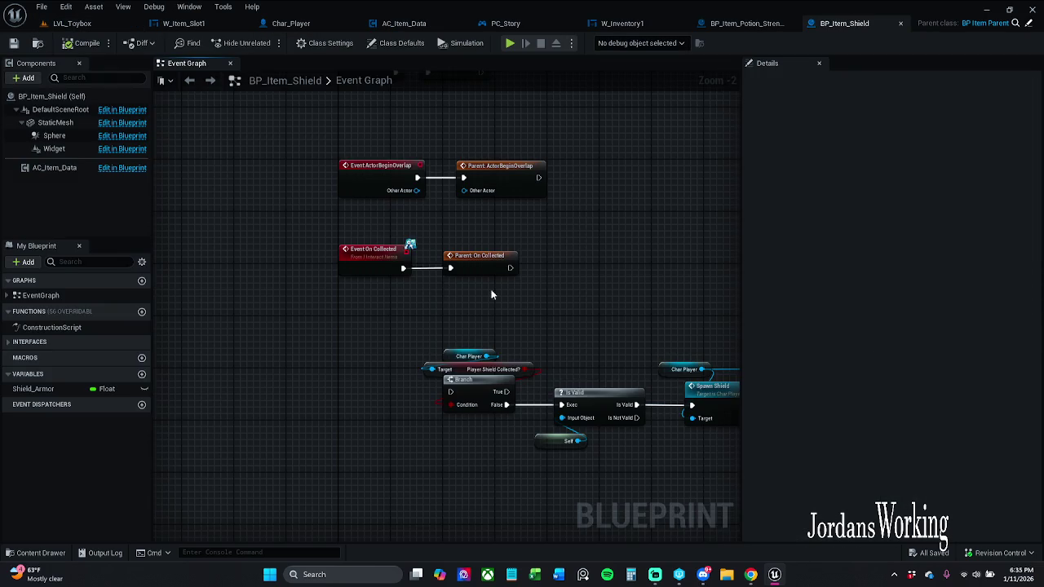
Wire Event On Collected to the shield Branch, save, and start a play test in LVL_Toybox.
drag(412, 234, 459, 360)
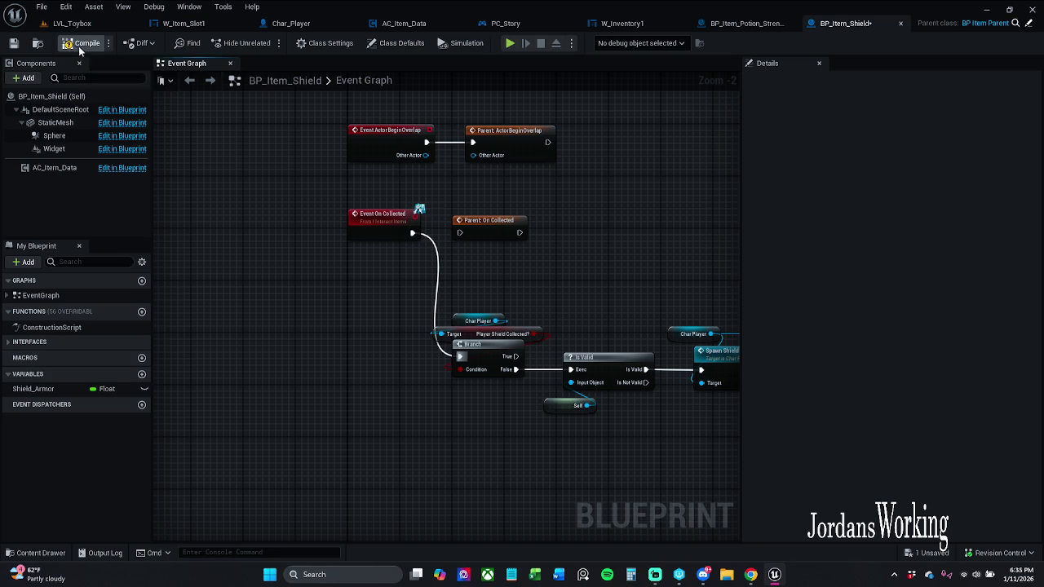
click(13, 42)
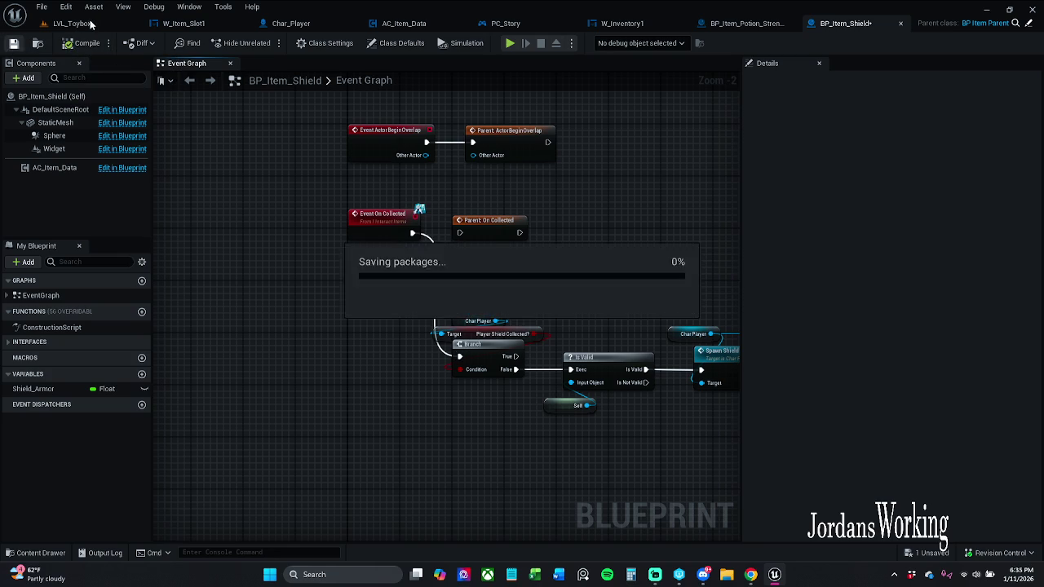
click(71, 22)
click(265, 42)
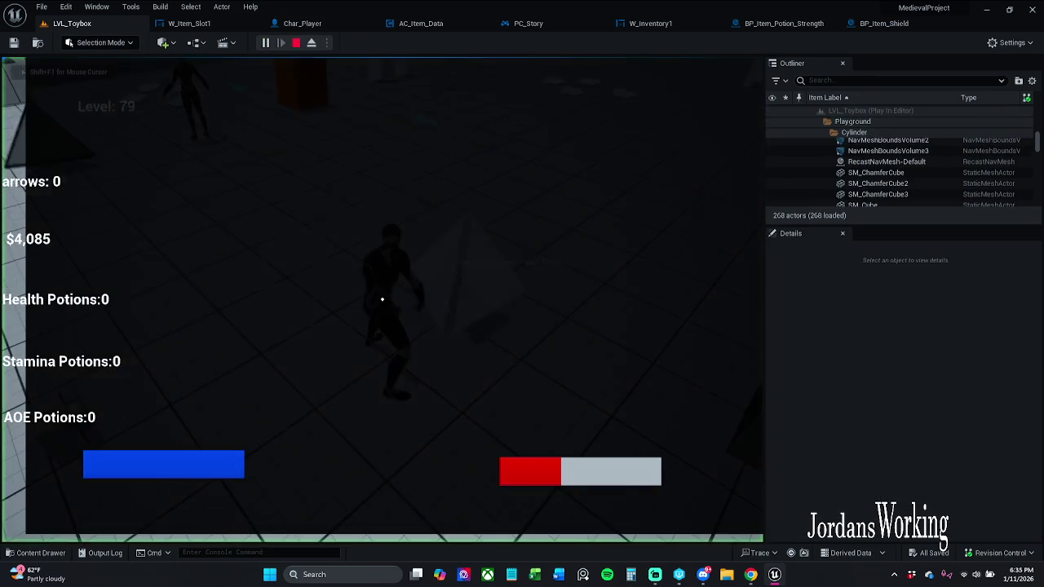
Walk to an item, drop something from the inventory, then stop the simulation.
key(w)
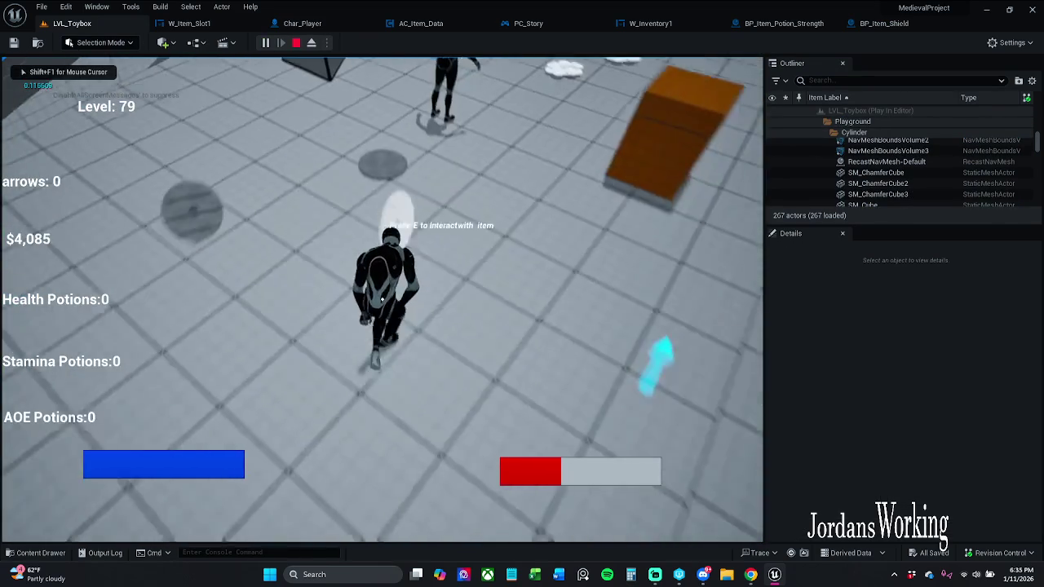
key(i)
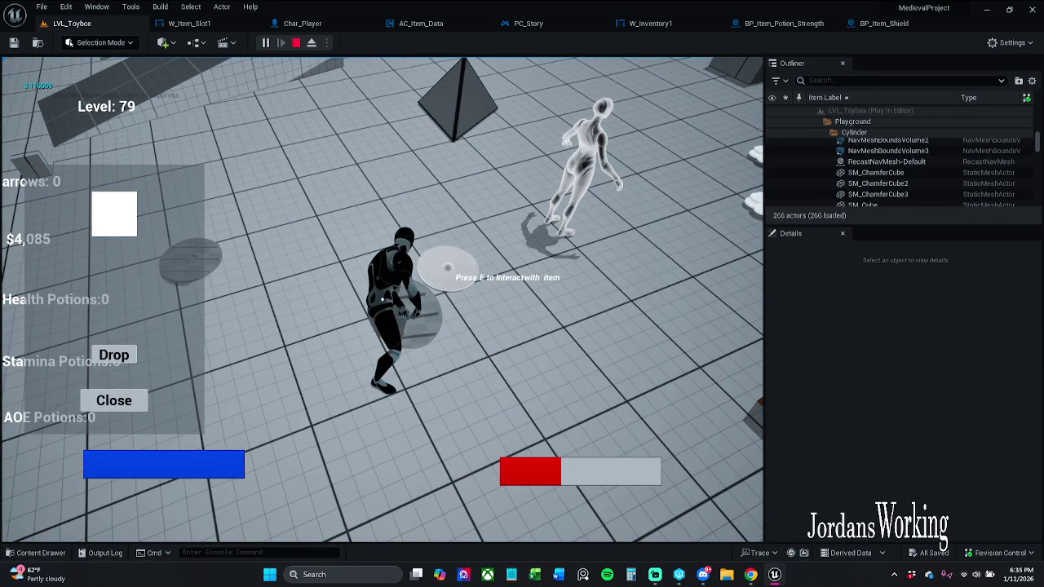
click(128, 357)
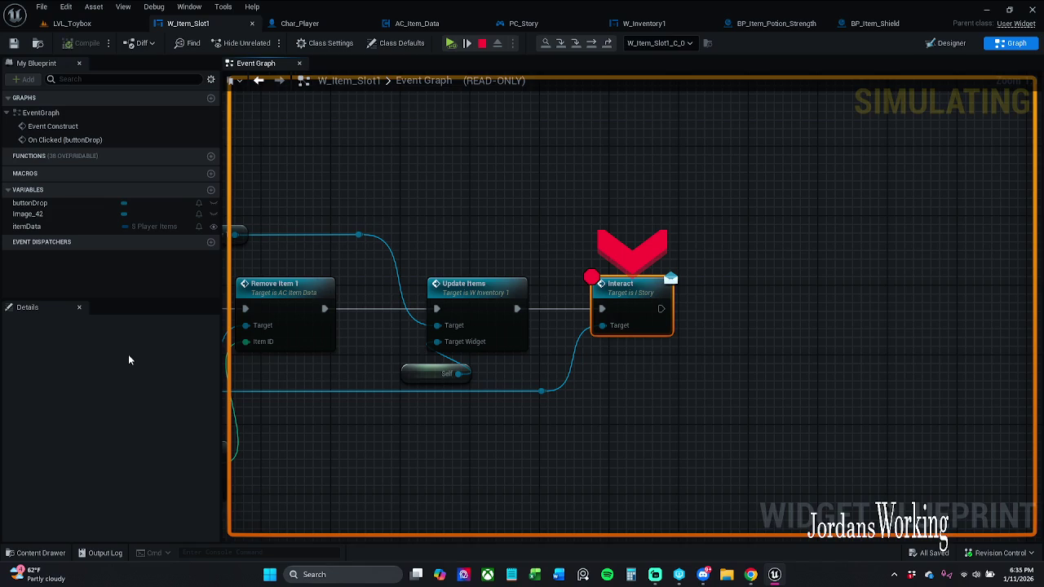
click(482, 43)
click(100, 26)
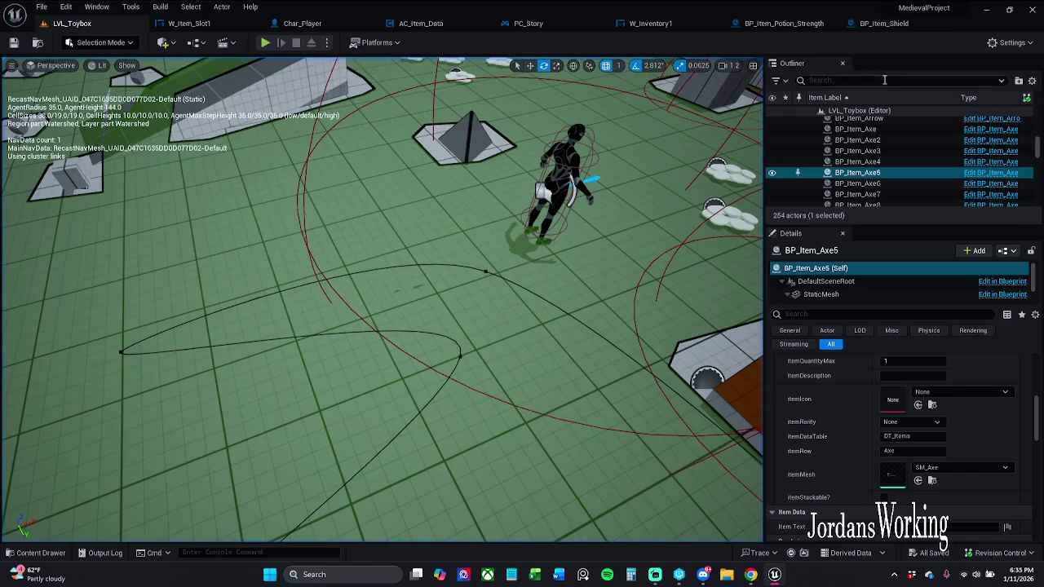
In BP_Item_Shield, wire Event On Collected back to Parent: On Collected.
click(897, 26)
drag(413, 233, 462, 234)
key(Escape)
drag(341, 199, 533, 252)
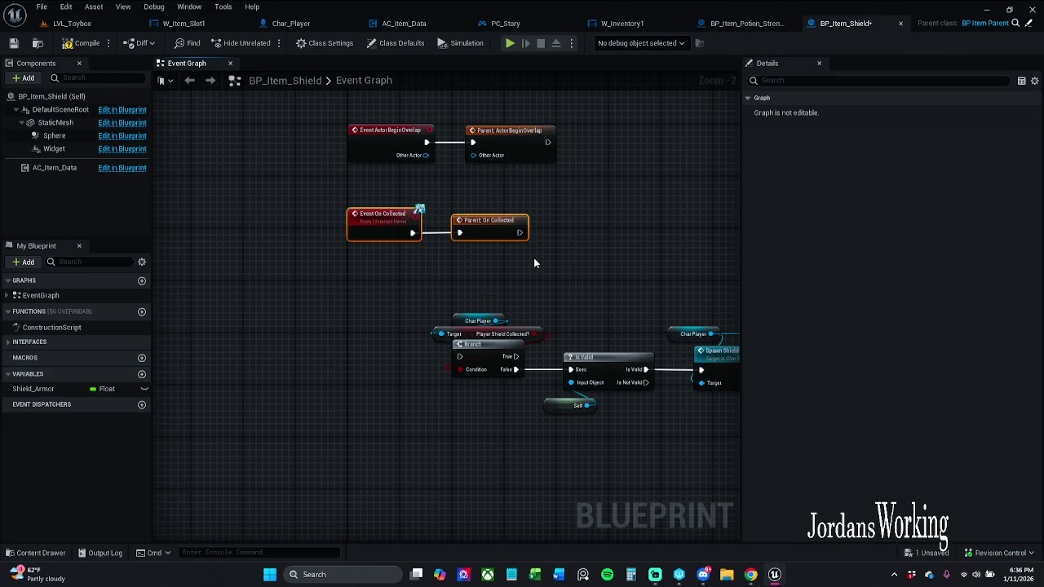
Save the shield blueprint and recentre its graph.
click(13, 43)
click(343, 82)
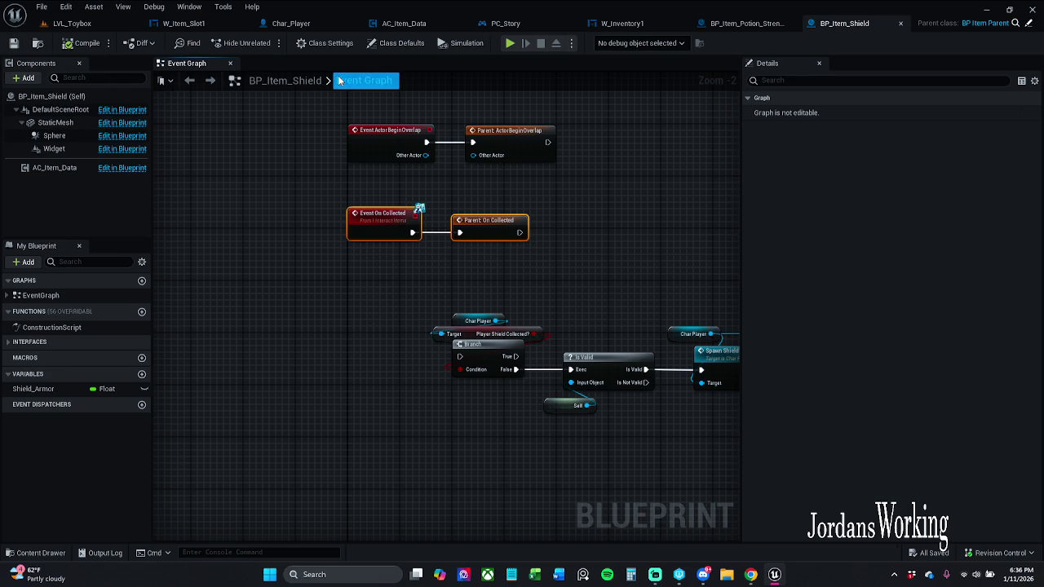
key(Escape)
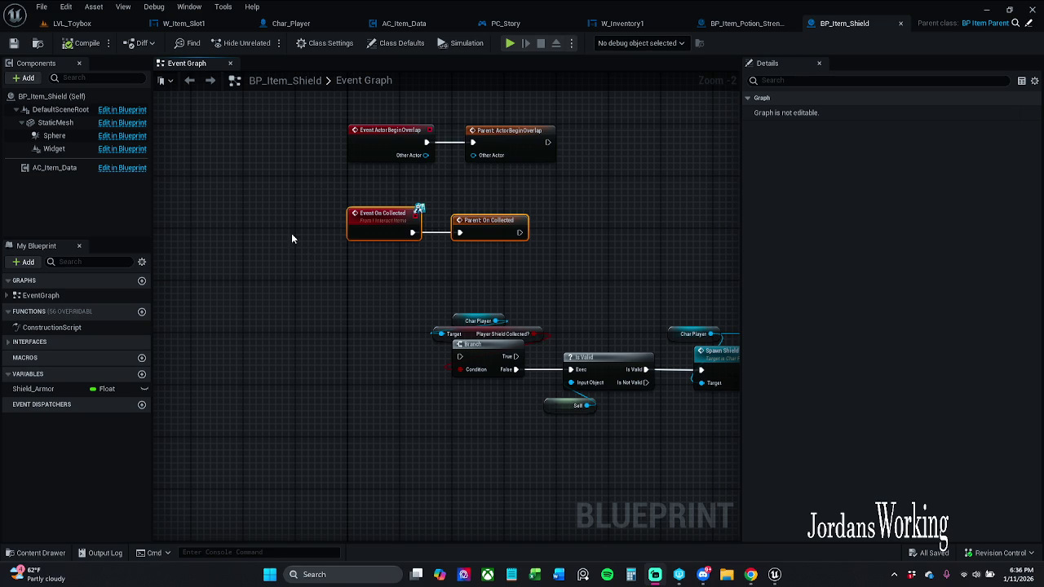
drag(290, 226, 329, 233)
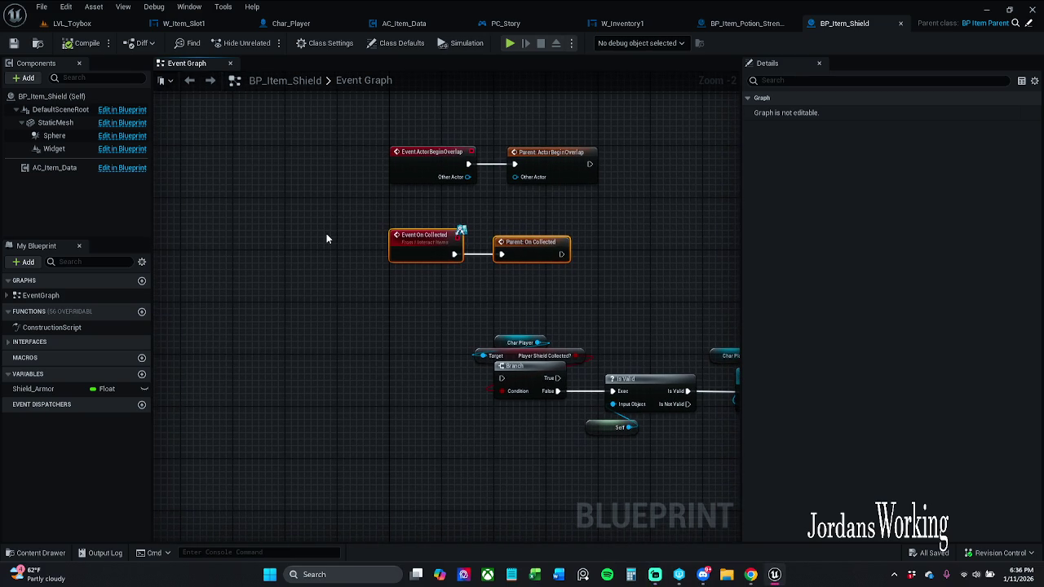
Visit the strength potion, W_Inventory1 and PC_Story graphs, closing the Find Results panel.
click(748, 25)
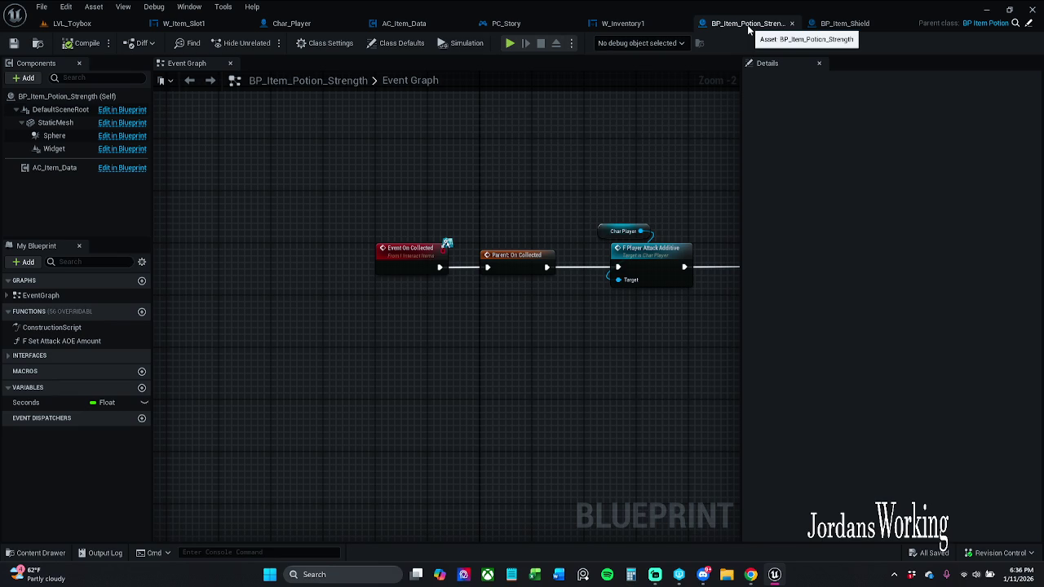
click(623, 24)
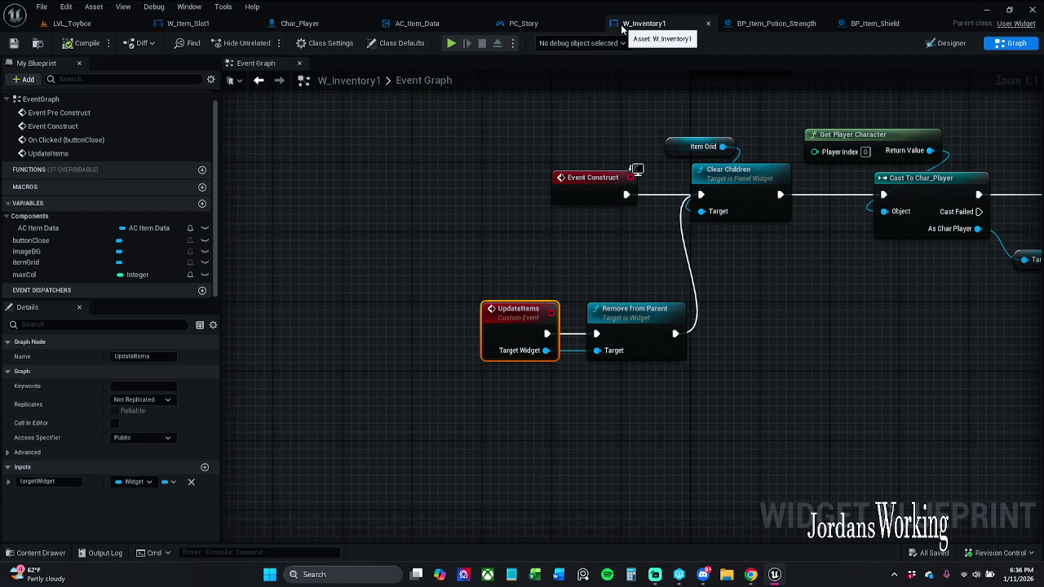
click(506, 25)
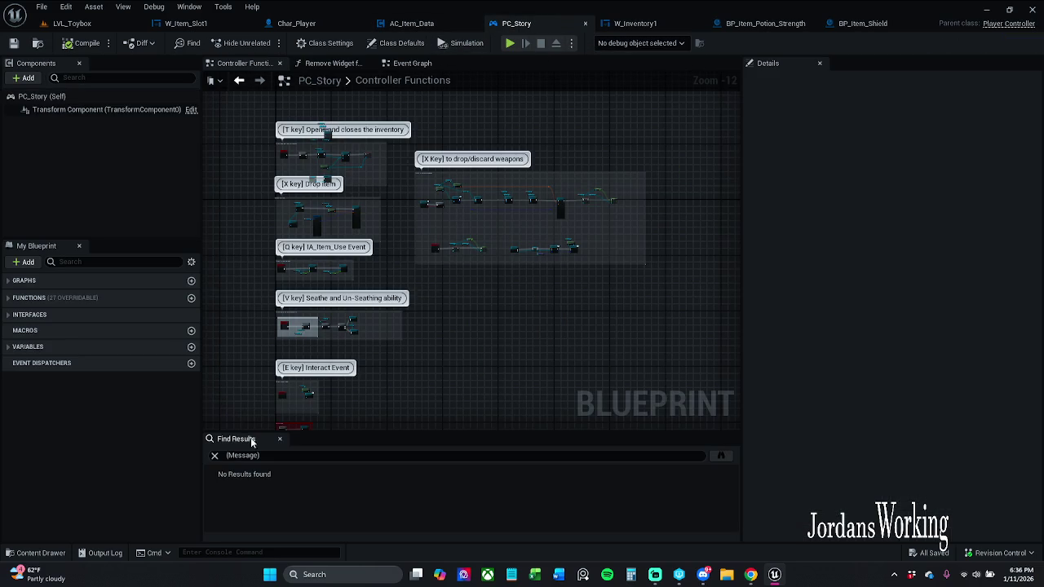
click(278, 440)
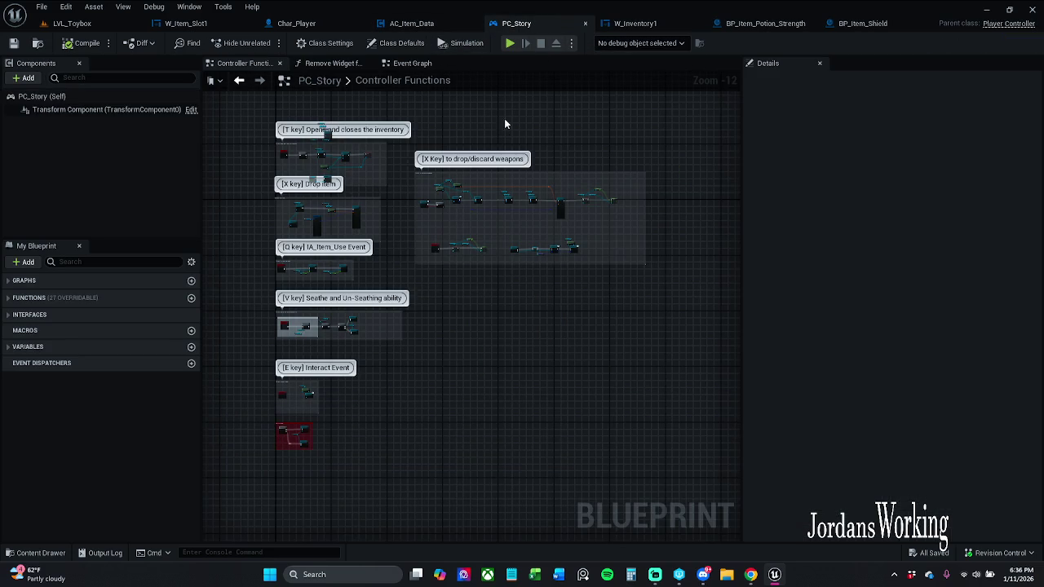
click(431, 24)
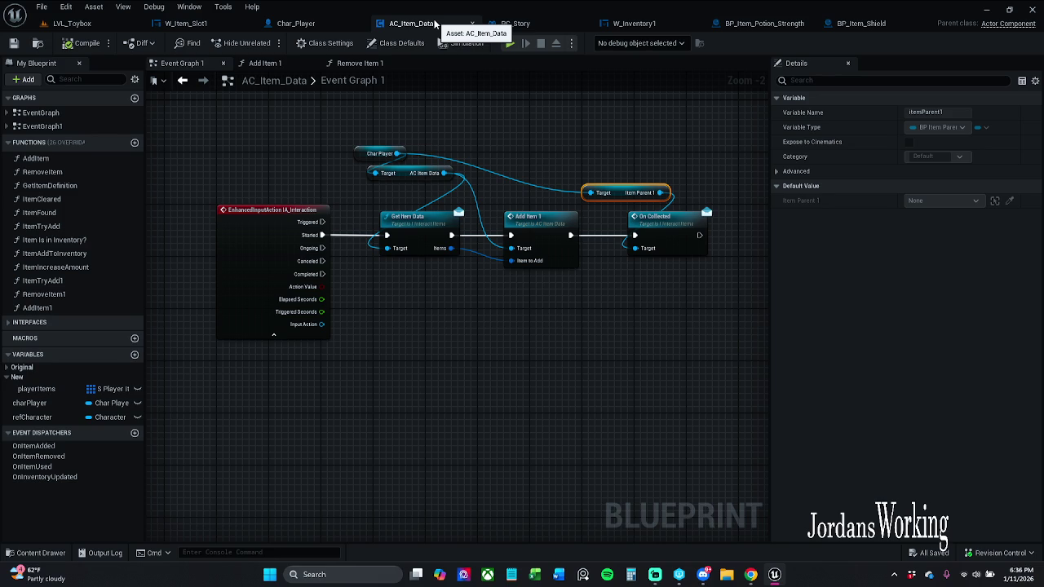
Move the Item Parent 1 getter level with Char Player in AC_Item_Data and save the component.
mouse_move(437, 145)
mouse_down()
mouse_move(408, 159)
mouse_move(414, 204)
mouse_up()
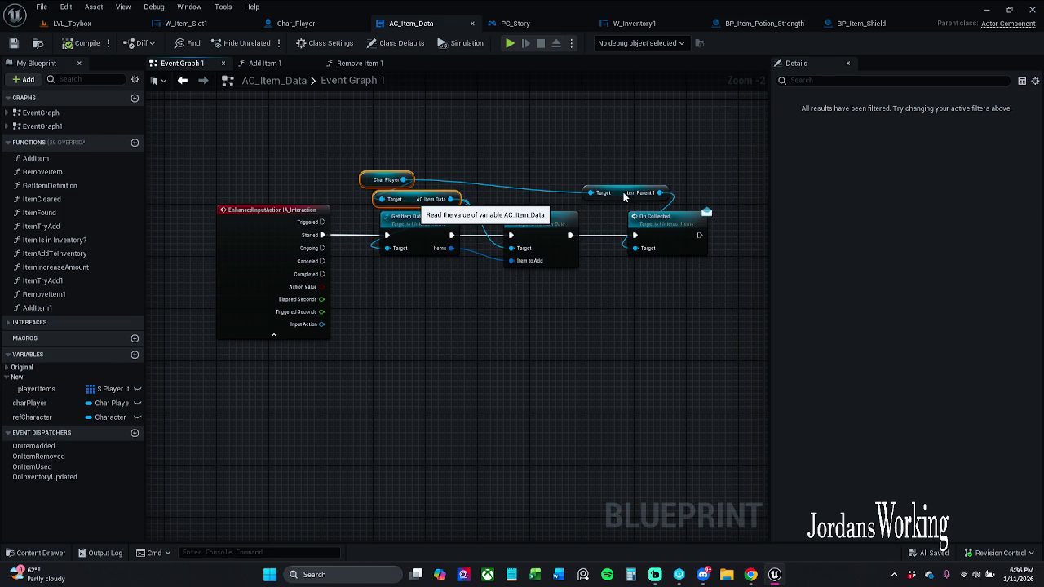
drag(624, 196, 625, 185)
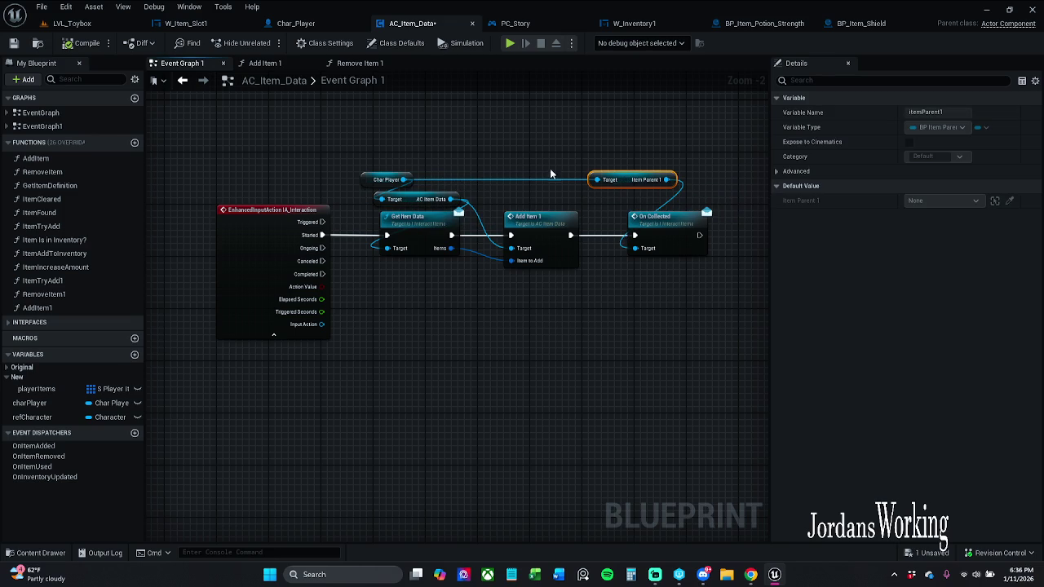
shift+click(415, 177)
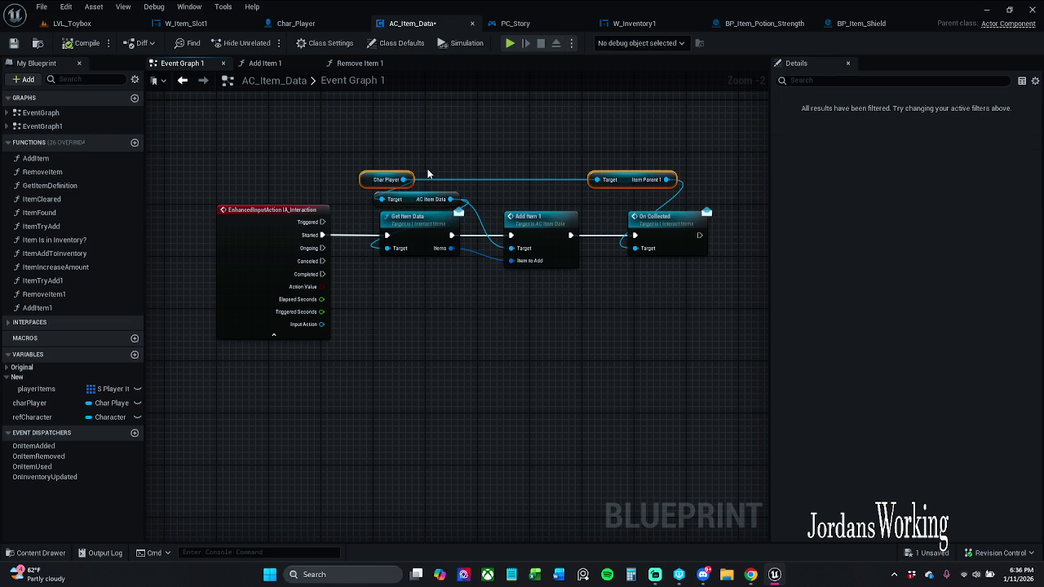
click(13, 43)
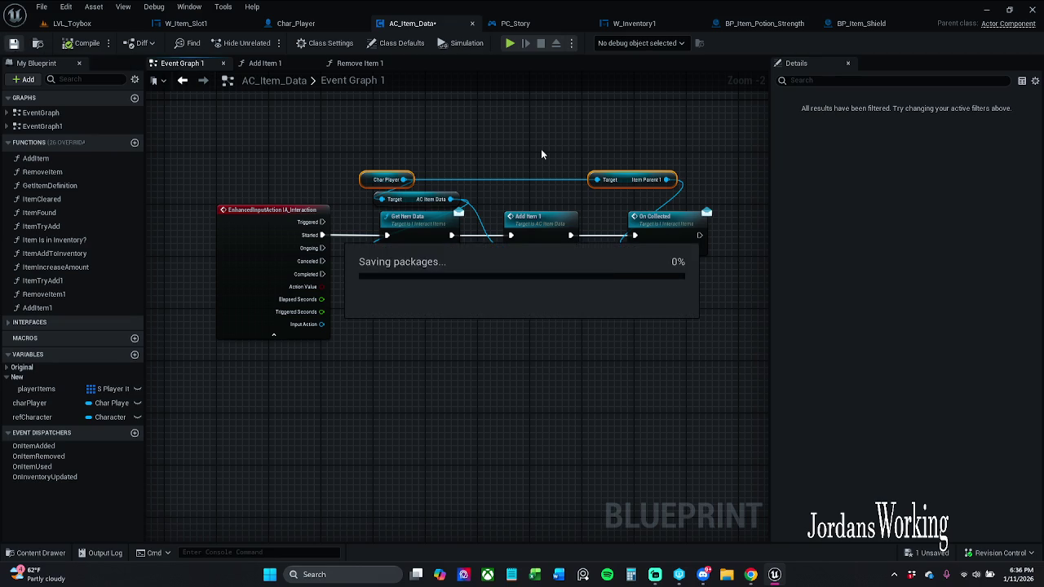
click(782, 25)
Box-select the strength potion's On Collected node chain and shift it to the right.
drag(693, 158, 595, 157)
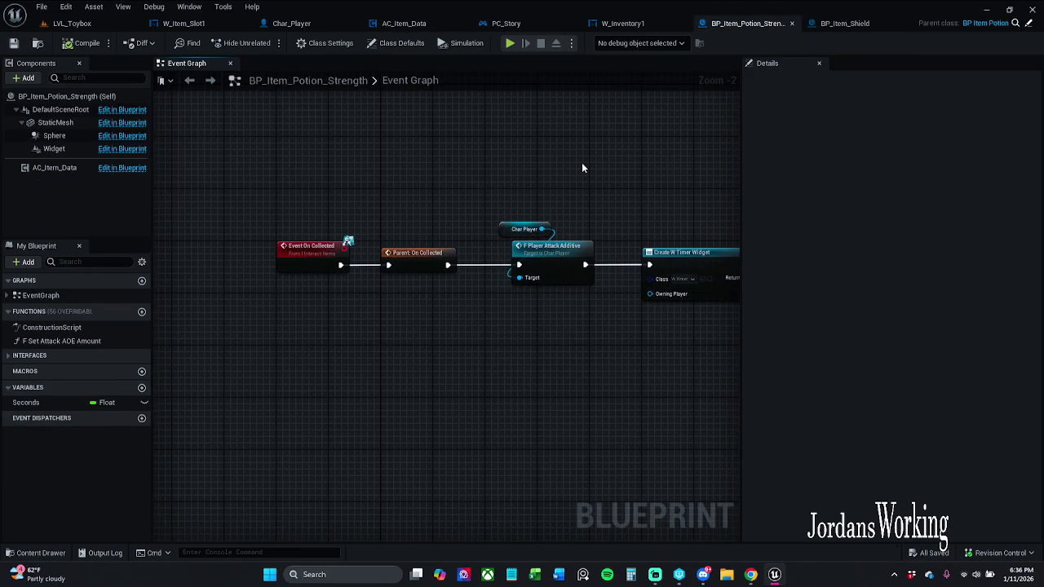
scroll(583, 169, down, 2)
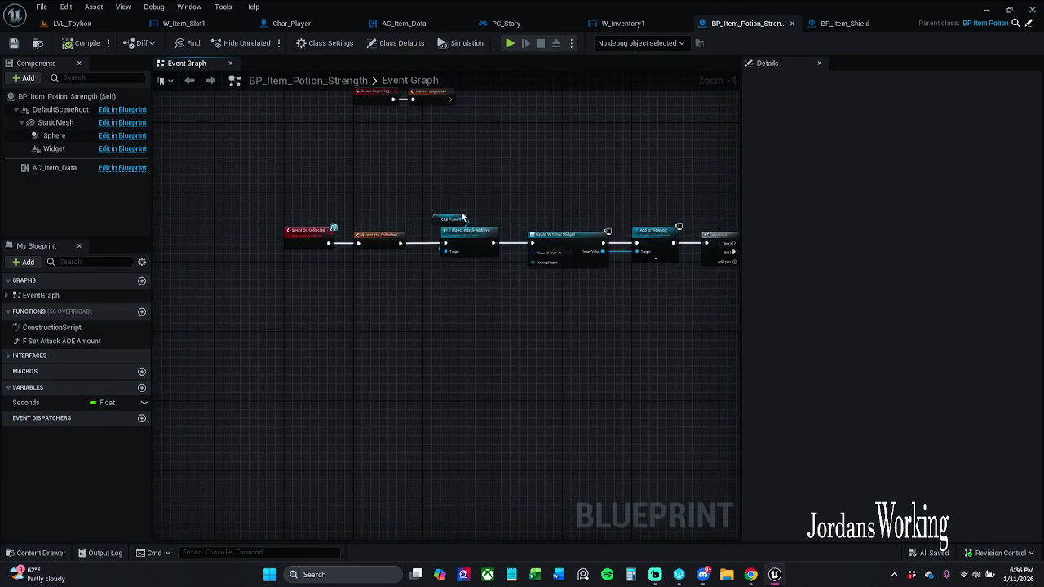
scroll(465, 210, up, 2)
mouse_move(180, 180)
mouse_down()
mouse_move(946, 378)
mouse_move(597, 409)
mouse_up()
drag(280, 212, 332, 212)
drag(354, 161, 347, 314)
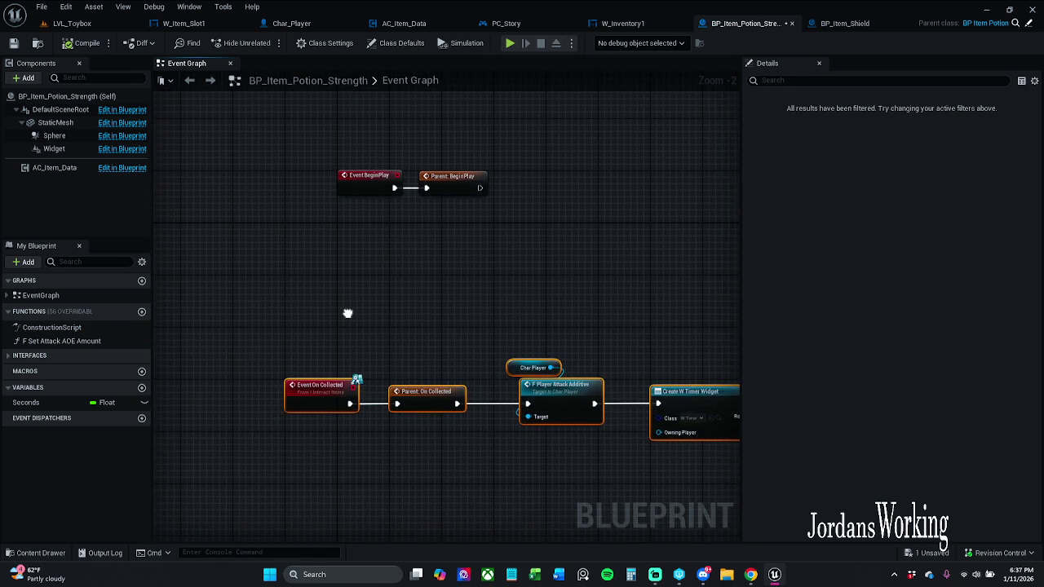
drag(321, 395, 375, 393)
Check the chain through F Player Attack Additive and save BP_Item_Potion_Strength.
mouse_move(439, 326)
mouse_down()
mouse_move(319, 298)
mouse_move(188, 189)
mouse_up()
drag(413, 319, 319, 343)
scroll(396, 325, up, 2)
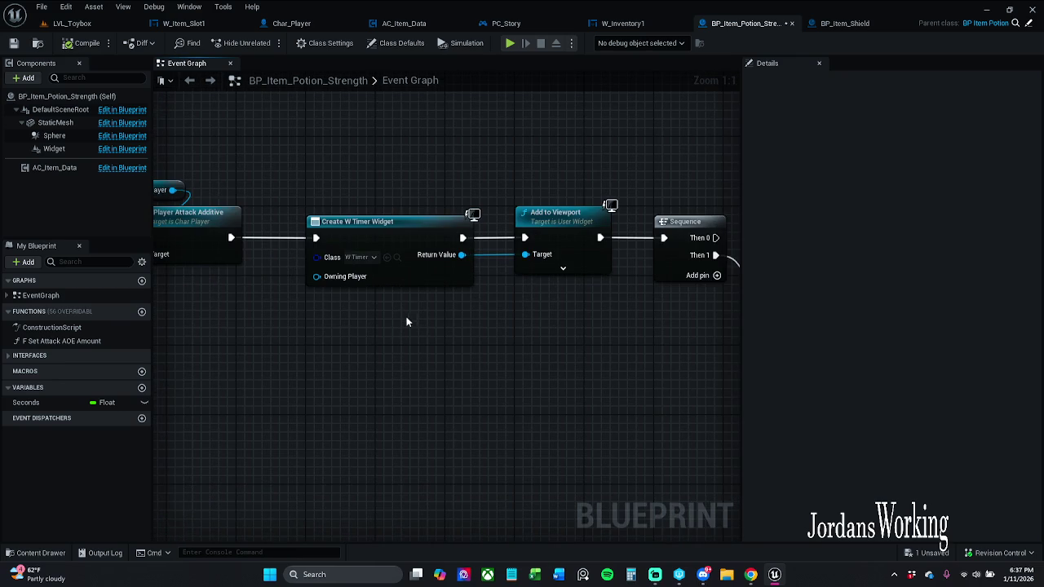
mouse_move(454, 318)
mouse_down()
mouse_move(625, 304)
mouse_move(517, 302)
mouse_move(484, 363)
mouse_up()
scroll(640, 299, down, 1)
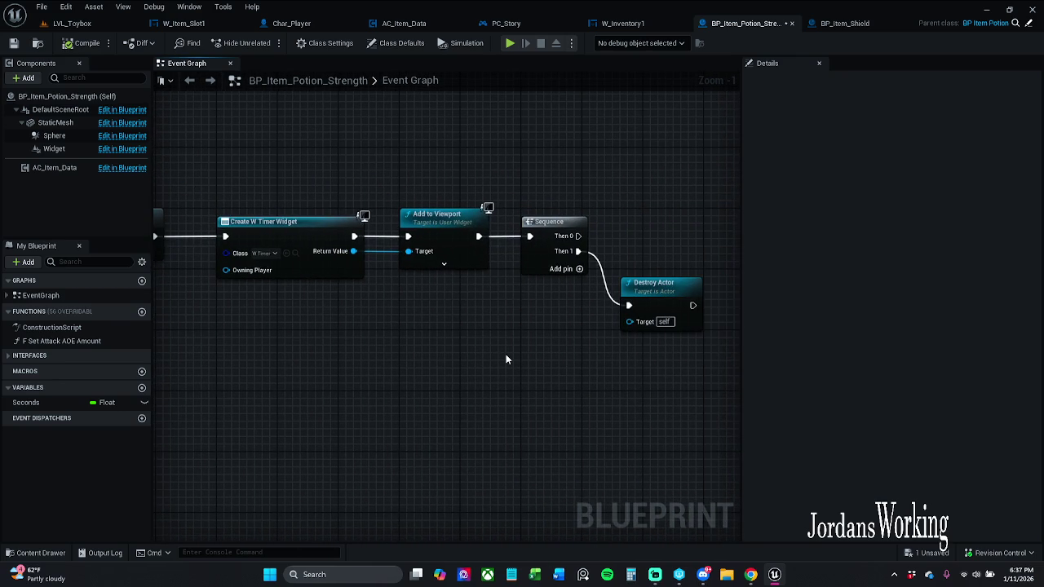
click(13, 43)
Close the BP_Item_Potion_Strength blueprint and bring up BP_Item_Shield.
click(628, 25)
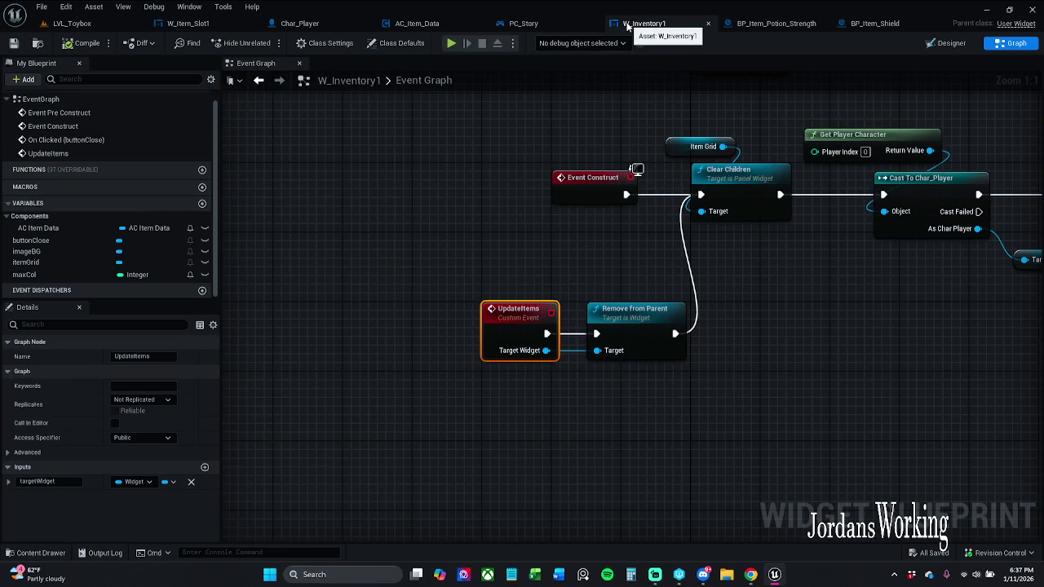
click(775, 24)
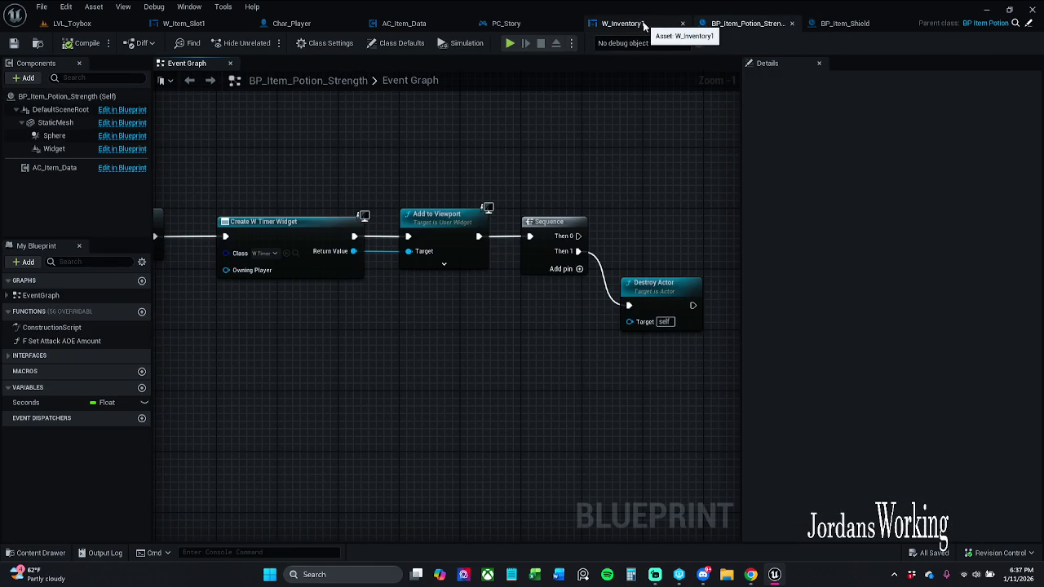
click(791, 24)
click(788, 24)
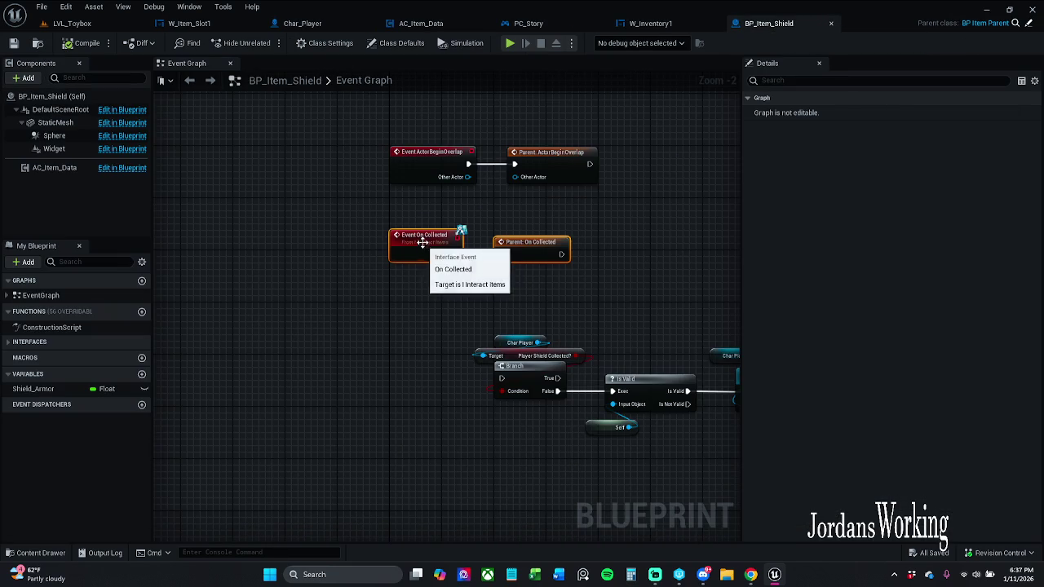
Lower the On Collected pair and move the Branch/Is Valid group well below it.
drag(421, 246, 422, 267)
scroll(422, 267, down, 2)
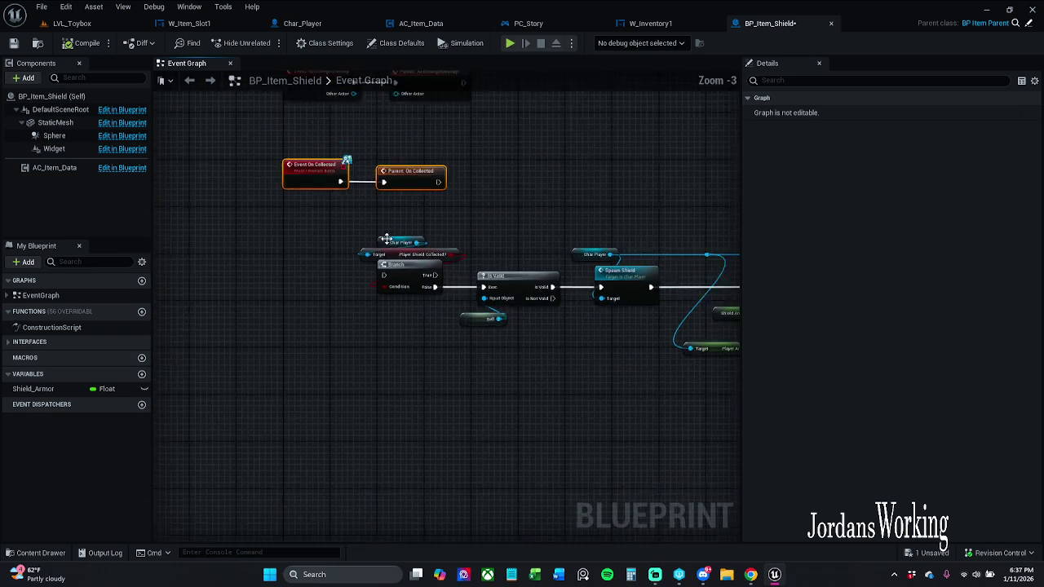
mouse_move(310, 234)
mouse_down()
mouse_move(746, 418)
mouse_move(803, 414)
mouse_up()
scroll(423, 261, up, 5)
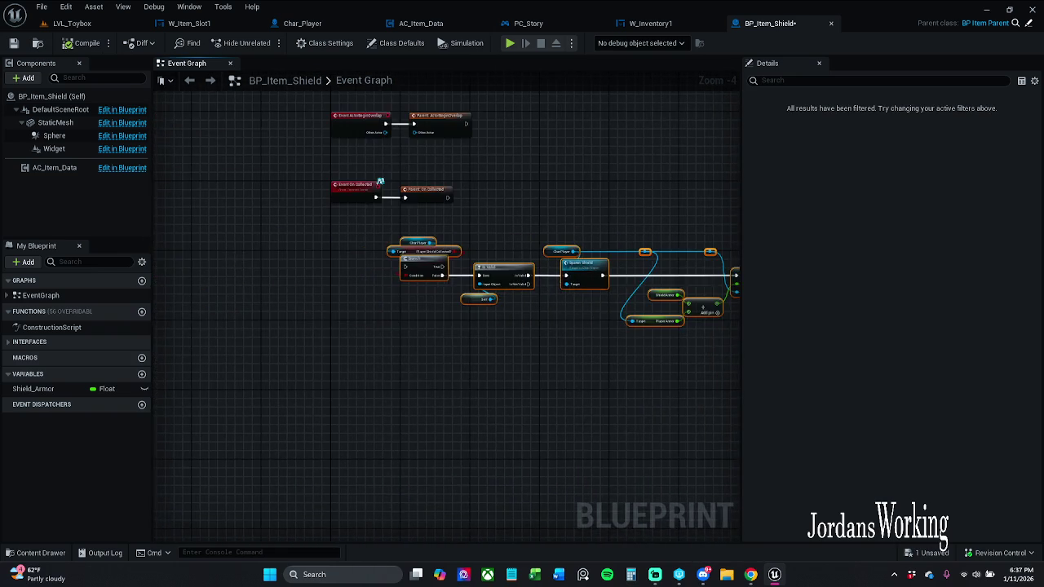
mouse_move(423, 261)
mouse_down()
mouse_move(428, 295)
mouse_move(408, 355)
mouse_move(425, 392)
mouse_move(418, 400)
mouse_up()
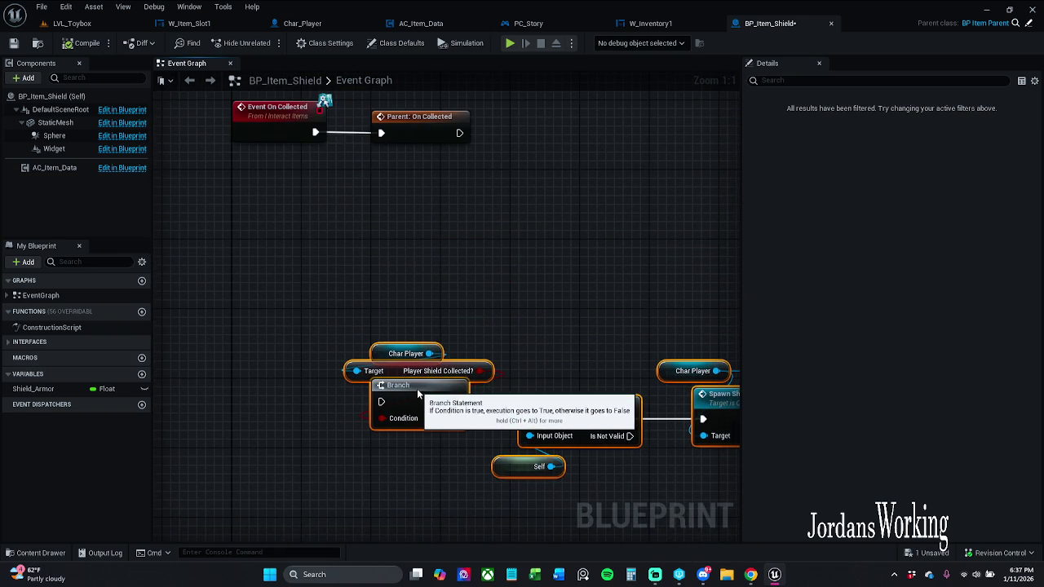
Reselect the On Collected event pair and lower it slightly into place.
click(443, 290)
drag(420, 246, 436, 315)
scroll(437, 315, down, 3)
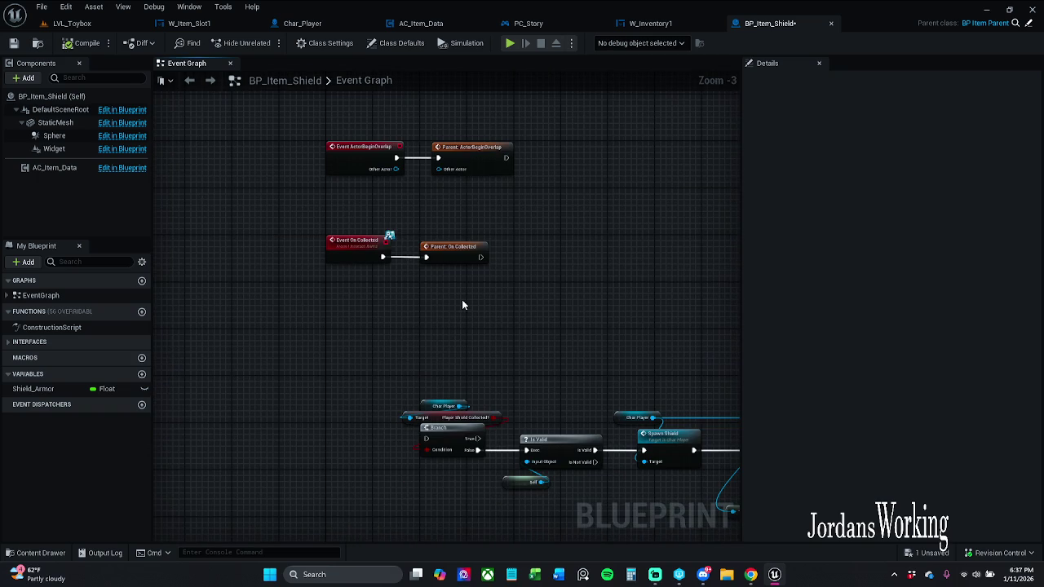
drag(349, 271, 453, 244)
drag(344, 263, 341, 277)
click(338, 317)
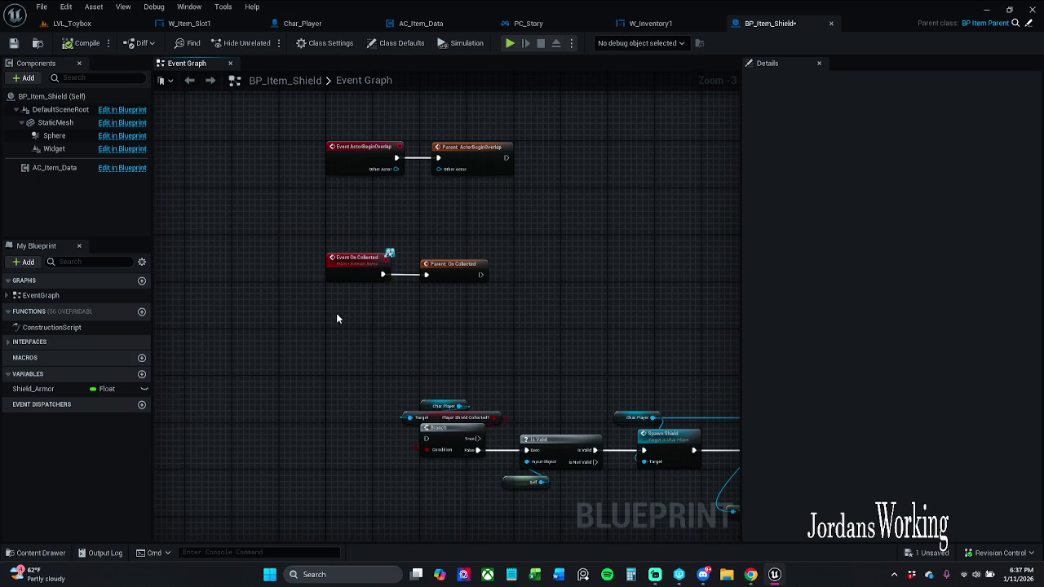